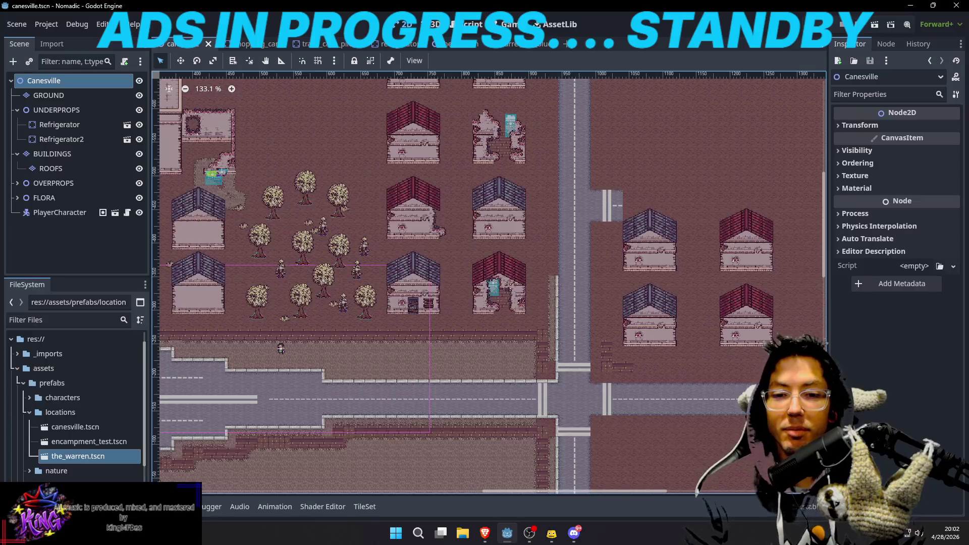
On the GROUND layer, copy a dashed road section from the intersection as a pattern
left_click_drag(597, 298, 632, 291)
scroll(632, 292, "up", 3)
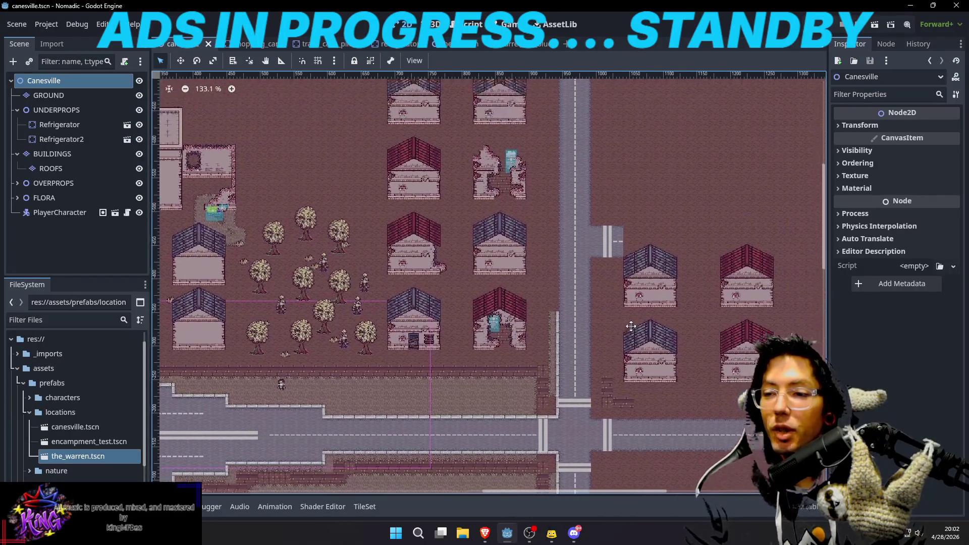
scroll(592, 332, "right", 5)
scroll(592, 232, "down", 2)
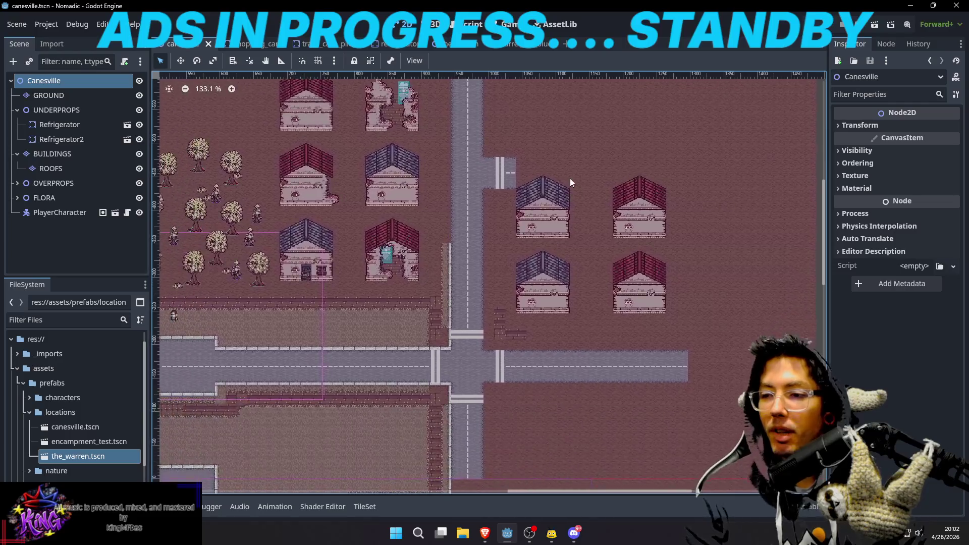
scroll(491, 173, "up", 6)
left_click(49, 95)
scroll(749, 145, "up", 4)
scroll(750, 145, "right", 2)
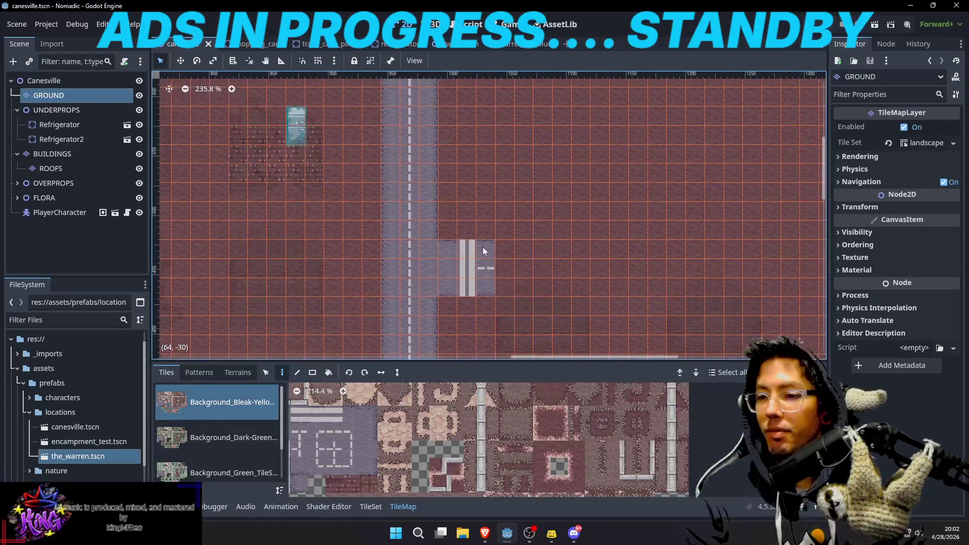
key("s")
left_click_drag(492, 273, 503, 285)
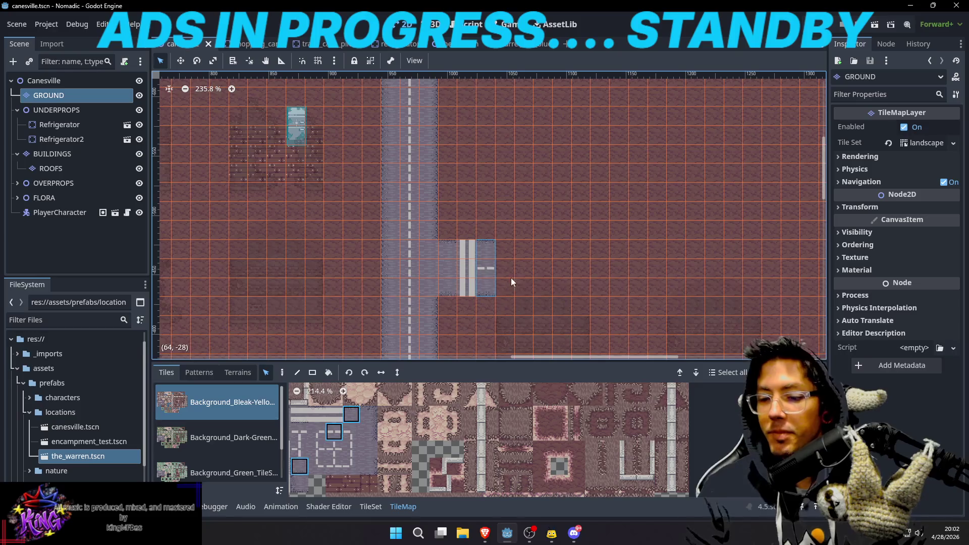
Stamp and drag the road pattern to extend the dashed road eastward across the empty ground
key("d")
left_click(512, 270)
mouse_move(589, 277)
left_mouse_down()
mouse_move(782, 283)
mouse_move(753, 264)
left_mouse_up()
scroll(657, 258, "right", 7)
scroll(656, 257, "down", 5)
scroll(625, 255, "down", 2)
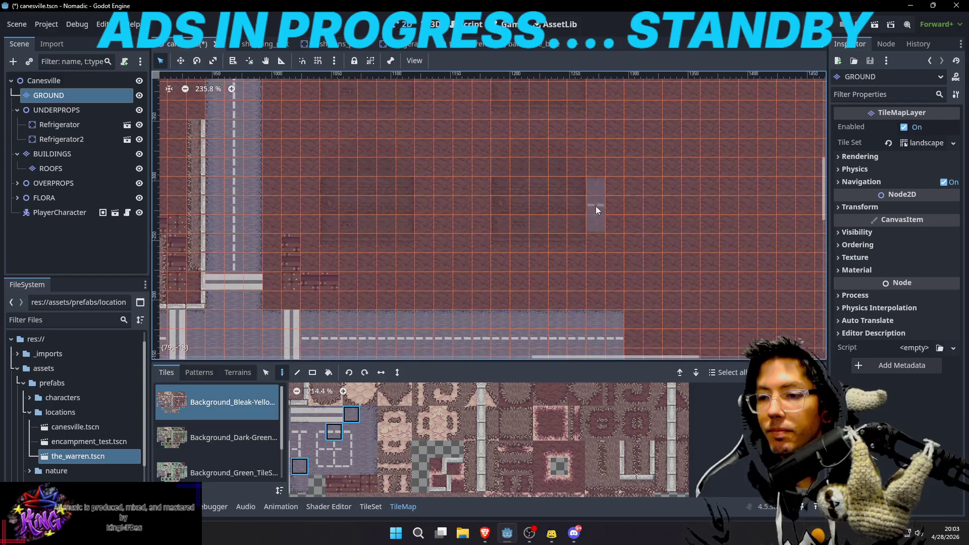
scroll(626, 260, "down", 4)
scroll(625, 267, "up", 2)
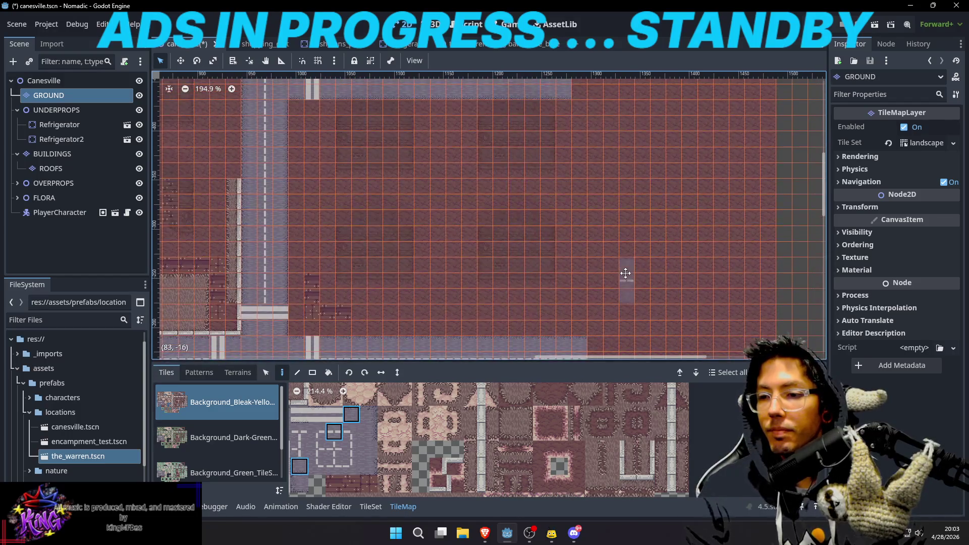
scroll(589, 183, "right", 2)
scroll(560, 184, "up", 1)
scroll(560, 184, "right", 1)
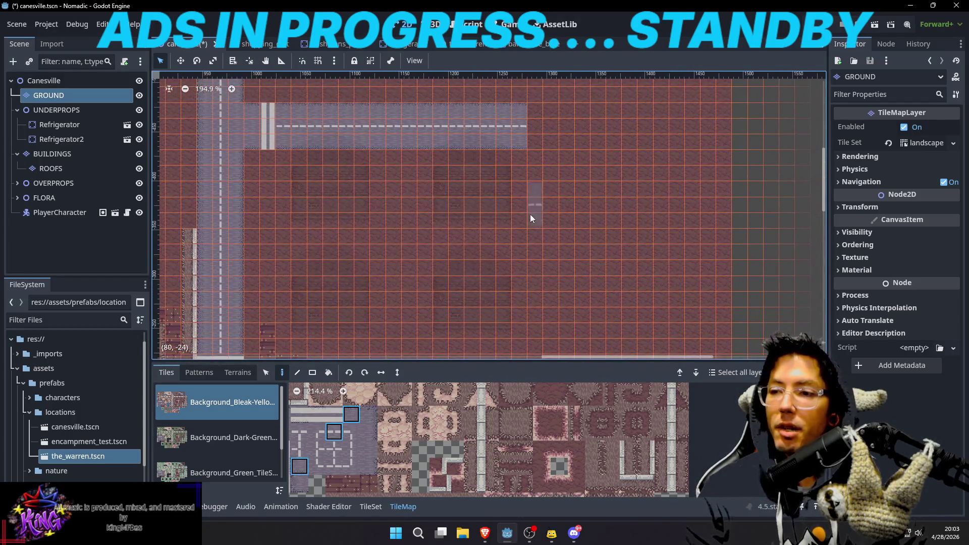
left_click(52, 154)
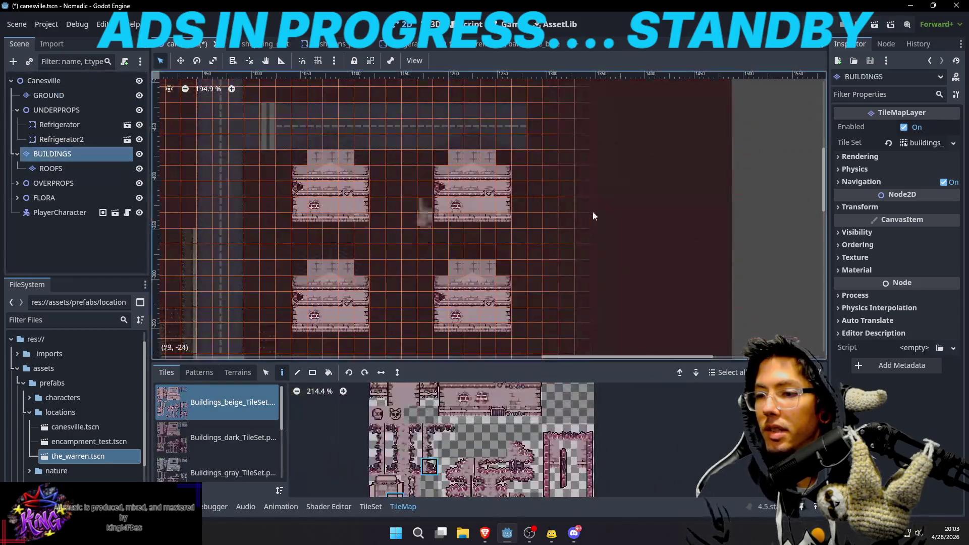
Copy the upper-right beige building and stamp a copy to the right of it
scroll(576, 195, "up", 1)
scroll(575, 195, "left", 2)
key("s")
mouse_move(468, 162)
left_mouse_down()
mouse_move(537, 216)
mouse_move(535, 227)
left_mouse_up()
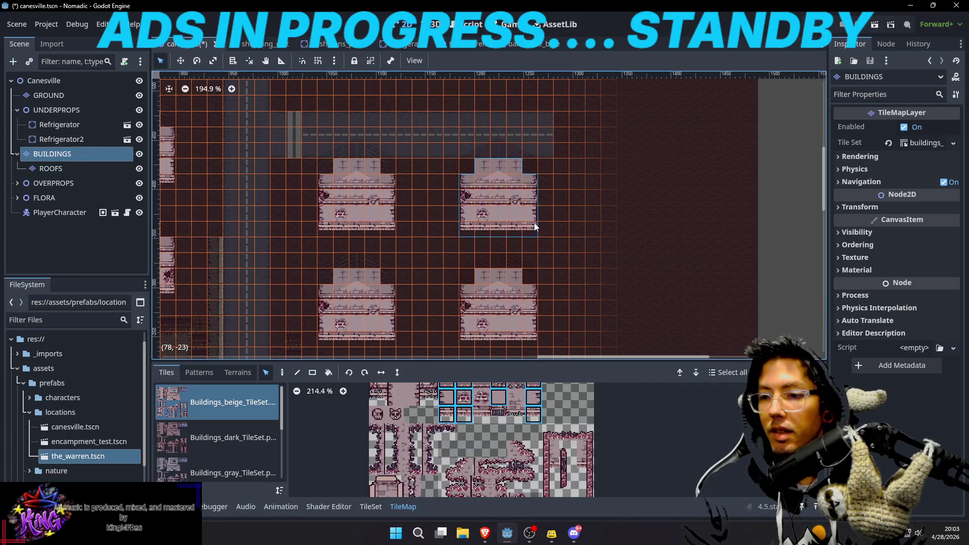
key("d")
mouse_move(647, 186)
left_mouse_down()
mouse_move(566, 214)
mouse_move(577, 213)
left_mouse_up()
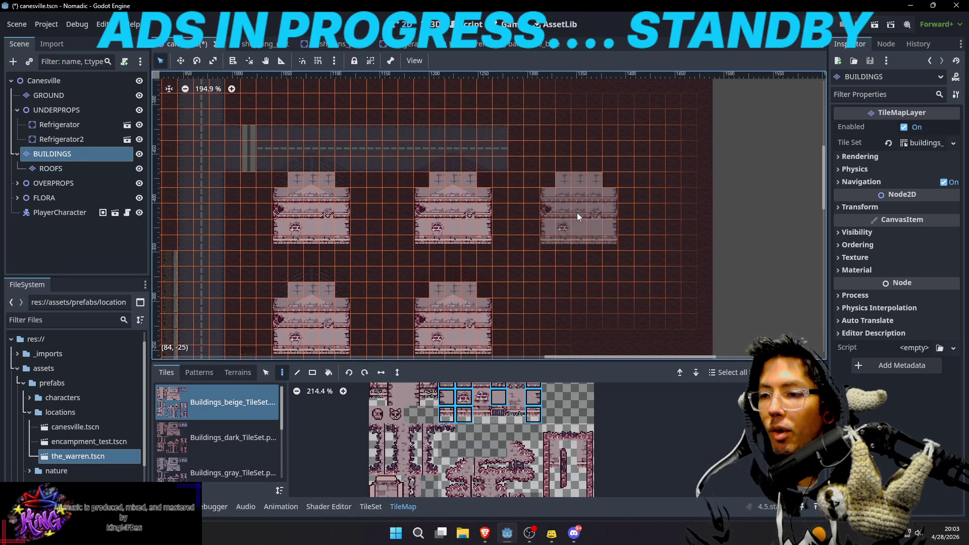
left_click(595, 212)
Stamp a second beige building directly below the new one
scroll(584, 229, "right", 3)
scroll(565, 233, "down", 4)
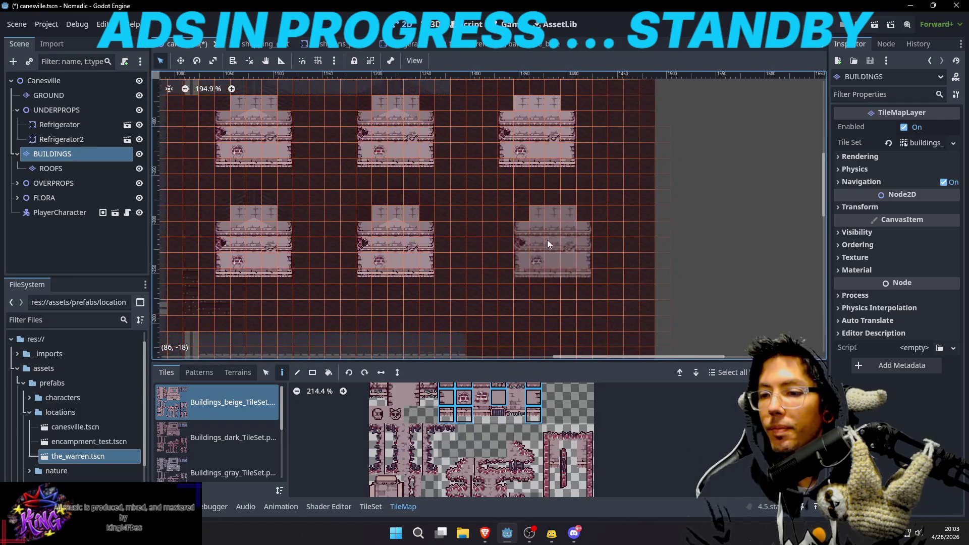
left_click(543, 249)
scroll(596, 237, "up", 2)
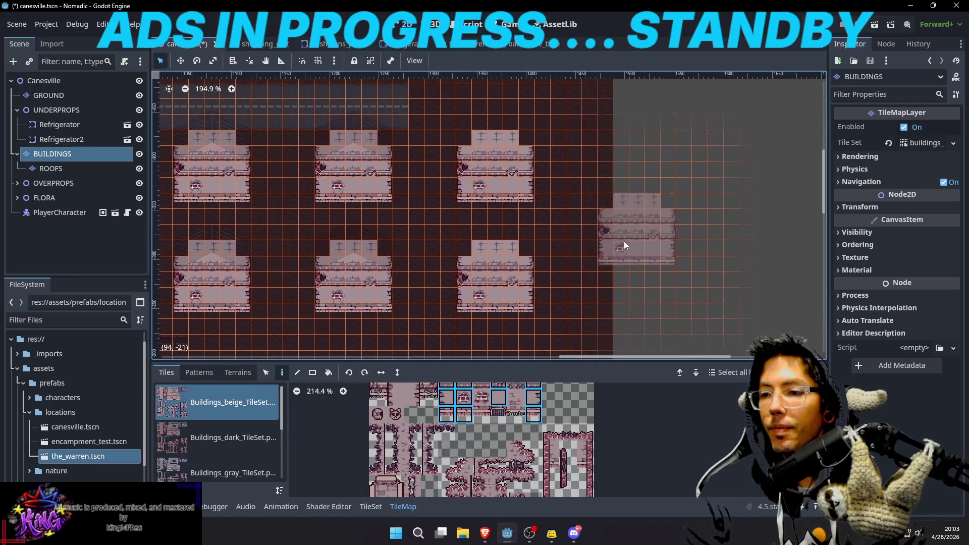
scroll(636, 247, "right", 1)
scroll(656, 250, "up", 1)
scroll(656, 250, "left", 1)
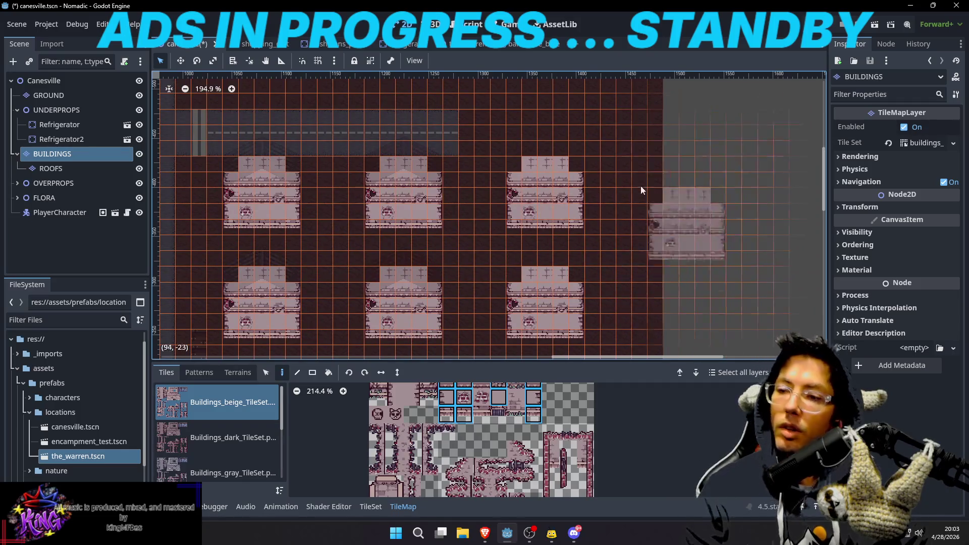
scroll(627, 177, "down", 3)
scroll(626, 175, "down", 4)
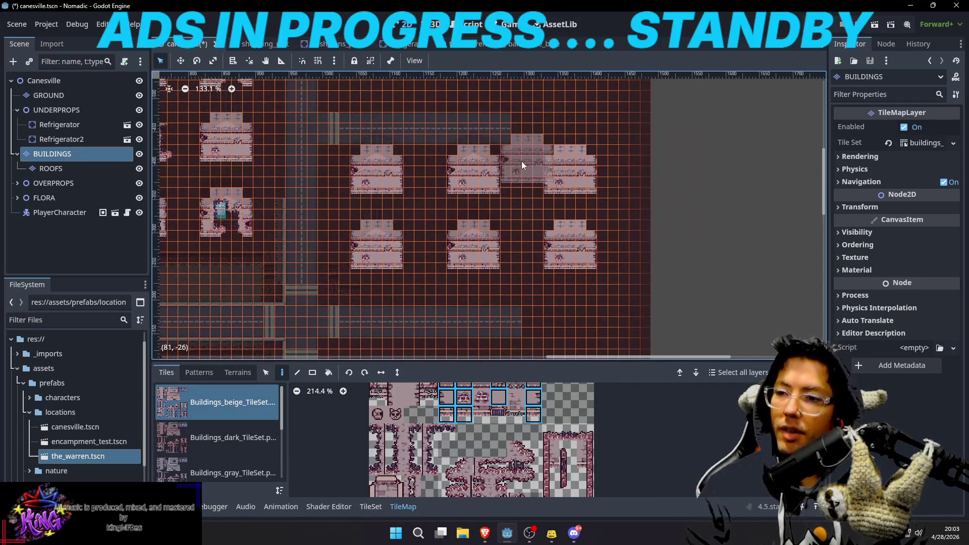
Return to the GROUND layer and copy a four-cell-wide road section
left_click(54, 96)
scroll(517, 173, "up", 1)
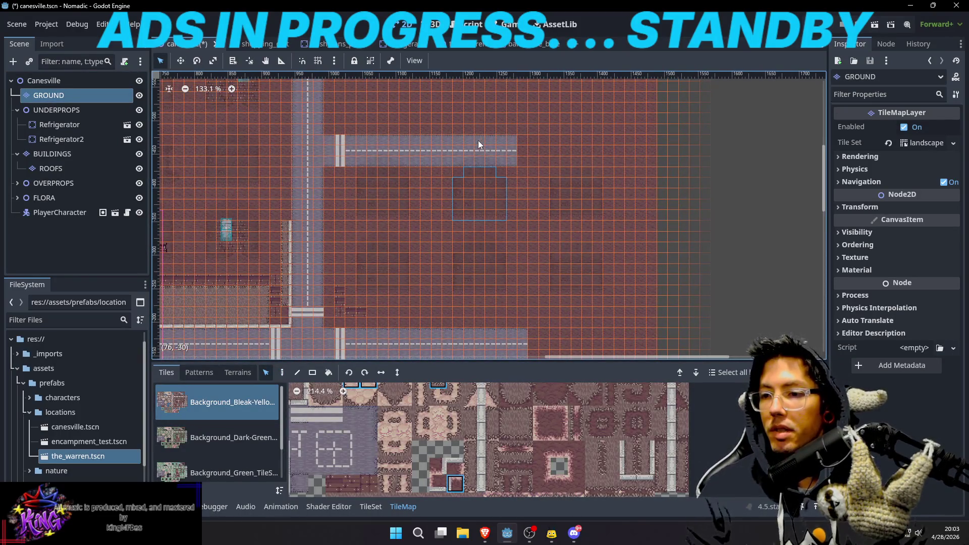
left_click_drag(508, 165, 508, 139)
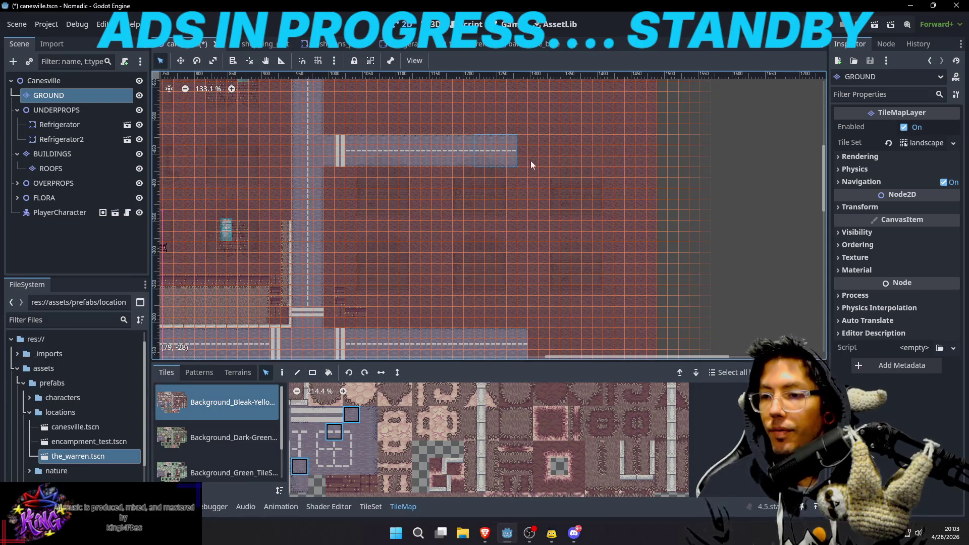
Extend the upper road by two road sections and lengthen the lower road by one
key("d")
left_click(542, 154)
left_click(585, 152)
scroll(601, 156, "up", 5)
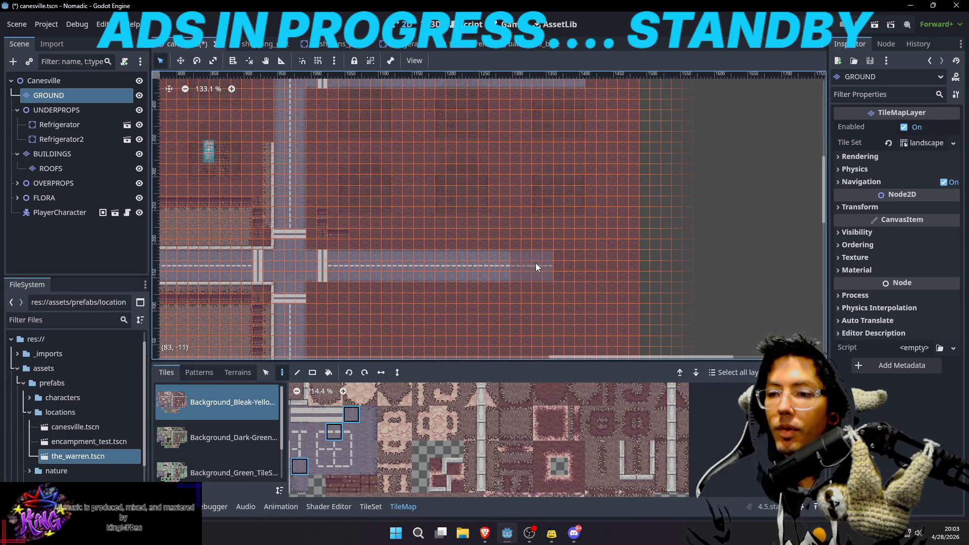
left_click(577, 265)
Copy the striped crossing tiles near the intersection
scroll(598, 222, "up", 3)
scroll(475, 227, "up", 1)
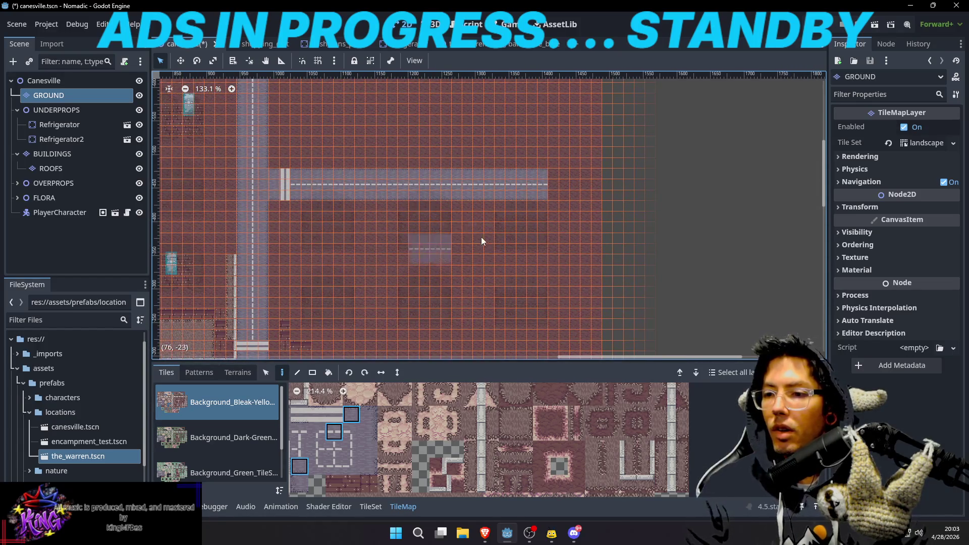
scroll(438, 218, "right", 2)
scroll(365, 268, "down", 3)
scroll(365, 269, "left", 5)
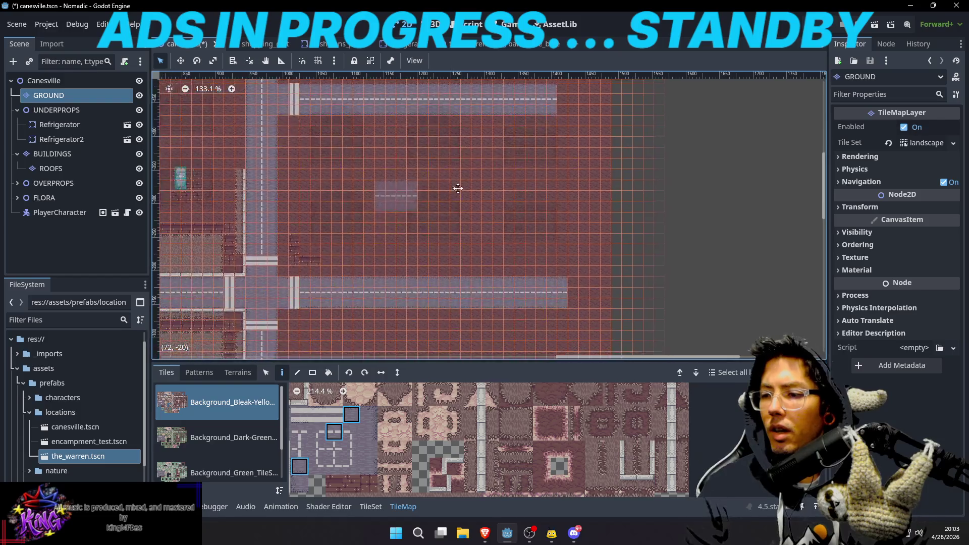
key("s")
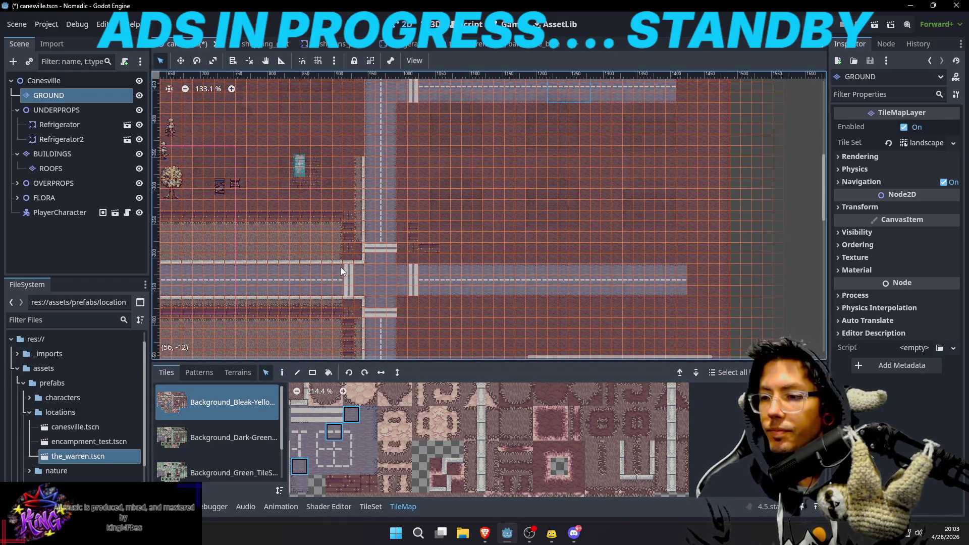
left_click(362, 294)
scroll(695, 160, "down", 4)
scroll(696, 160, "right", 4)
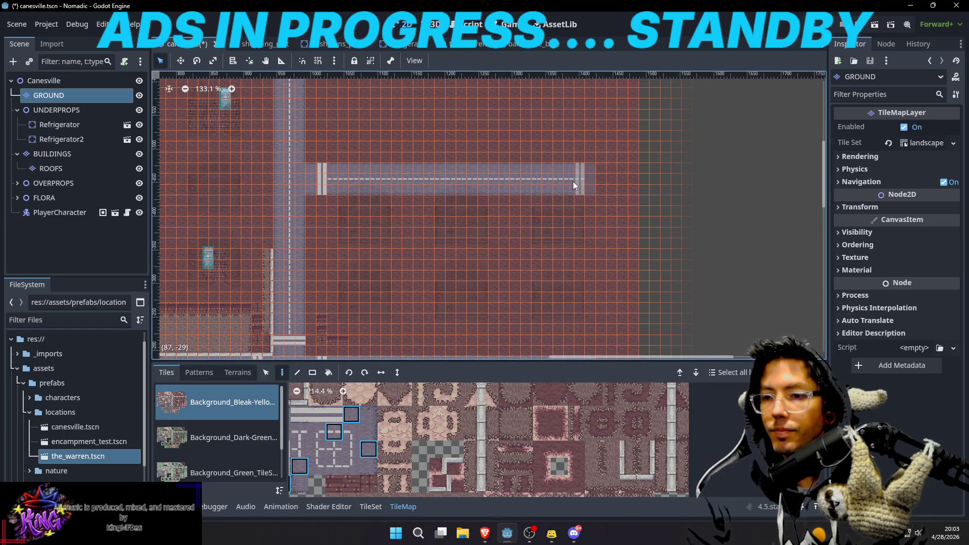
Cap the ends of both the upper and lower roads with crossing stripes
key("d")
scroll(586, 147, "up", 4)
scroll(586, 146, "left", 1)
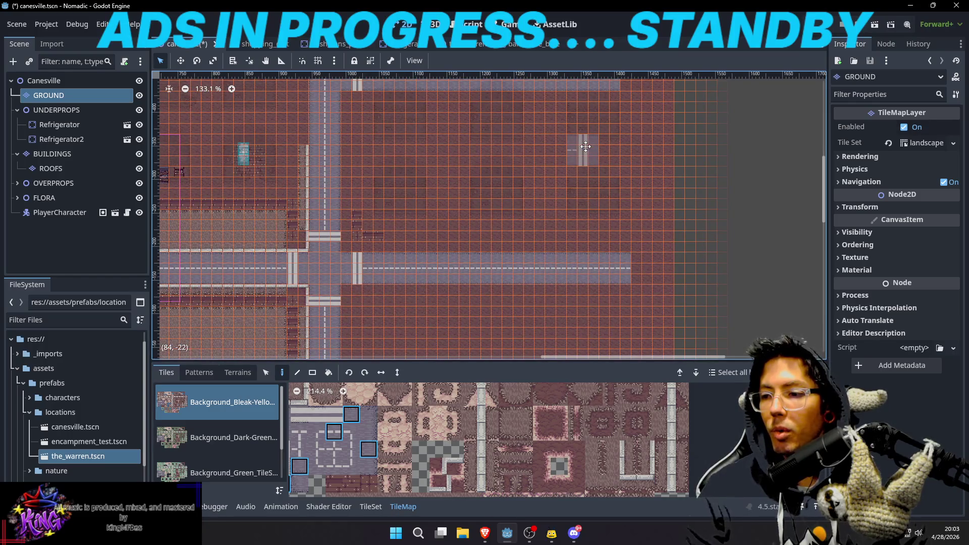
left_click_drag(586, 146, 565, 204)
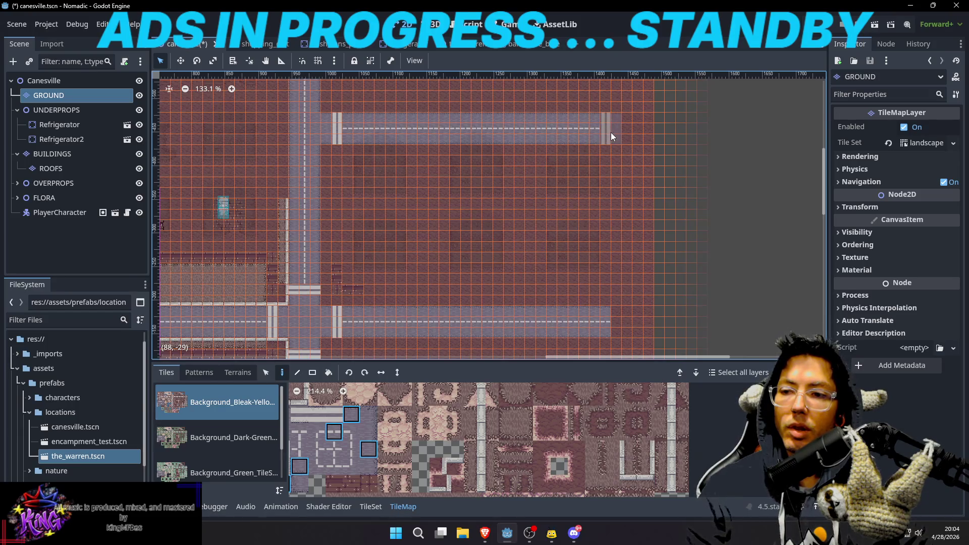
left_click(611, 133)
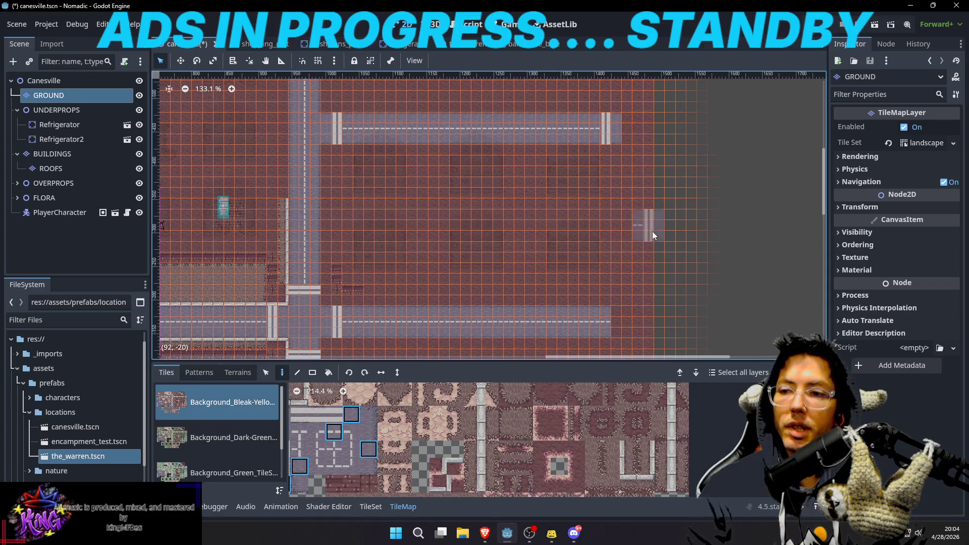
left_click(607, 320)
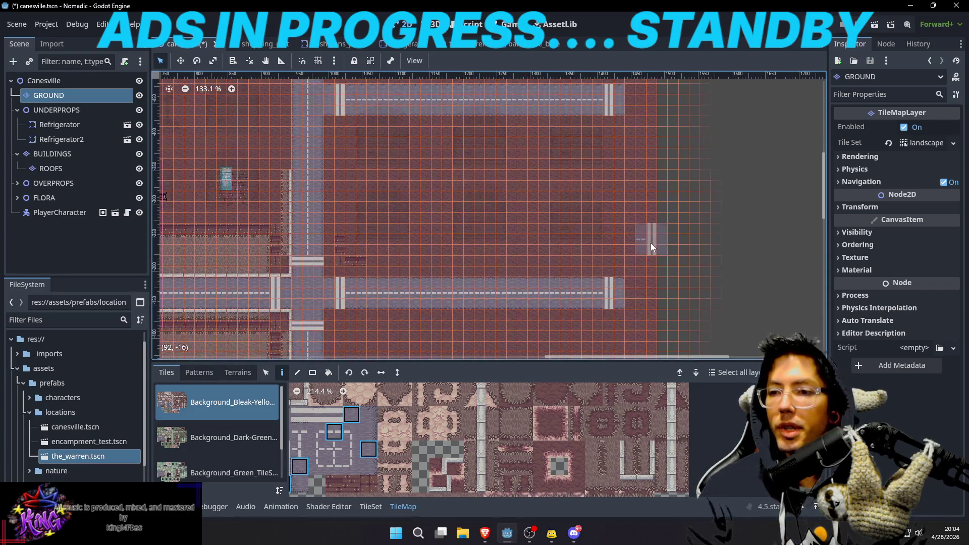
left_click_drag(624, 222, 615, 241)
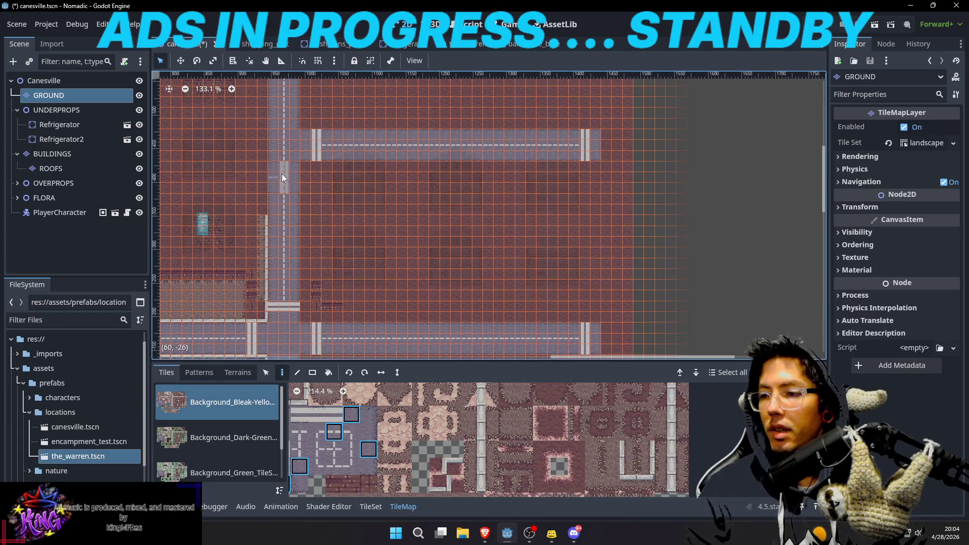
Copy a vertical stretch of road and paint a vertical road segment on the right side
key("s")
mouse_move(269, 166)
left_mouse_down()
mouse_move(294, 213)
mouse_move(301, 252)
left_mouse_up()
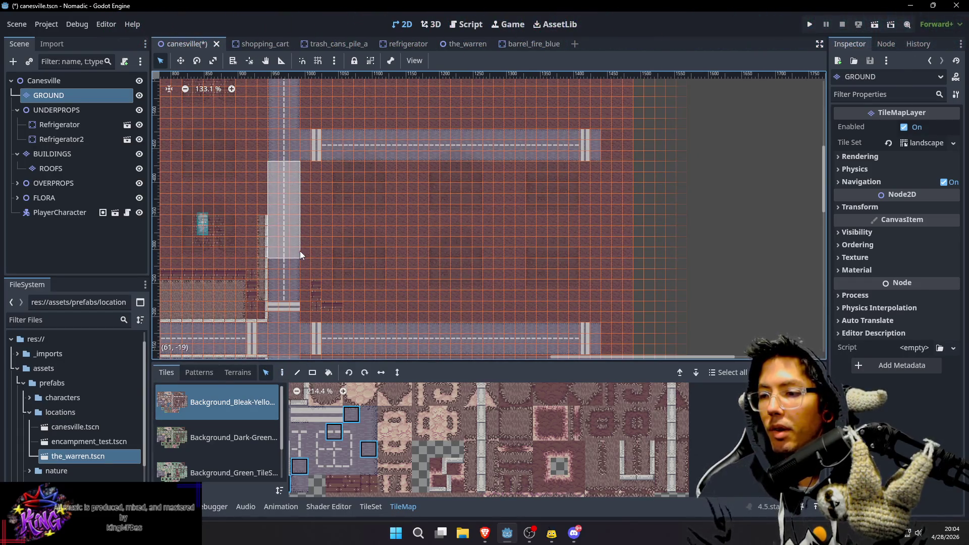
key("d")
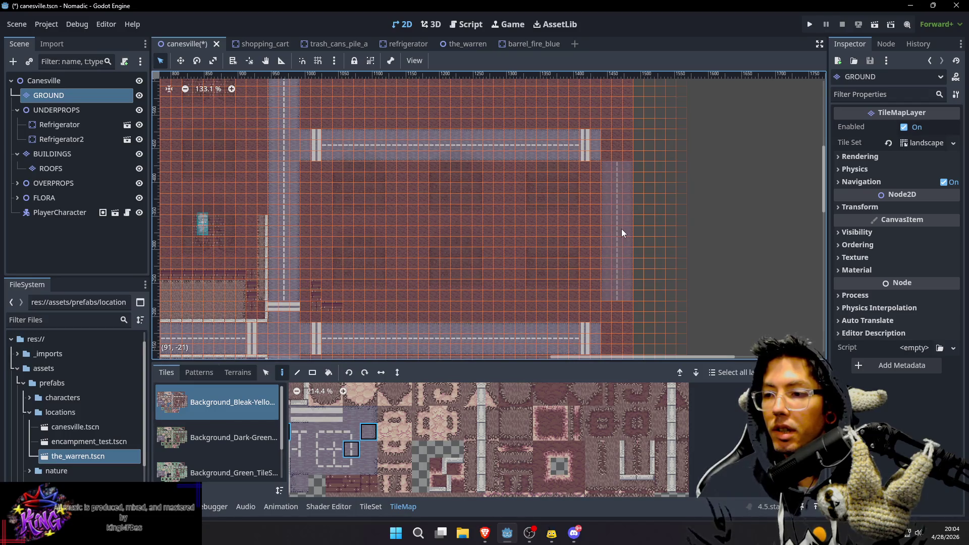
left_click(622, 229)
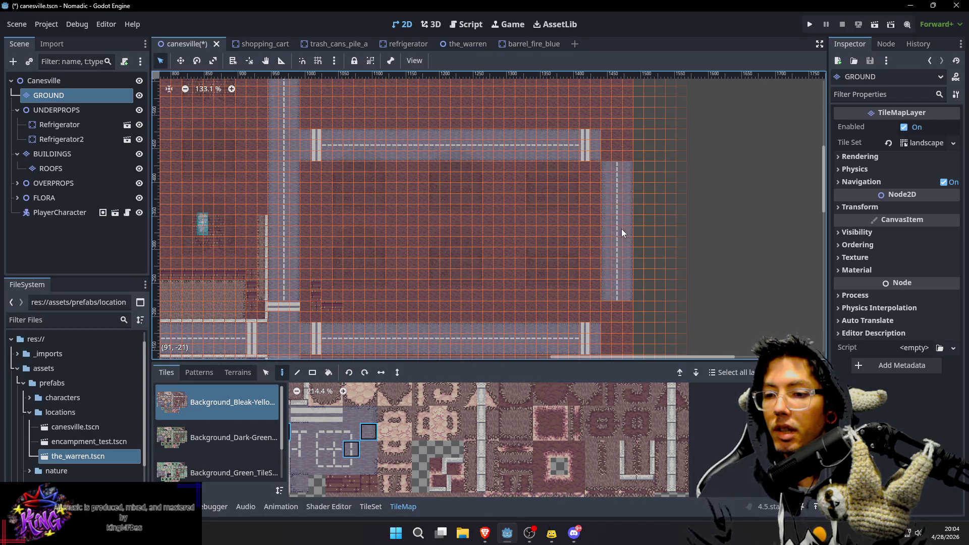
left_click_drag(619, 274, 621, 202)
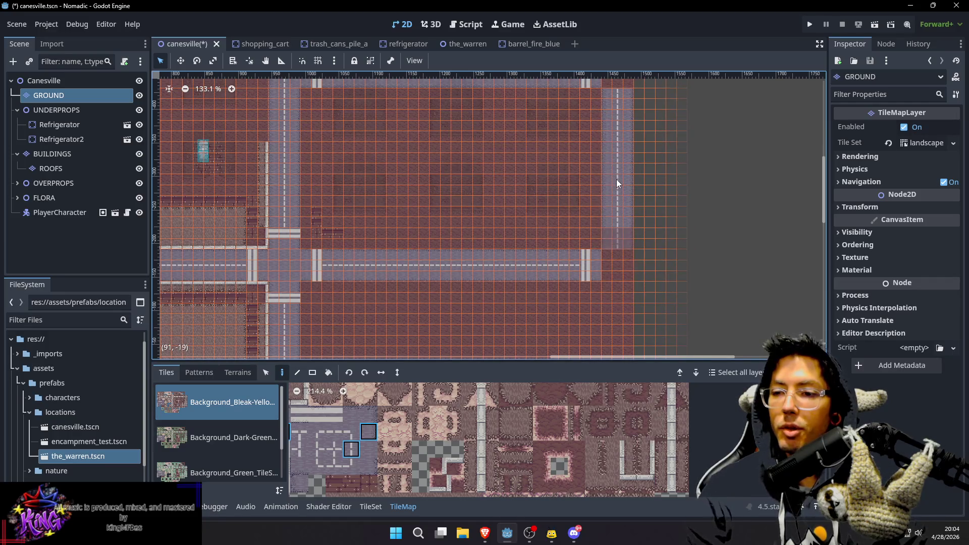
left_click_drag(639, 161, 619, 215)
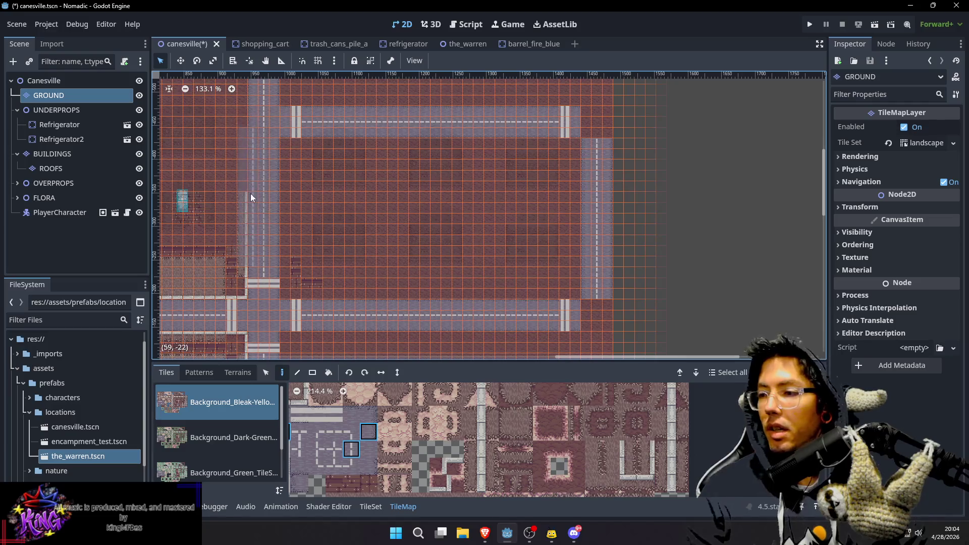
Pick a different road tile from the map and paint it onto the ground
left_click(84, 101)
key("s")
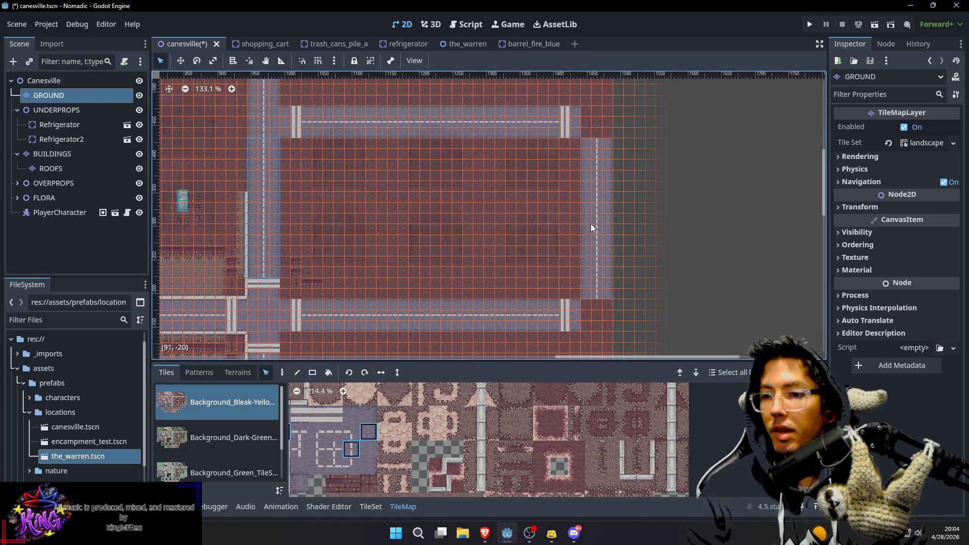
scroll(595, 224, "left", 3)
scroll(415, 219, "down", 3)
scroll(403, 195, "left", 2)
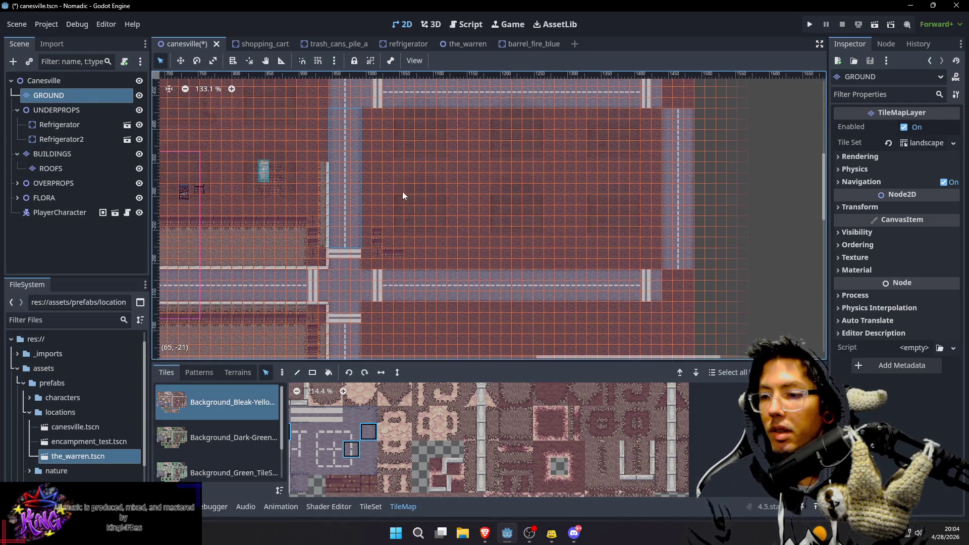
left_click(378, 250)
key("d")
scroll(683, 187, "right", 2)
scroll(656, 183, "up", 3)
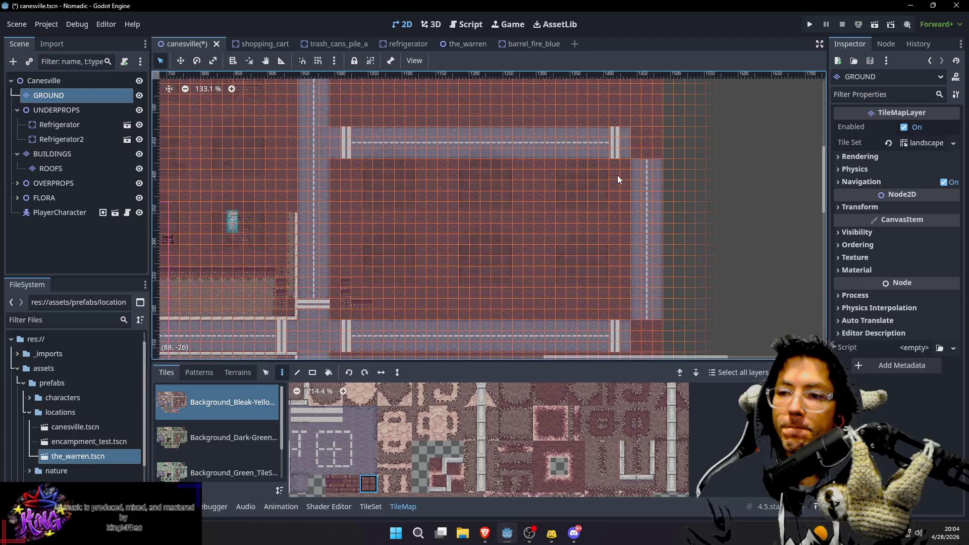
scroll(631, 265, "down", 3)
left_click(621, 246)
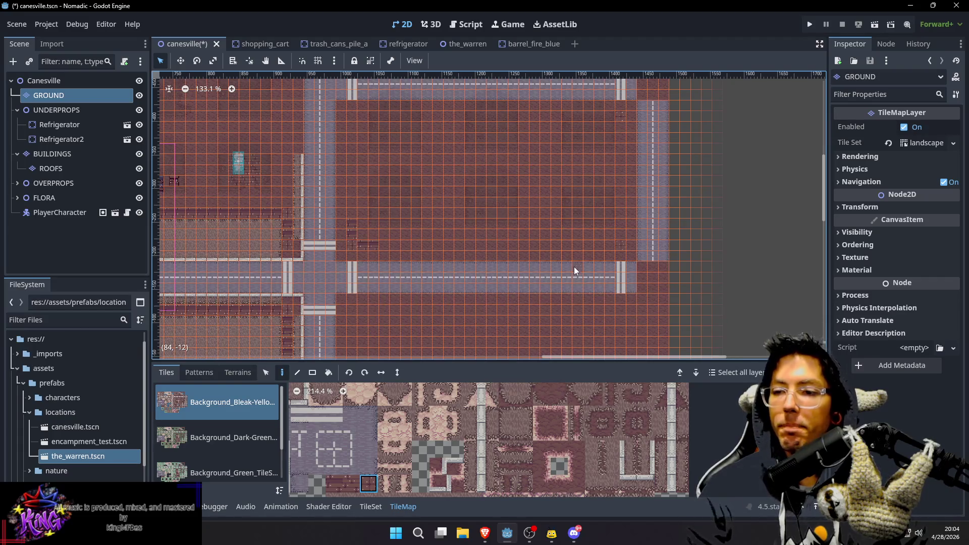
Look over the upper road corner, then select the BUILDINGS layer
scroll(606, 186, "up", 4)
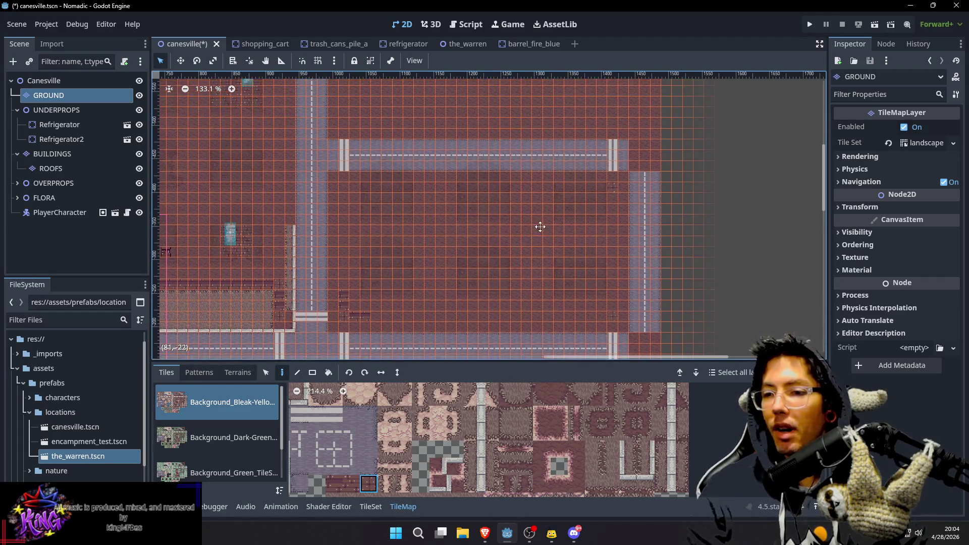
scroll(354, 212, "left", 3)
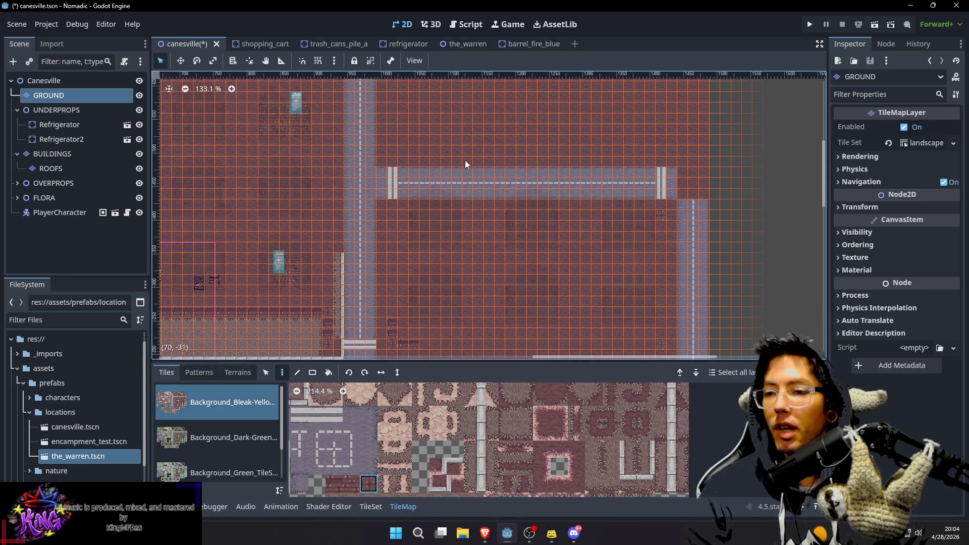
left_click_drag(465, 164, 463, 231)
left_click_drag(508, 177, 510, 237)
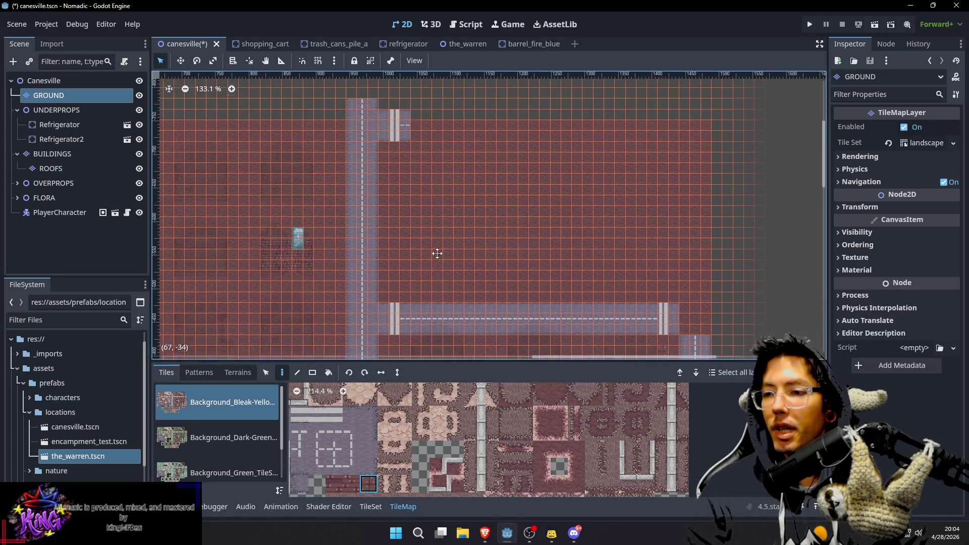
left_click_drag(437, 259, 470, 249)
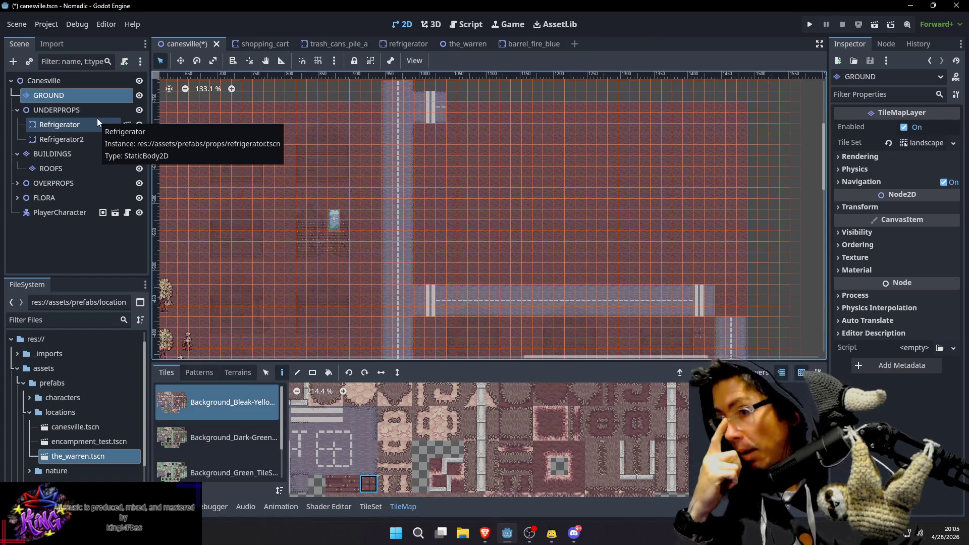
left_click(81, 153)
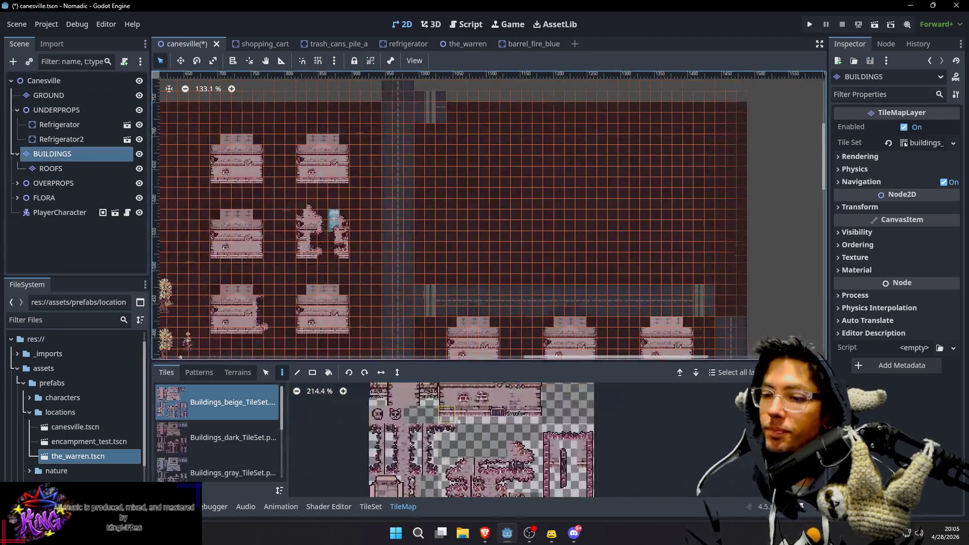
Show the Buildings_dark tileset's tiles in the TileMap panel
scroll(491, 434, "down", 2)
scroll(210, 437, "down", 1)
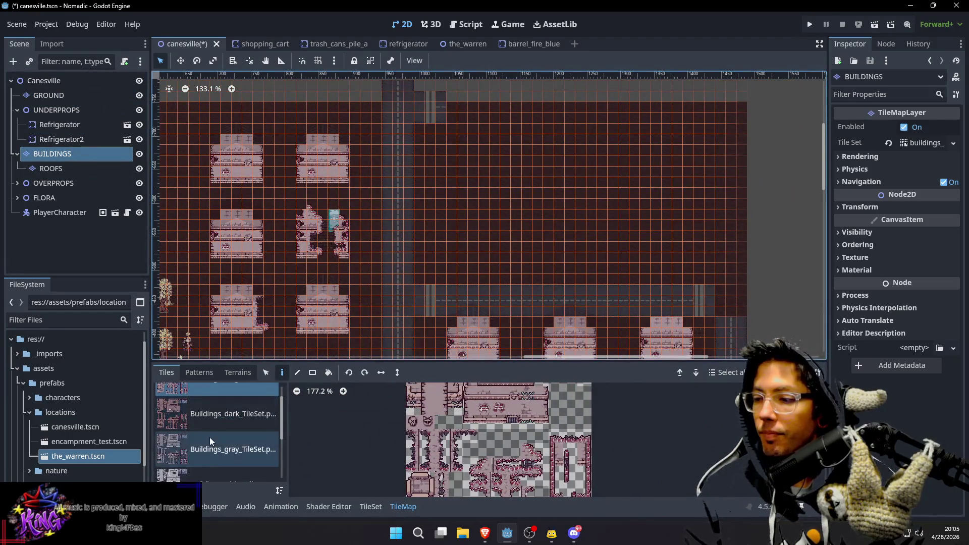
left_click(217, 414)
scroll(541, 429, "up", 3)
scroll(555, 434, "down", 4)
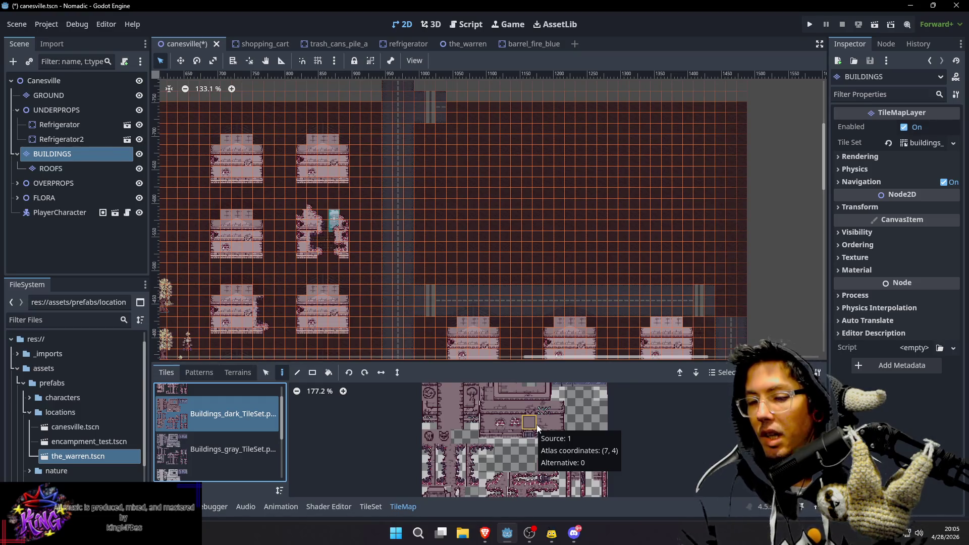
scroll(250, 446, "down", 3)
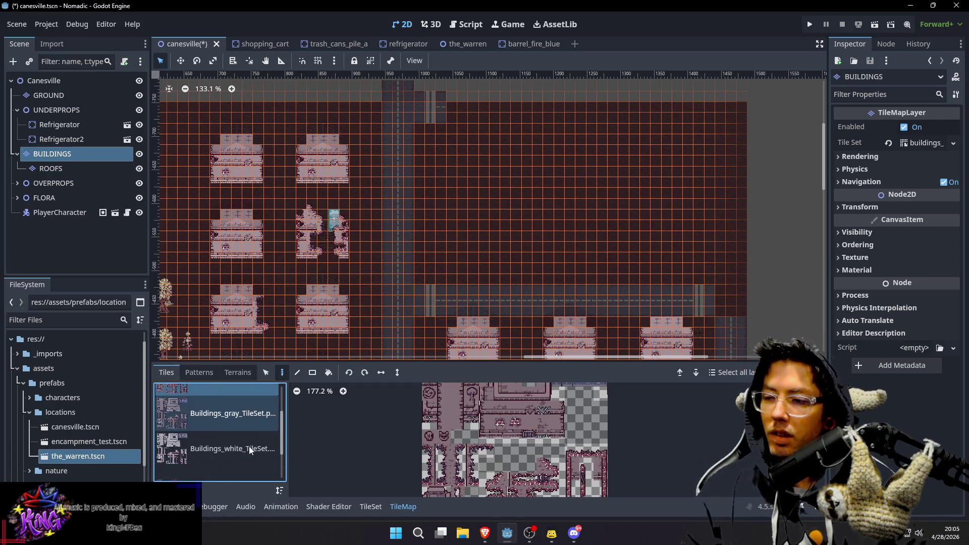
Compare with the Roof_TileSet tiles, then pick a dark building tile from Buildings_dark
left_click(189, 448)
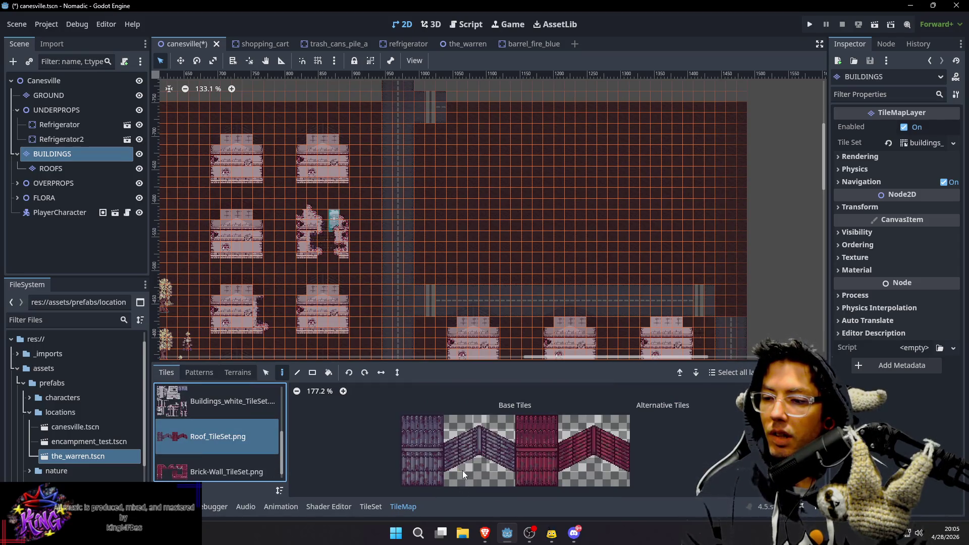
left_click_drag(462, 471, 477, 459)
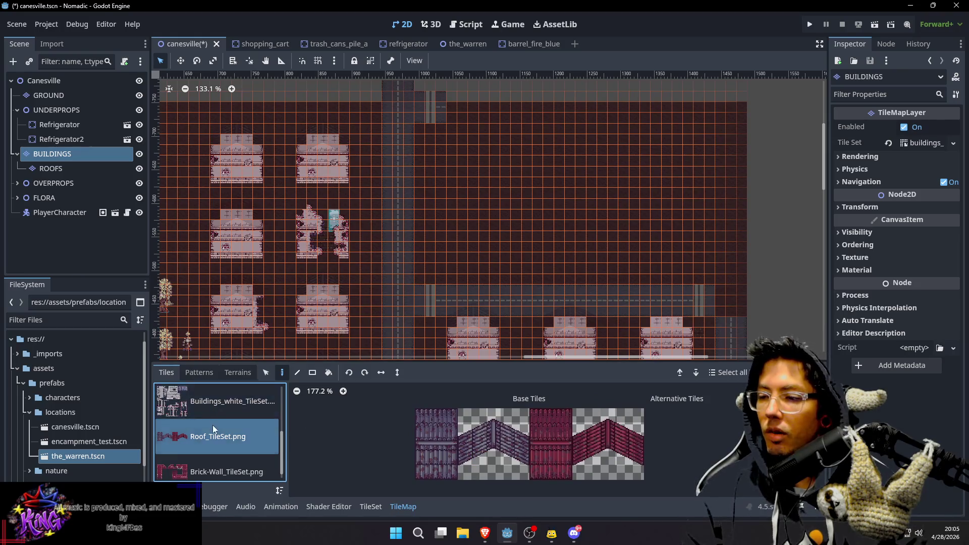
scroll(213, 425, "up", 3)
scroll(189, 414, "up", 1)
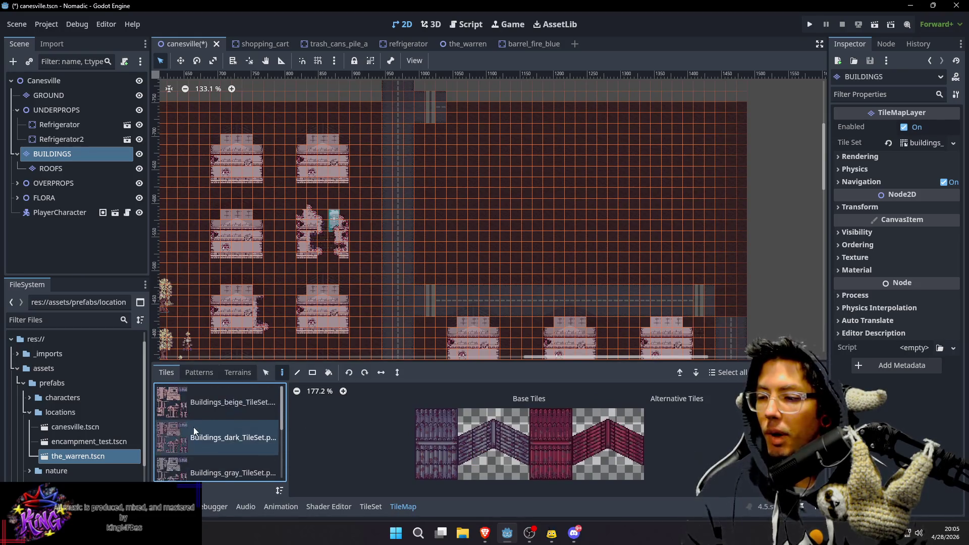
left_click(193, 427)
left_click(501, 429)
scroll(490, 283, "down", 1)
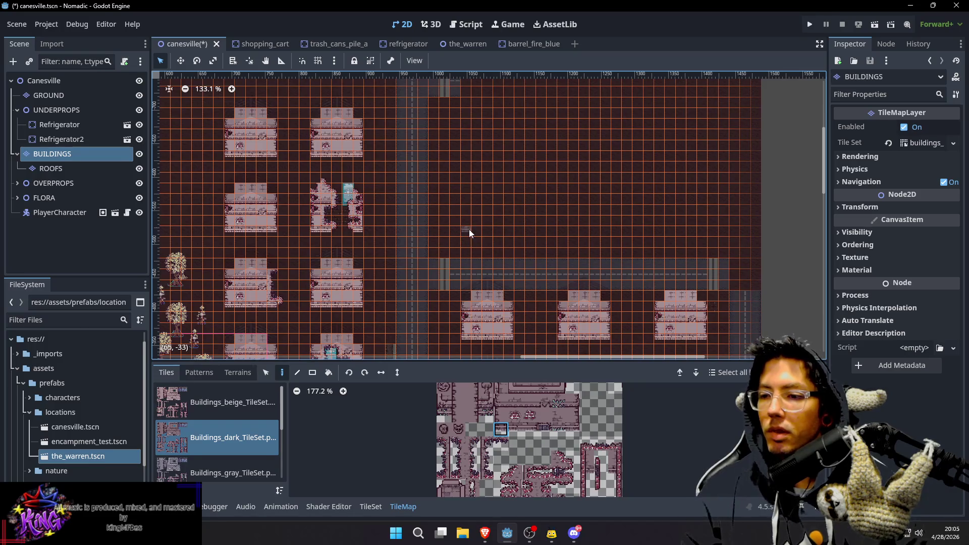
left_click(65, 96)
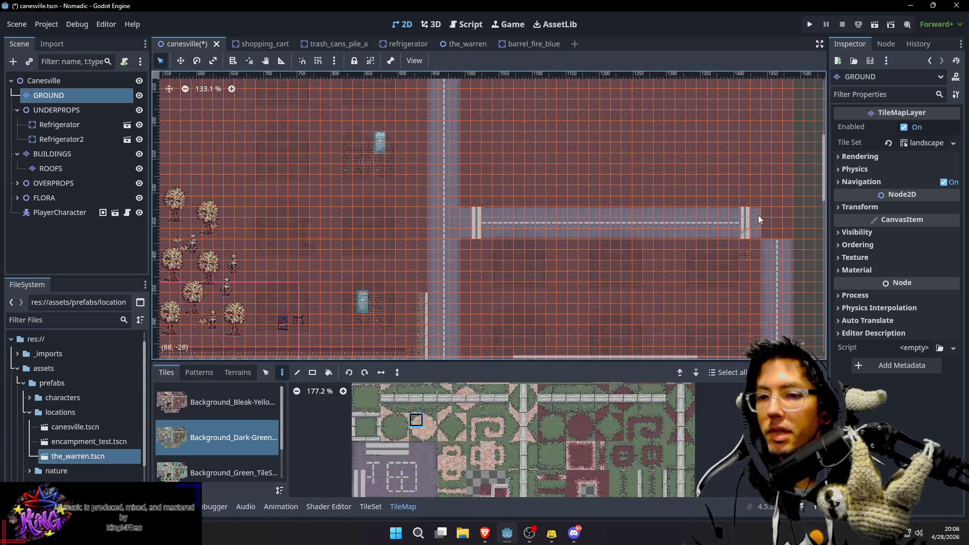
Zoom over the road loop around the planned building site, then select the BUILDINGS layer
scroll(627, 219, "up", 5)
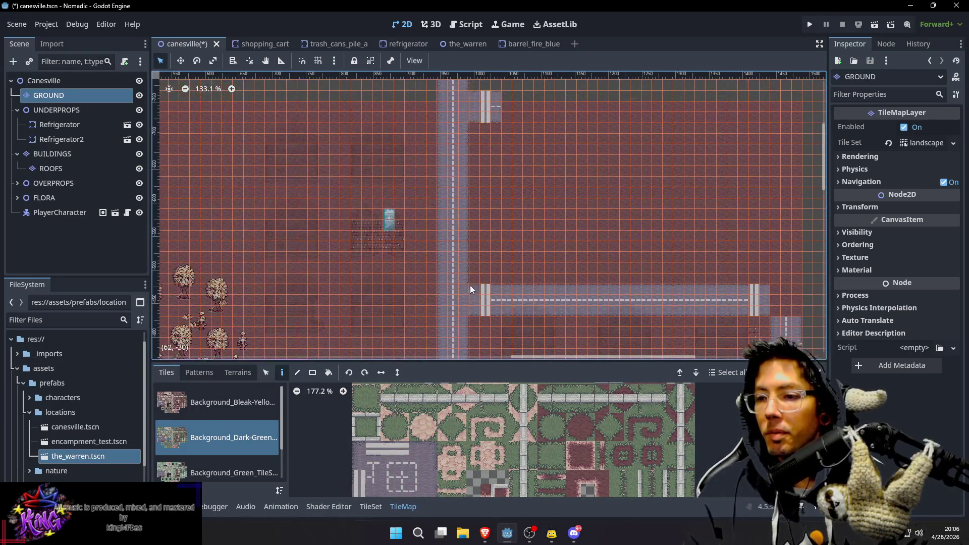
scroll(487, 279, "up", 5)
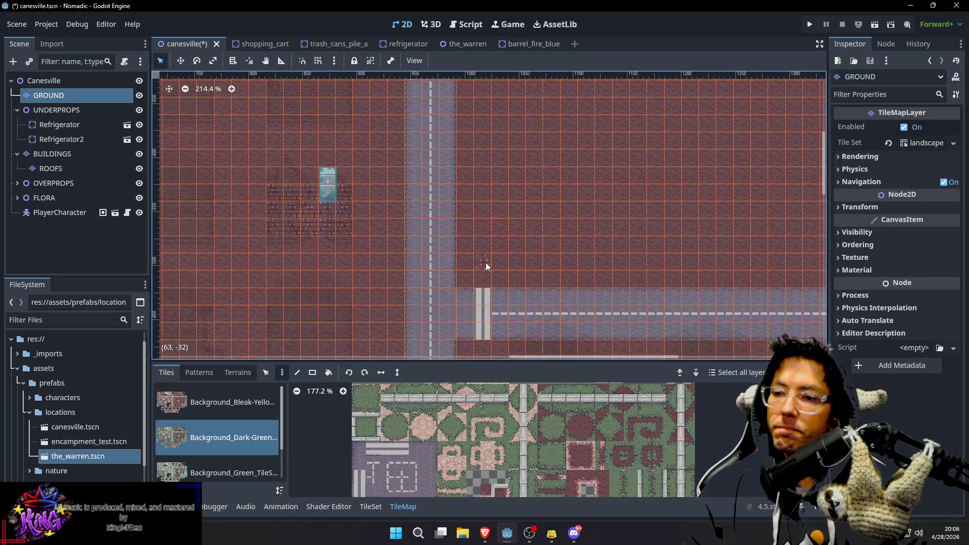
scroll(511, 260, "up", 3)
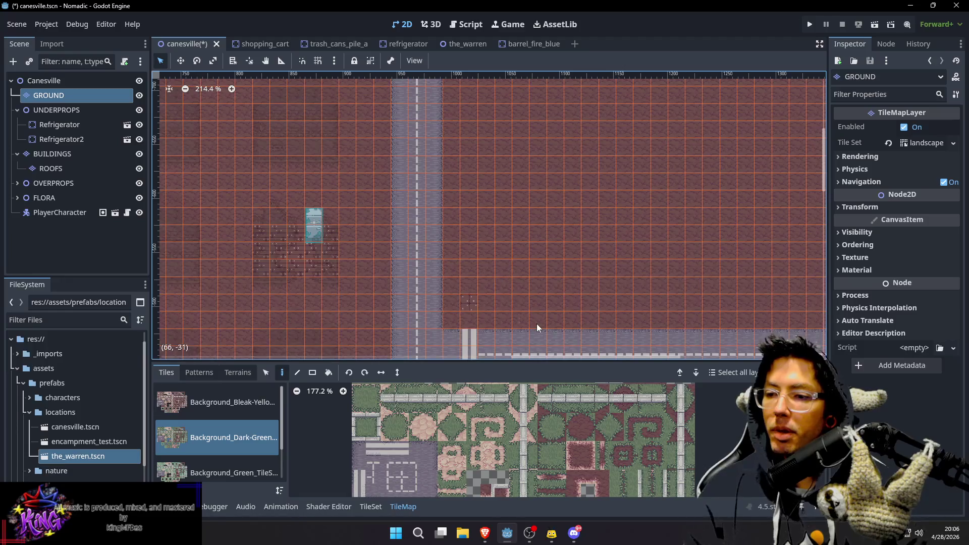
scroll(537, 323, "down", 3)
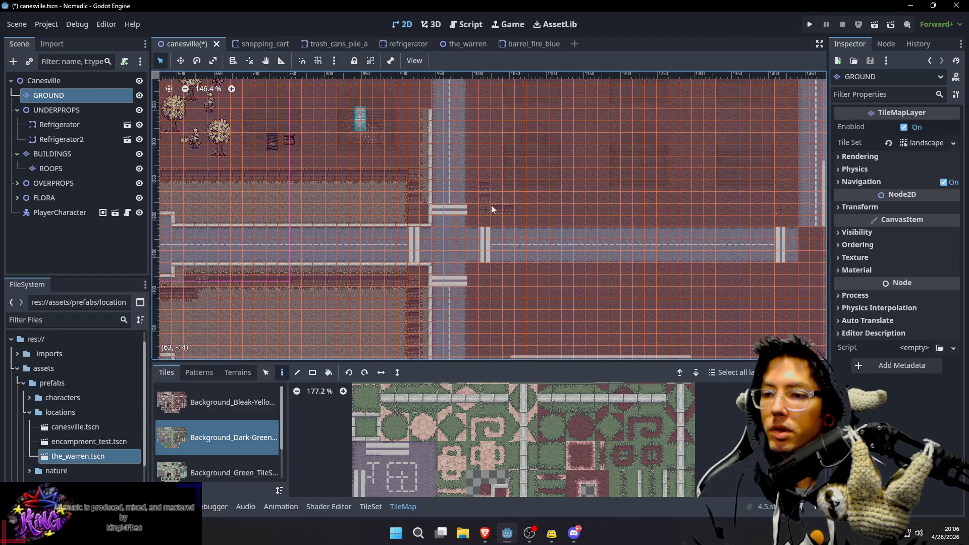
scroll(517, 177, "up", 5)
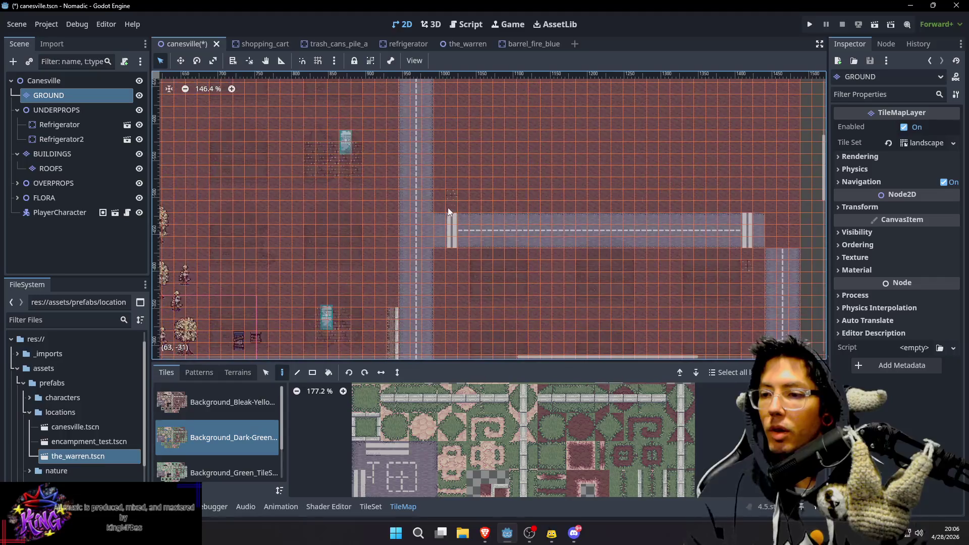
scroll(501, 138, "up", 2)
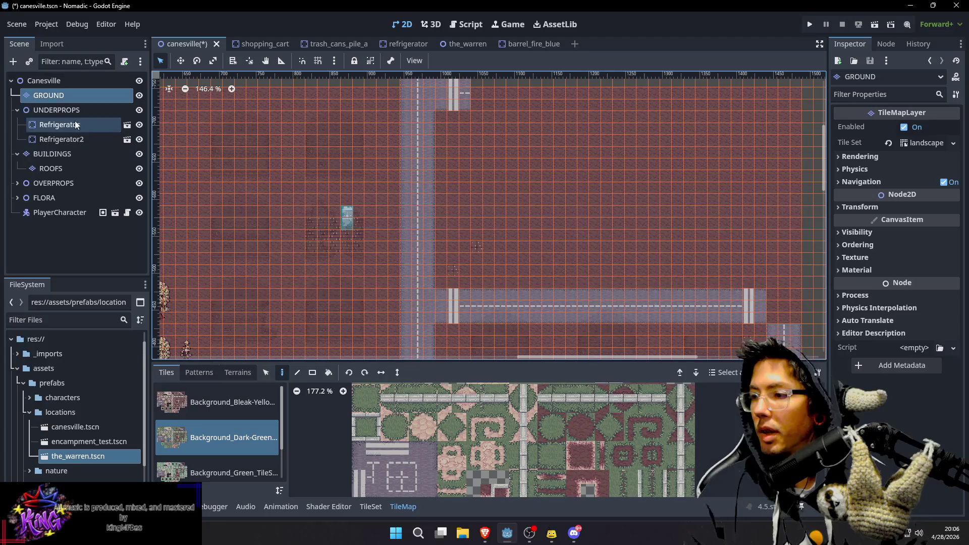
left_click(68, 154)
Pick a roof tile and paint a long horizontal row of tiles east of the houses
scroll(556, 283, "down", 1)
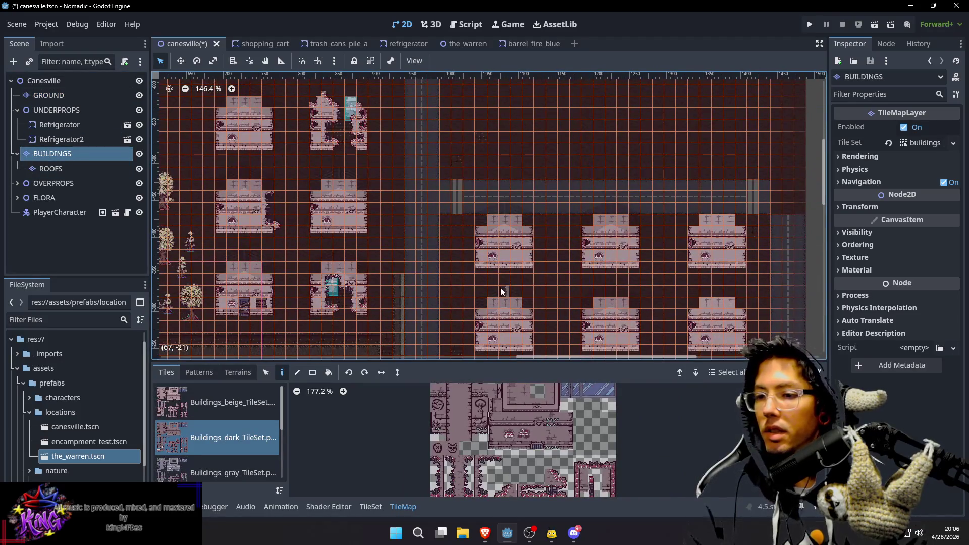
scroll(519, 212, "down", 1)
scroll(518, 212, "up", 1)
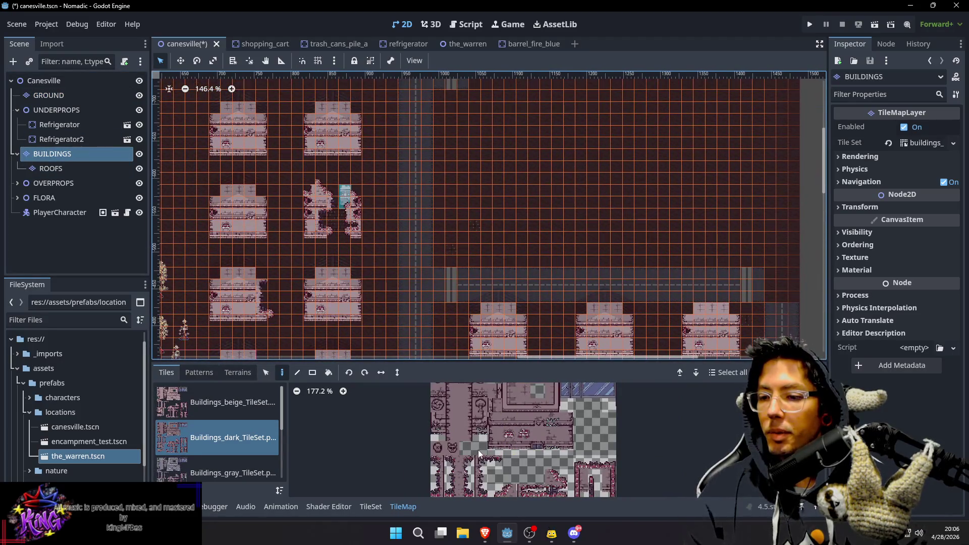
scroll(480, 225, "down", 1)
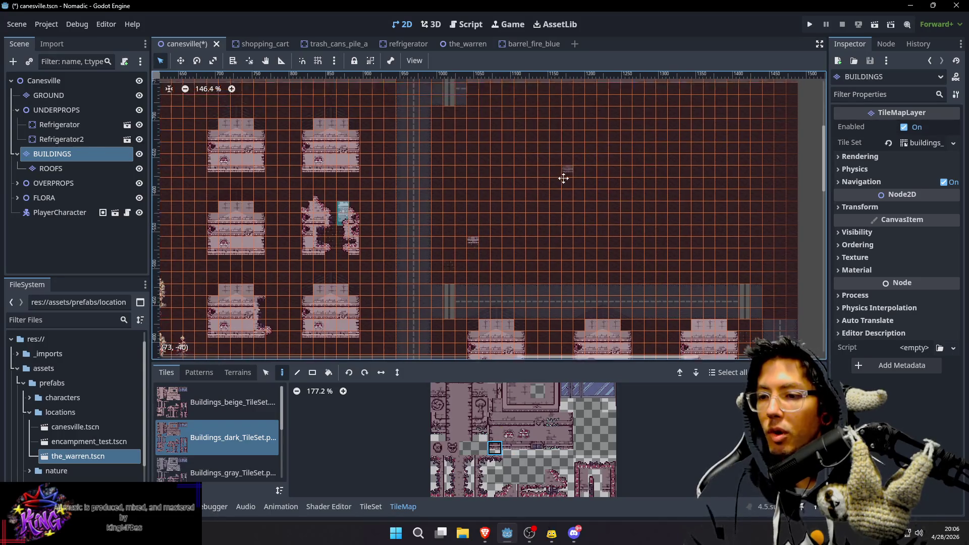
left_click(509, 448)
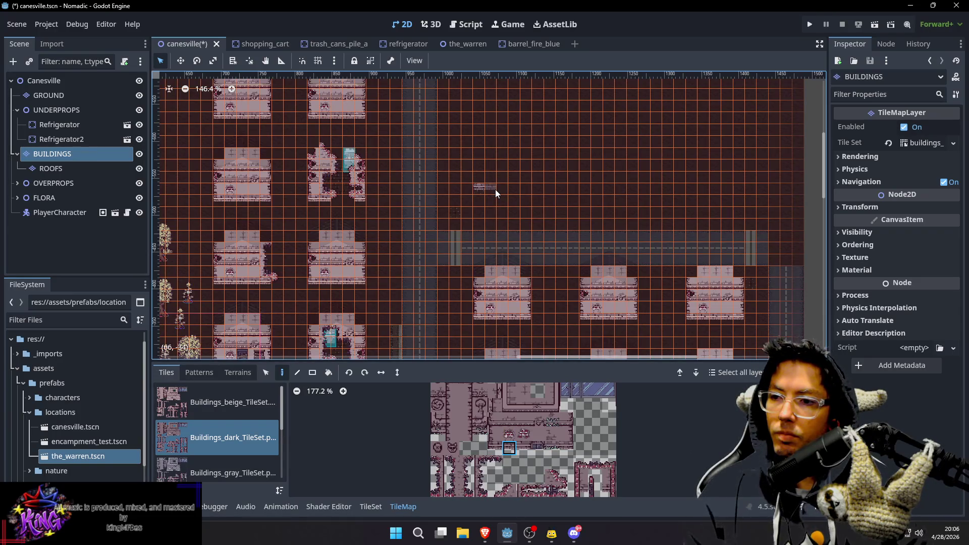
scroll(262, 431, "down", 2)
scroll(262, 431, "down", 1)
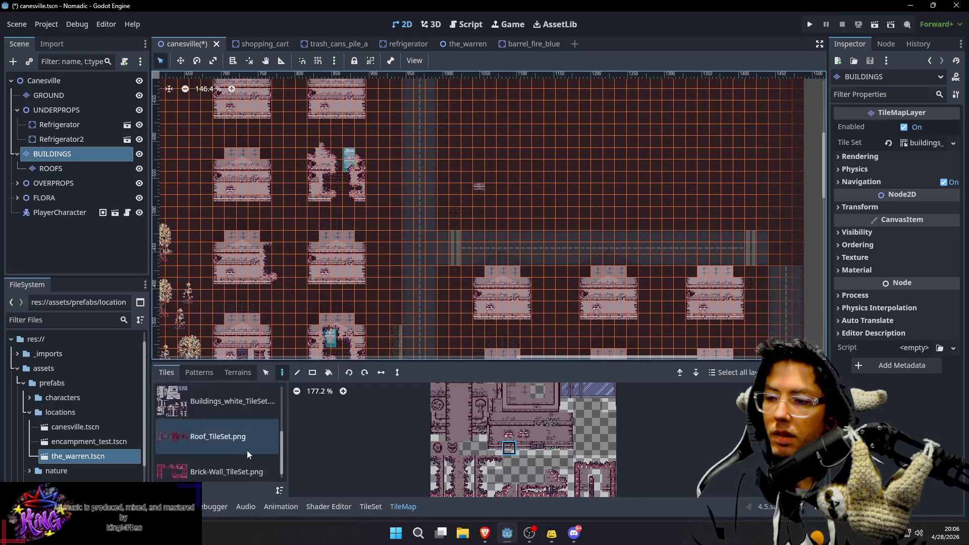
left_click(247, 447)
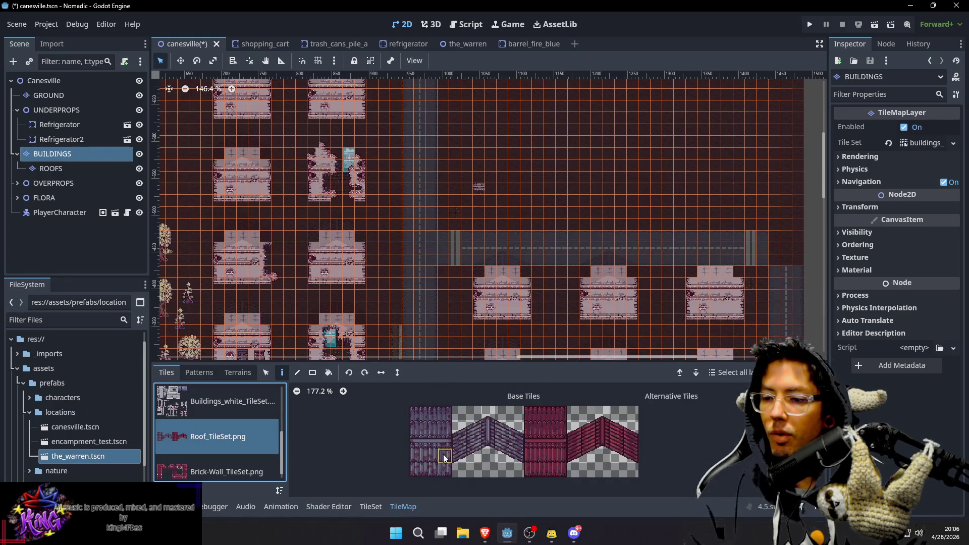
left_click(460, 428)
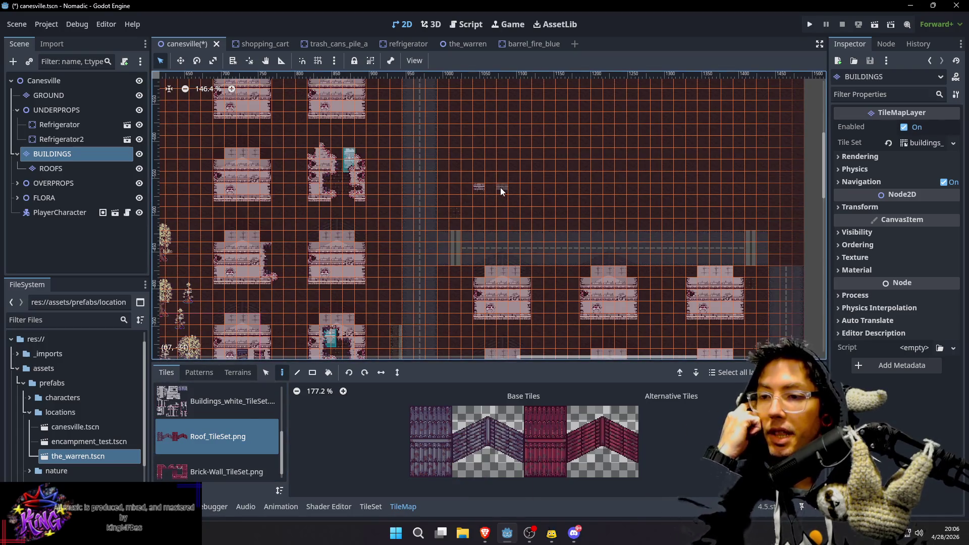
left_click_drag(495, 188, 552, 189)
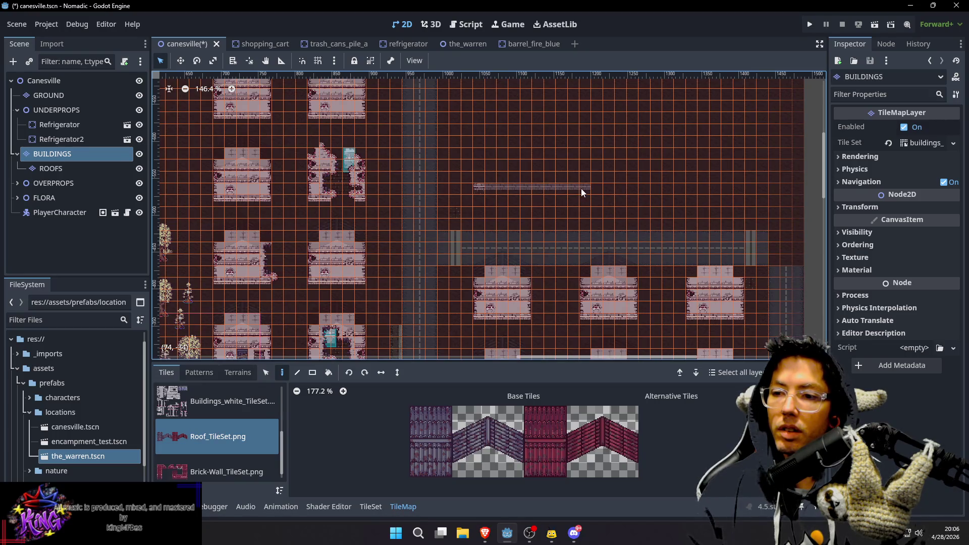
left_click_drag(581, 189, 580, 189)
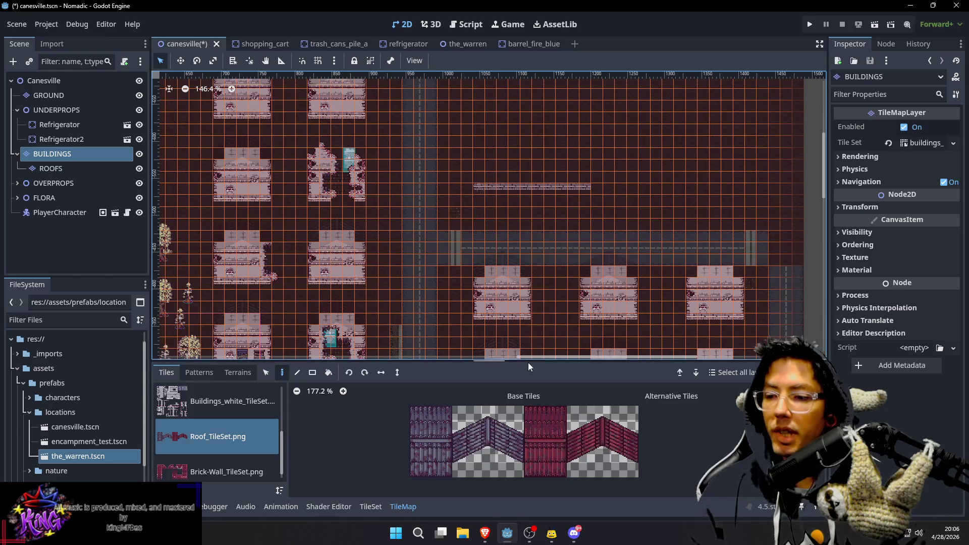
scroll(216, 399, "up", 3)
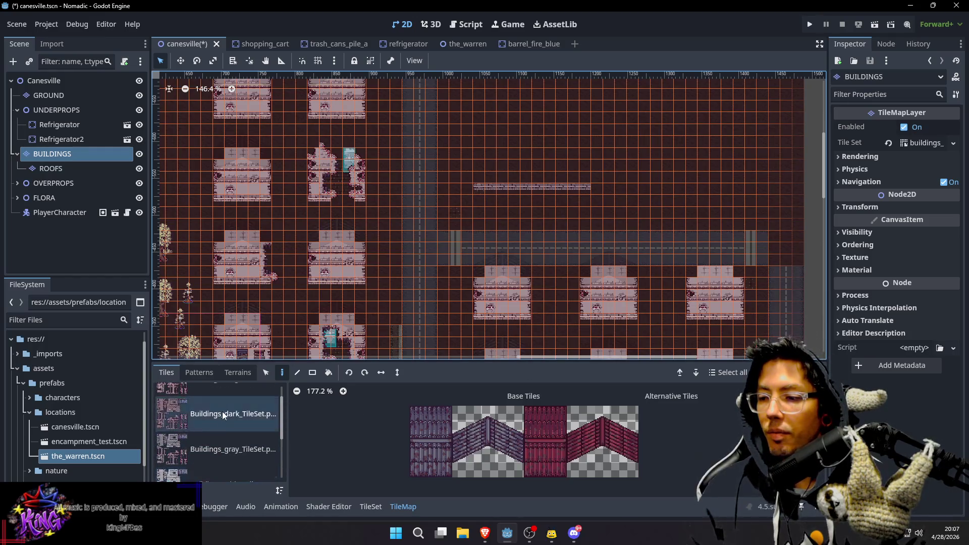
Using Buildings_dark wall tiles, build the left side wall two tiles up from the row's end
left_click(222, 408)
left_click(566, 414)
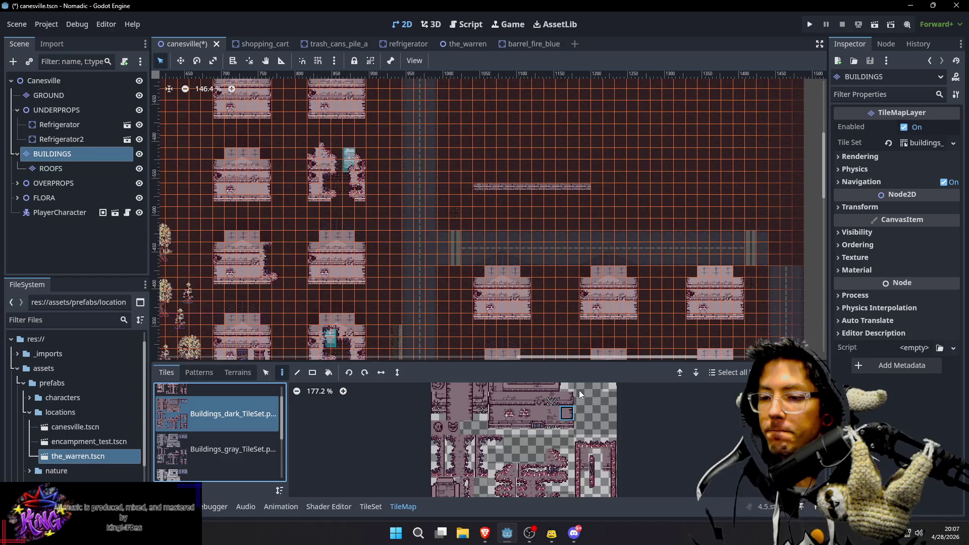
scroll(631, 199, "up", 3)
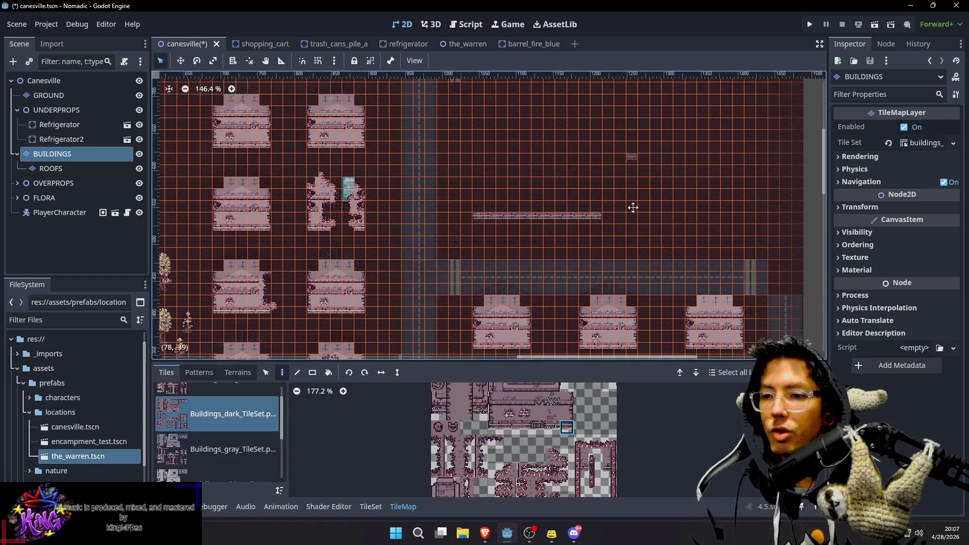
scroll(616, 240, "up", 1)
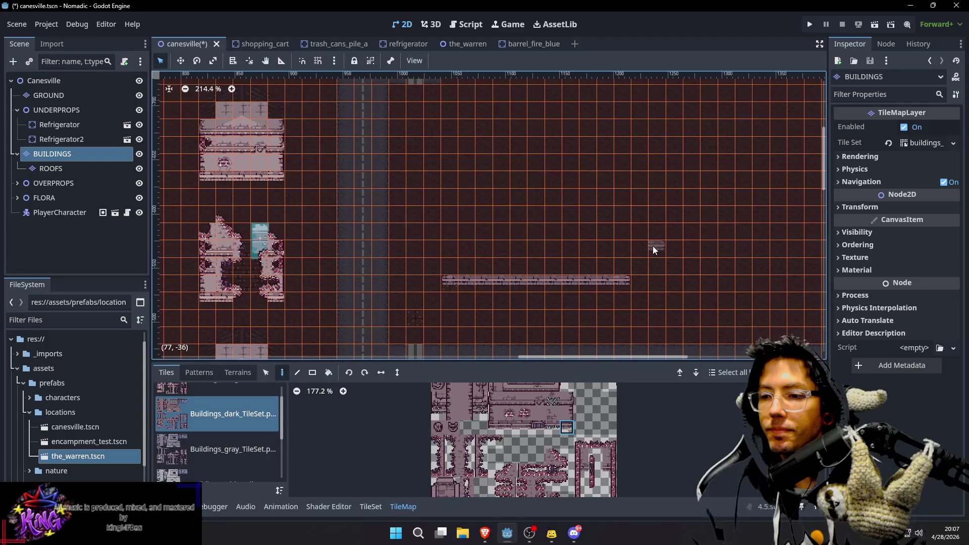
left_click_drag(642, 252, 642, 255)
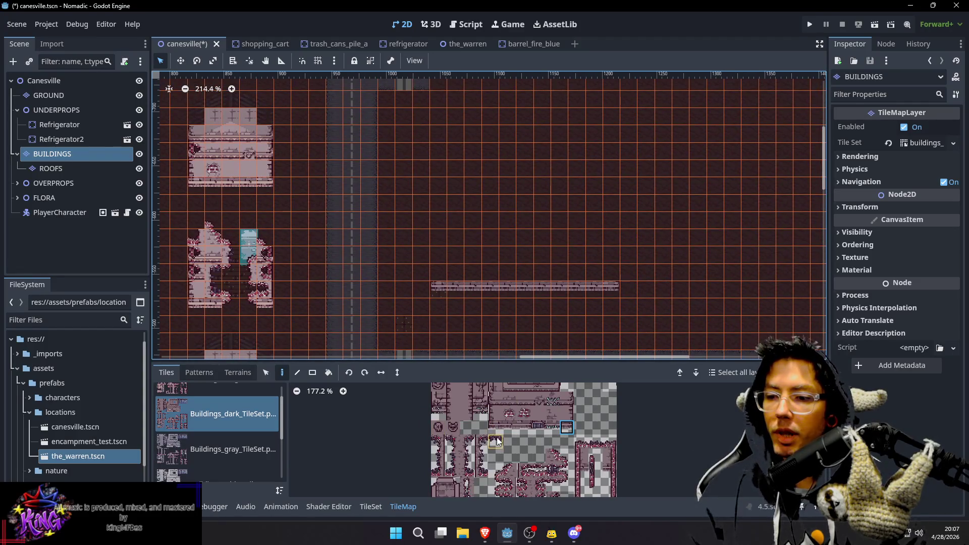
left_click(495, 413)
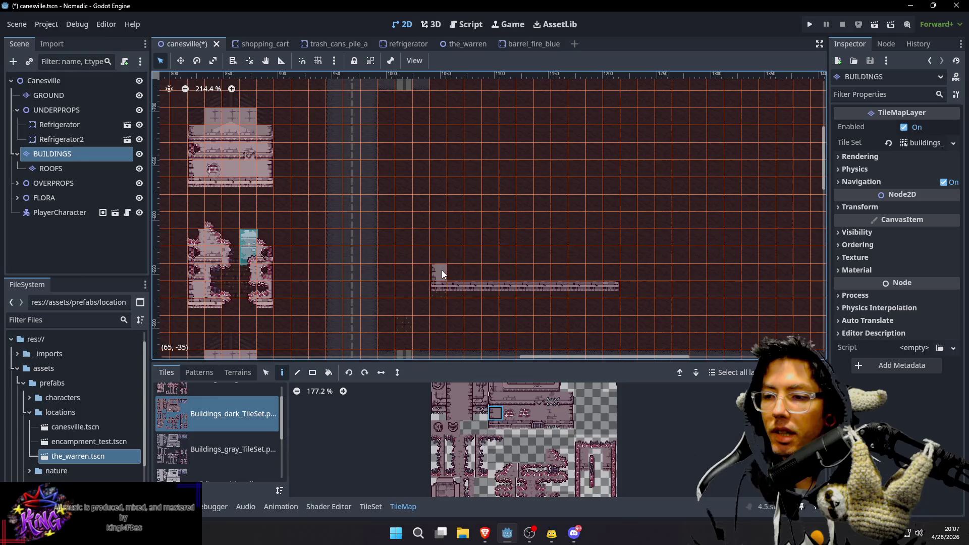
left_click(438, 238)
left_click(495, 413)
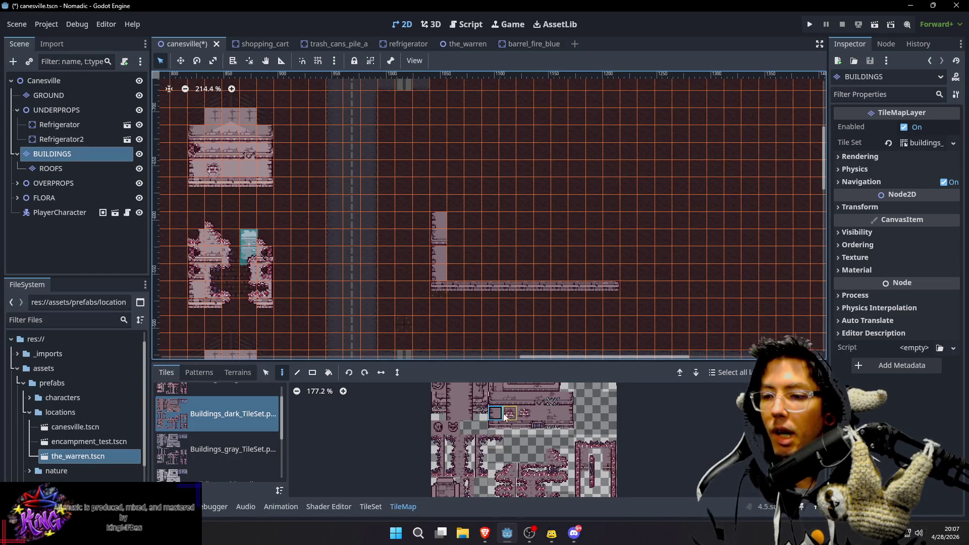
left_click(496, 400)
left_click(439, 203)
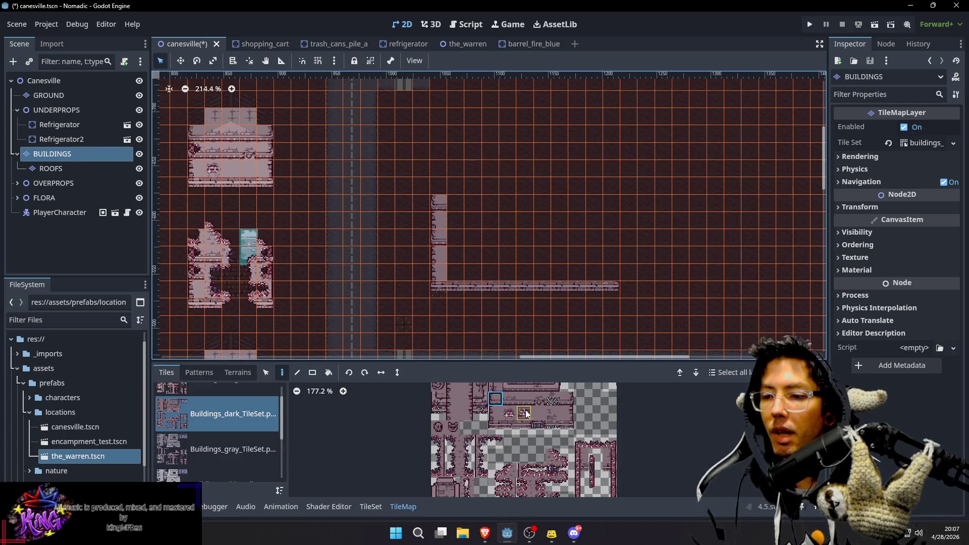
Paint a second horizontal wall row above the first and pick the right-side wall tile
left_click(511, 389)
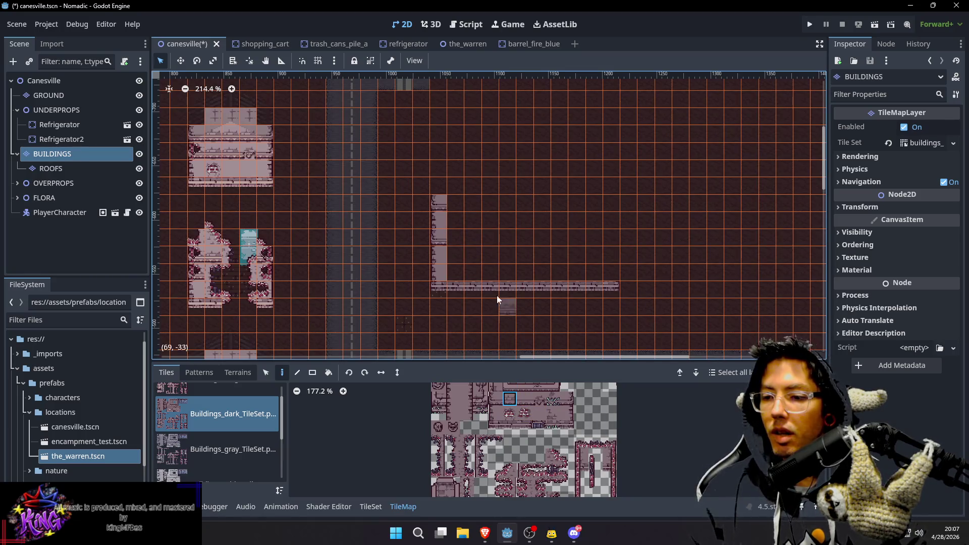
left_click_drag(462, 237, 565, 237)
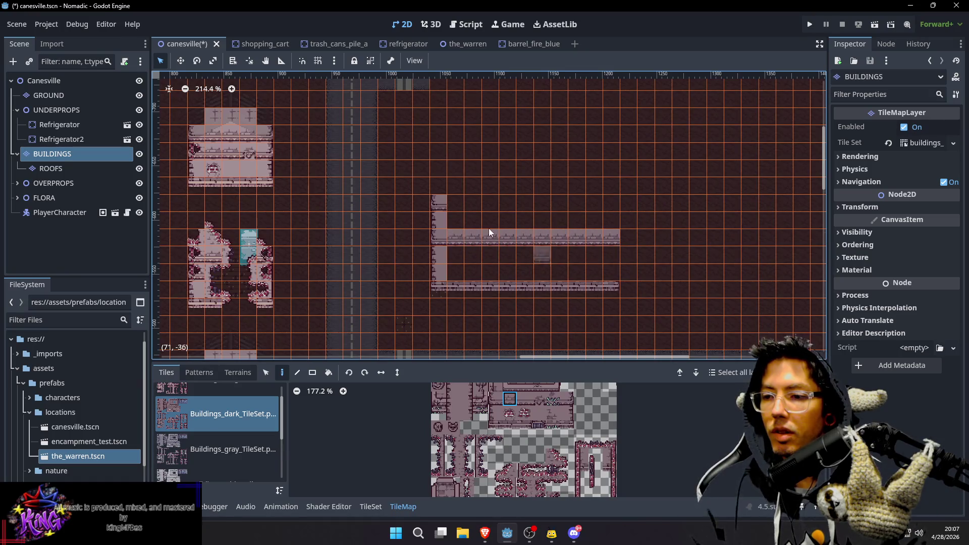
left_click(566, 399)
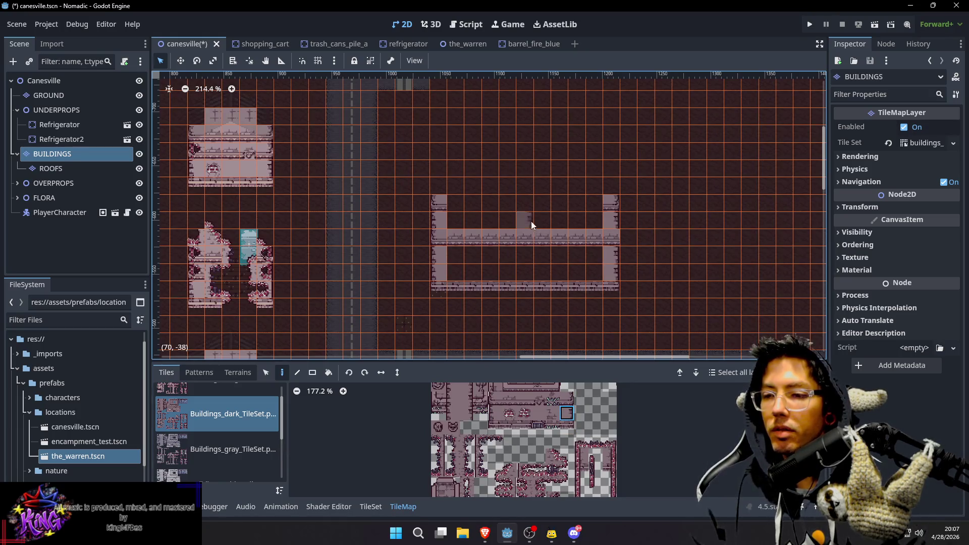
scroll(531, 222, "up", 1)
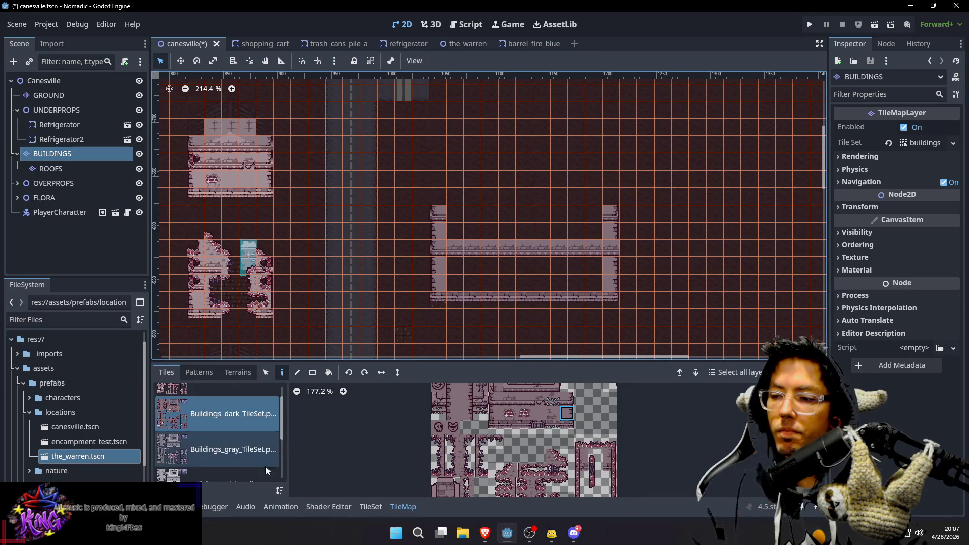
left_click(53, 168)
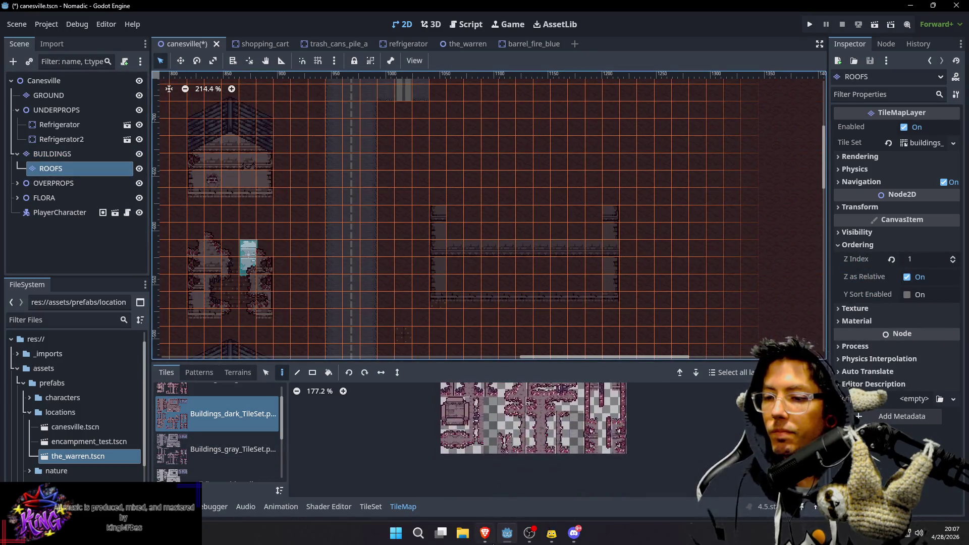
Grab a block of dark Roof_TileSet tiles and stamp four across the building's top
scroll(235, 438, "down", 3)
left_click(212, 450)
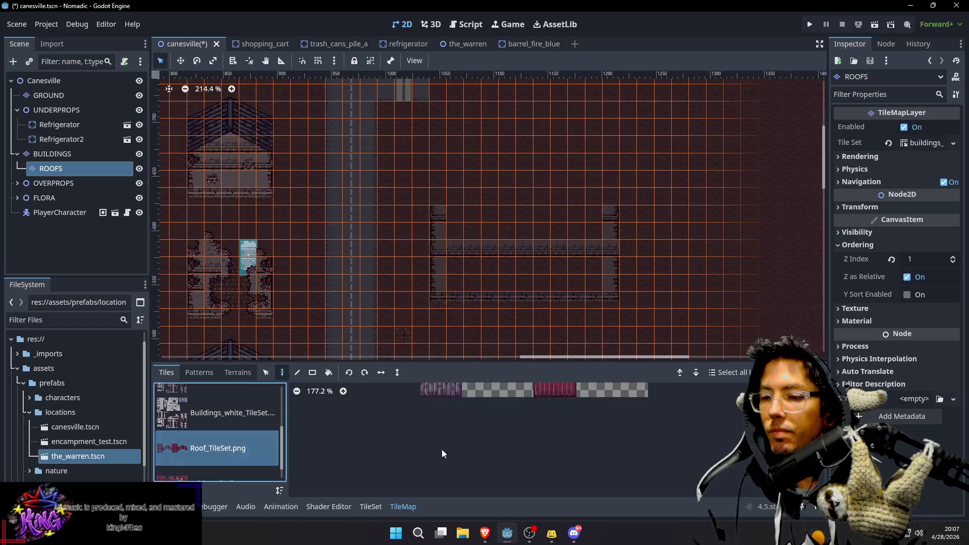
left_click_drag(434, 397, 460, 455)
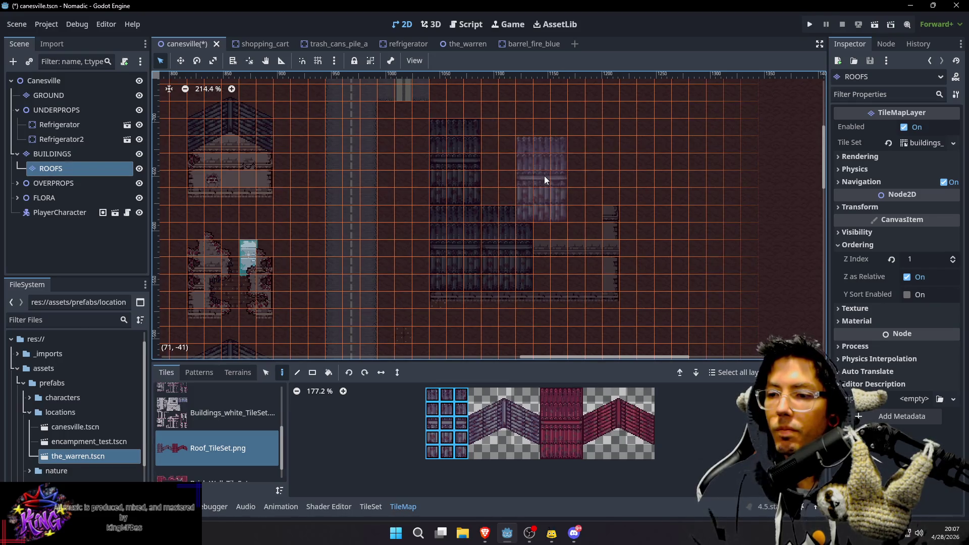
left_click_drag(454, 156, 559, 156)
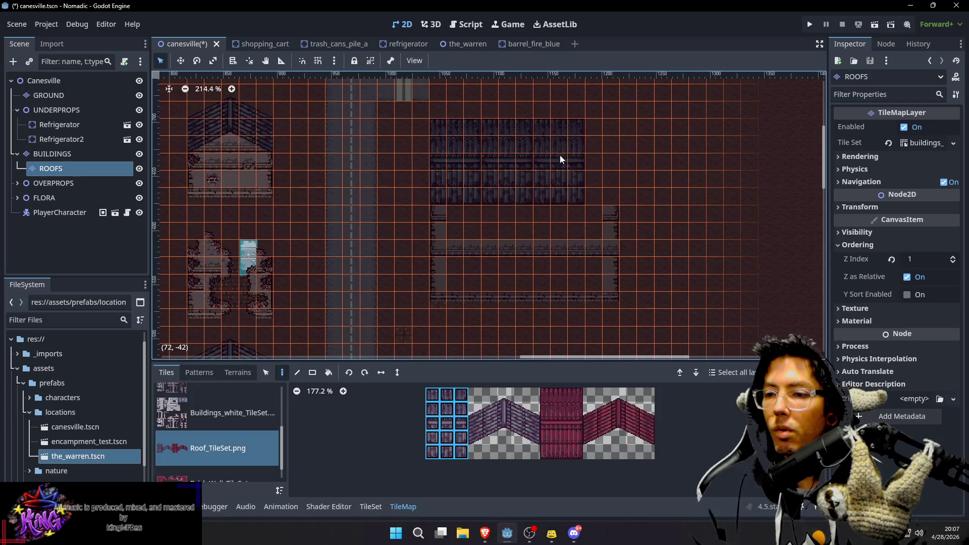
left_click(611, 160)
mouse_move(645, 236)
left_mouse_down()
mouse_move(627, 199)
mouse_move(580, 219)
left_mouse_up()
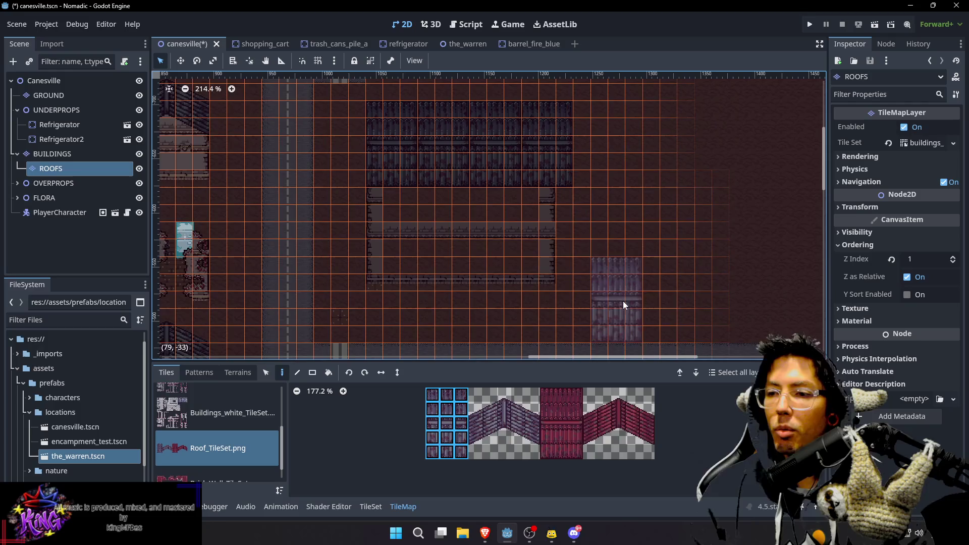
left_click(40, 81)
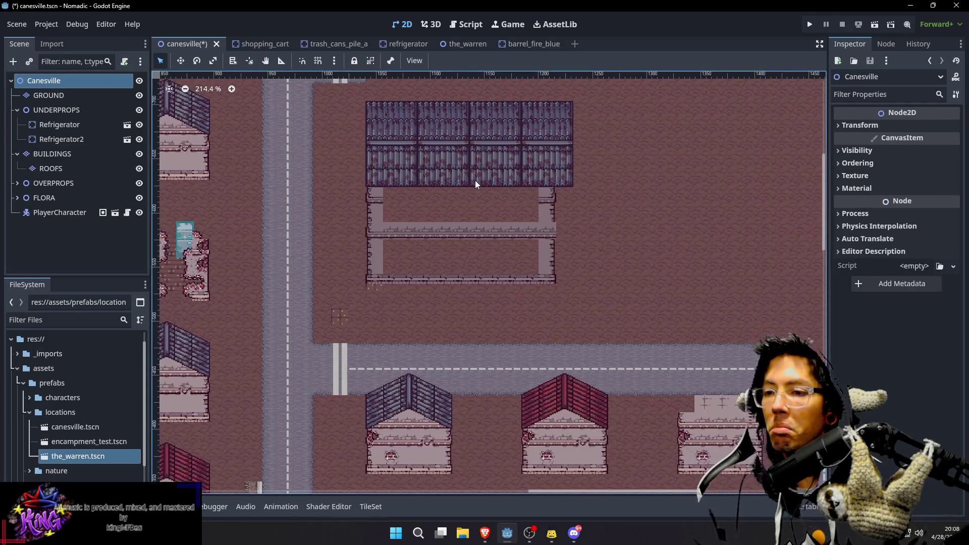
On the ROOFS layer, repaint the mismatched roof column with a single roof-tile column to close the seam
left_click(64, 165)
scroll(380, 111, "up", 4)
scroll(414, 185, "right", 1)
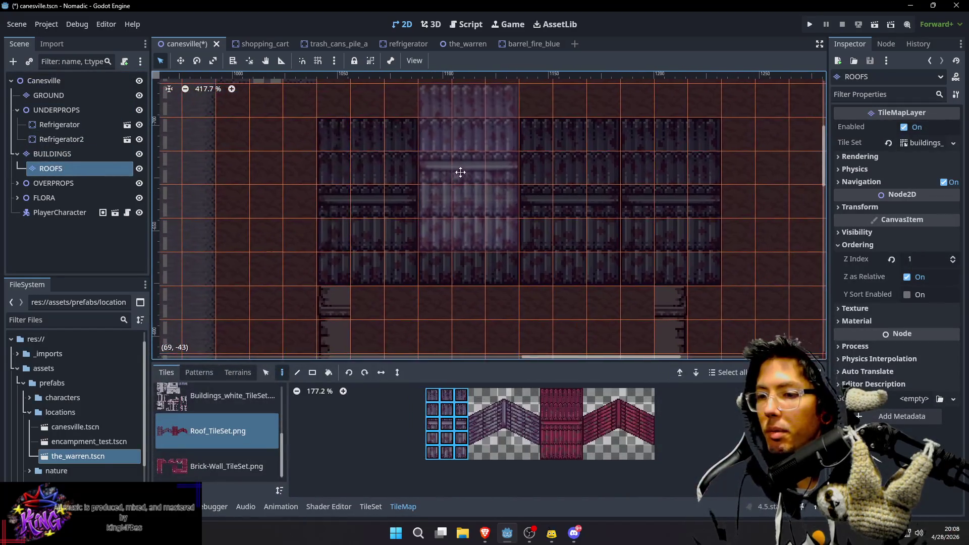
key("s")
left_click_drag(468, 132, 472, 174)
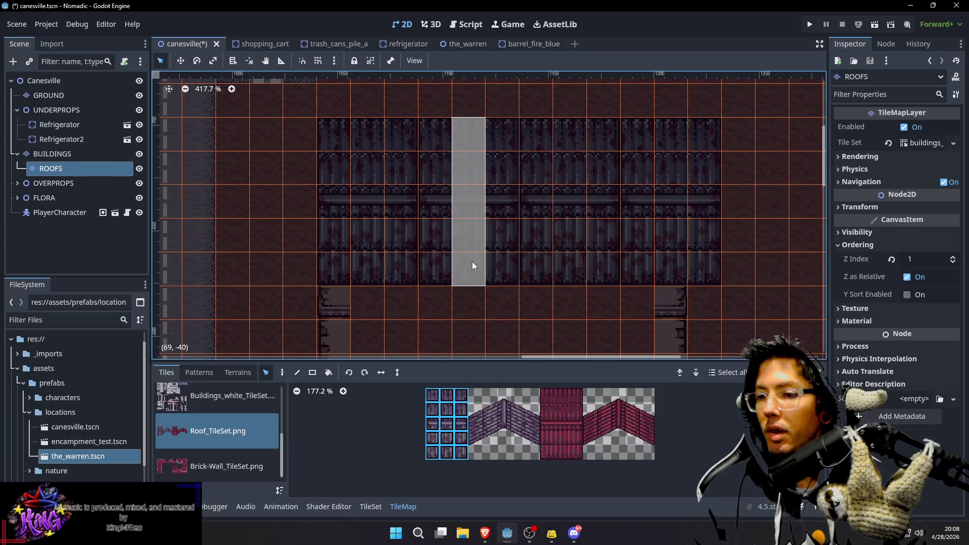
left_click_drag(472, 261, 467, 255)
key("d")
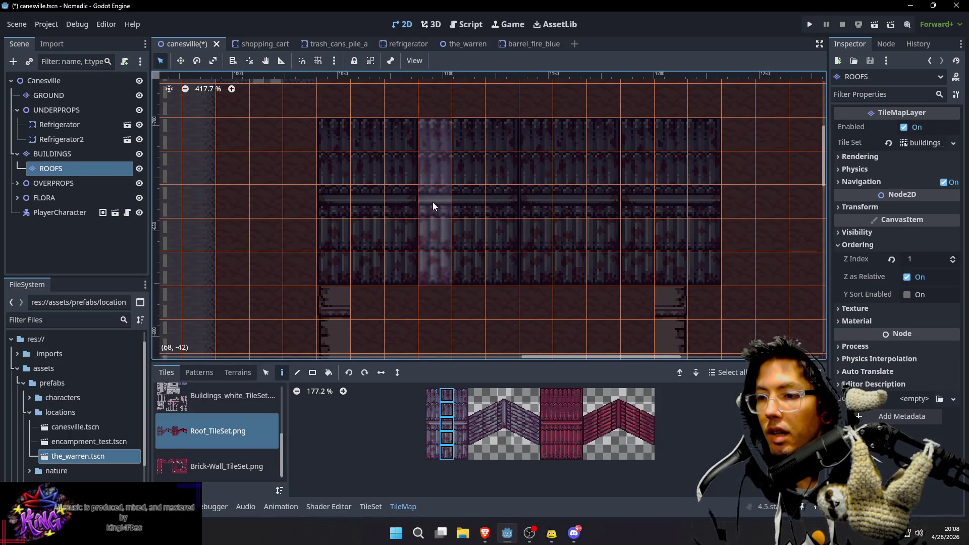
left_click_drag(502, 202, 522, 194)
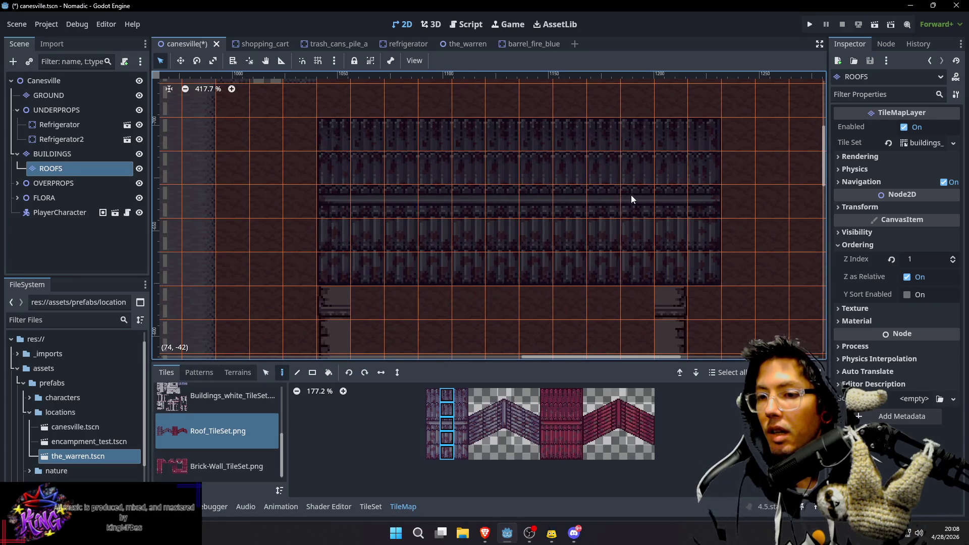
Review the roof toward the building's right side, then resume editing the BUILDINGS layer
left_click(50, 81)
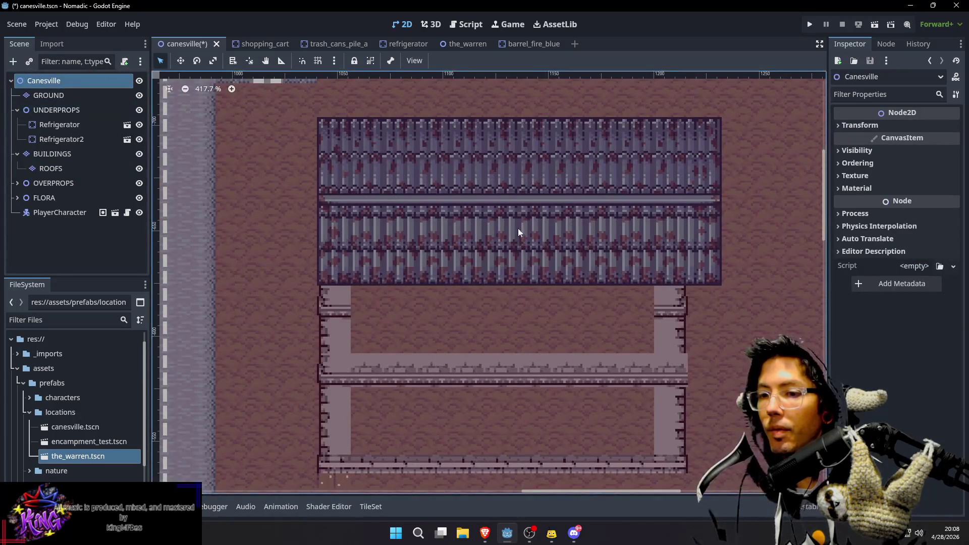
left_click_drag(685, 347, 532, 258)
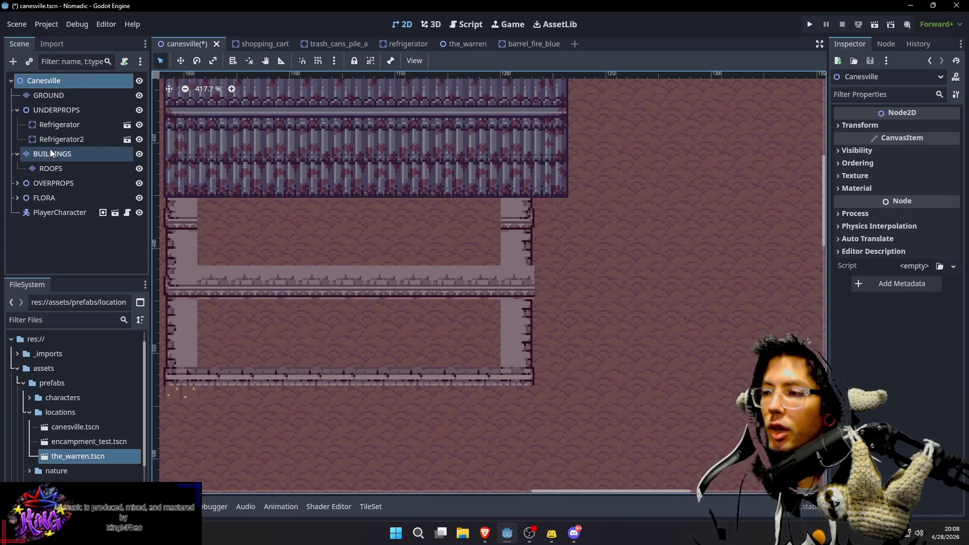
left_click(78, 155)
scroll(525, 212, "down", 3)
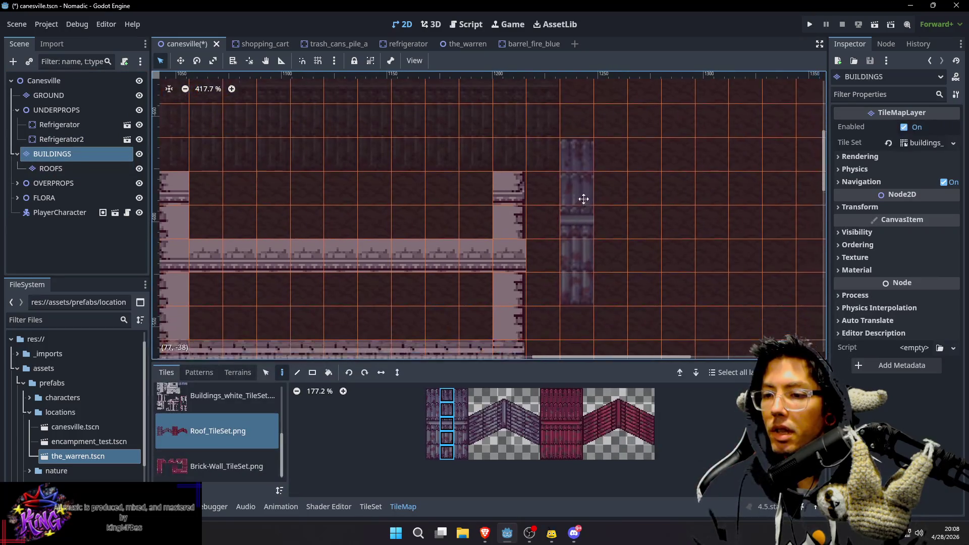
Move the building's right wall column one tile over to the right
key("s")
left_click_drag(518, 127, 518, 221)
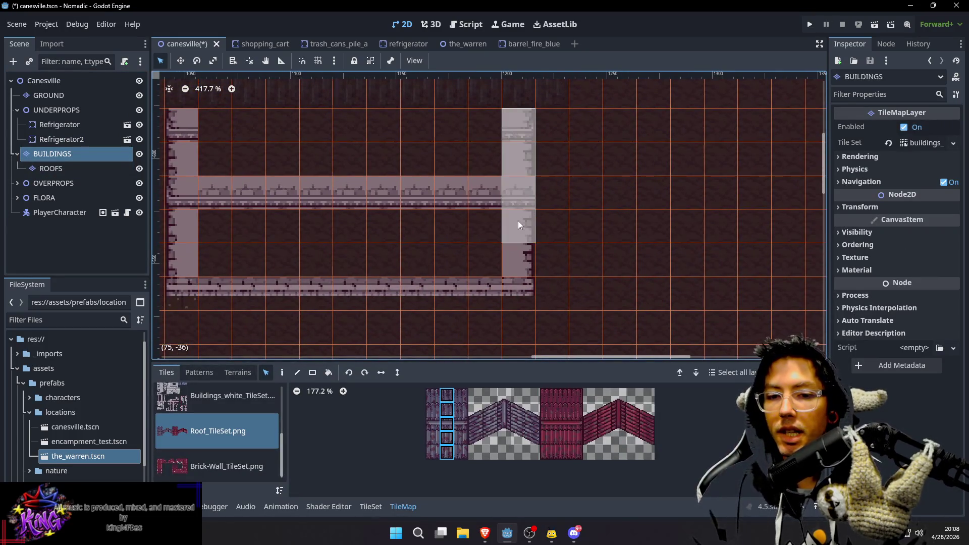
mouse_move(518, 273)
left_mouse_down()
mouse_move(518, 281)
mouse_move(544, 232)
mouse_move(547, 181)
mouse_move(519, 302)
mouse_move(562, 278)
mouse_move(564, 262)
left_mouse_up()
scroll(556, 212, "up", 1)
scroll(575, 221, "left", 1)
scroll(564, 262, "up", 1)
scroll(565, 262, "left", 1)
Choose a tile from the dark buildings tile set after comparing it with the beige set
key("d")
key("s")
left_click(520, 233)
scroll(485, 217, "left", 3)
scroll(485, 217, "down", 1)
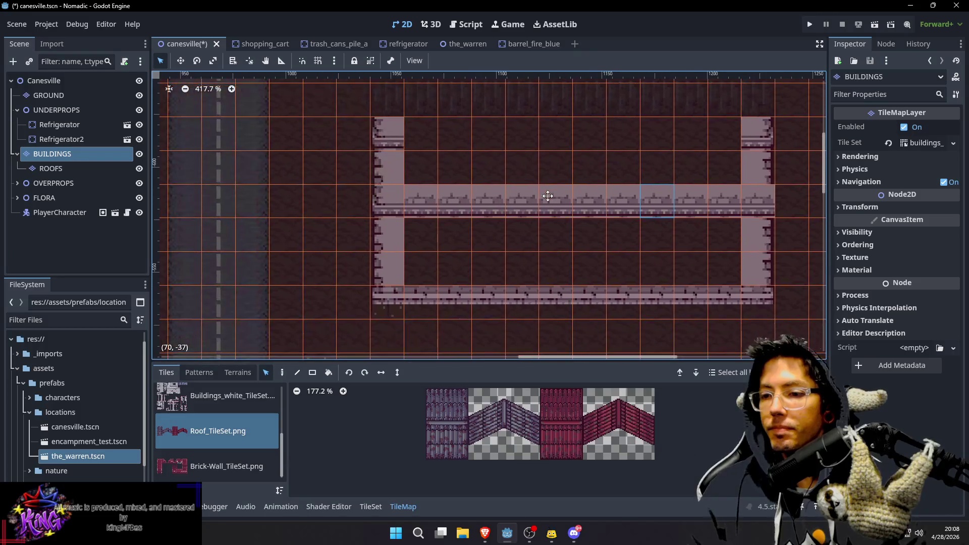
scroll(241, 383, "up", 4)
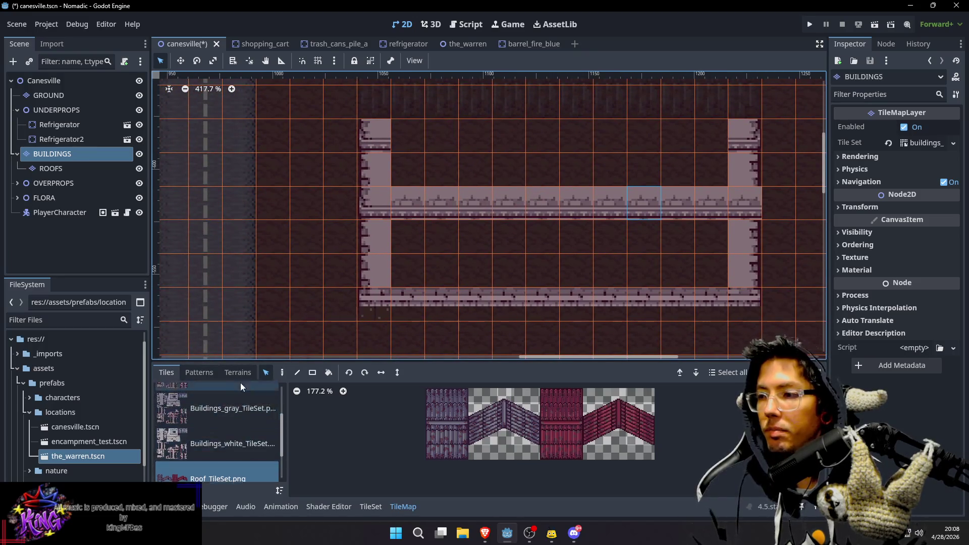
left_click(220, 402)
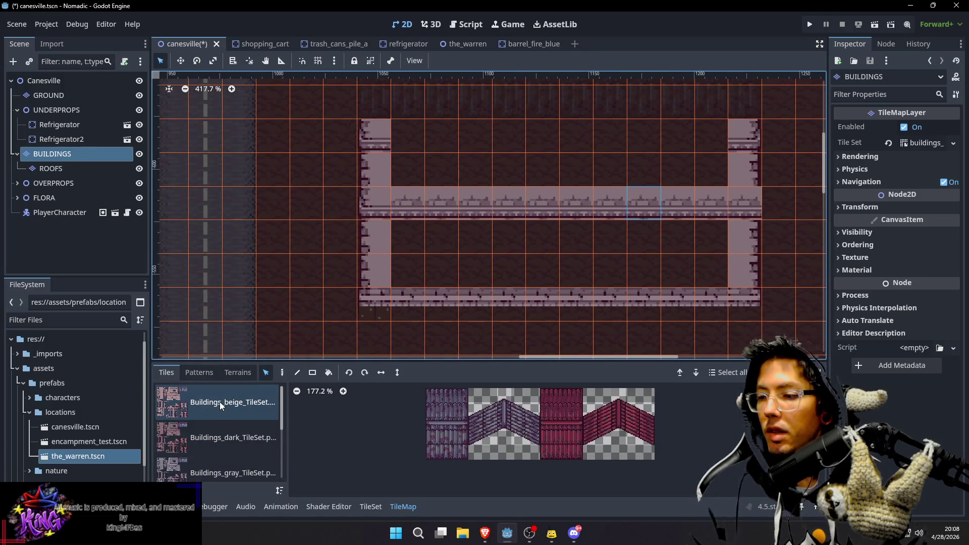
left_click(222, 437)
left_click(545, 430)
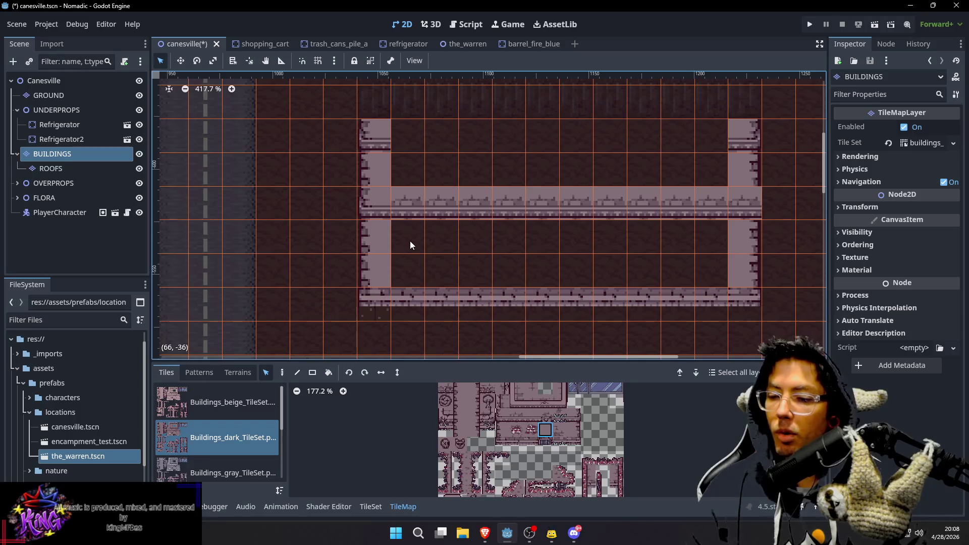
key("d")
Fill the building's dark rows with light building tiles
mouse_move(409, 238)
left_mouse_down()
mouse_move(574, 266)
mouse_move(701, 265)
mouse_move(631, 241)
mouse_move(443, 238)
mouse_move(414, 271)
left_mouse_up()
scroll(456, 262, "up", 2)
scroll(456, 262, "right", 1)
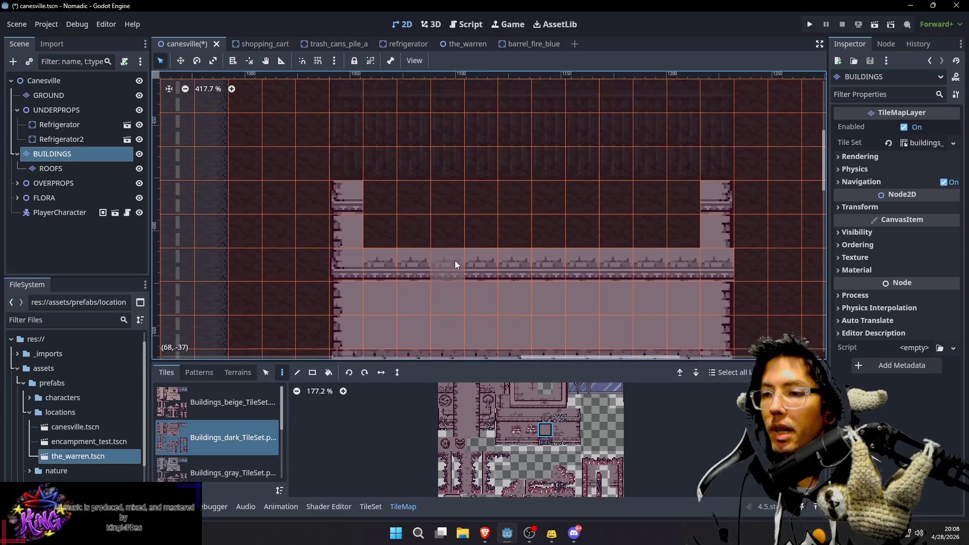
left_click_drag(390, 233, 678, 235)
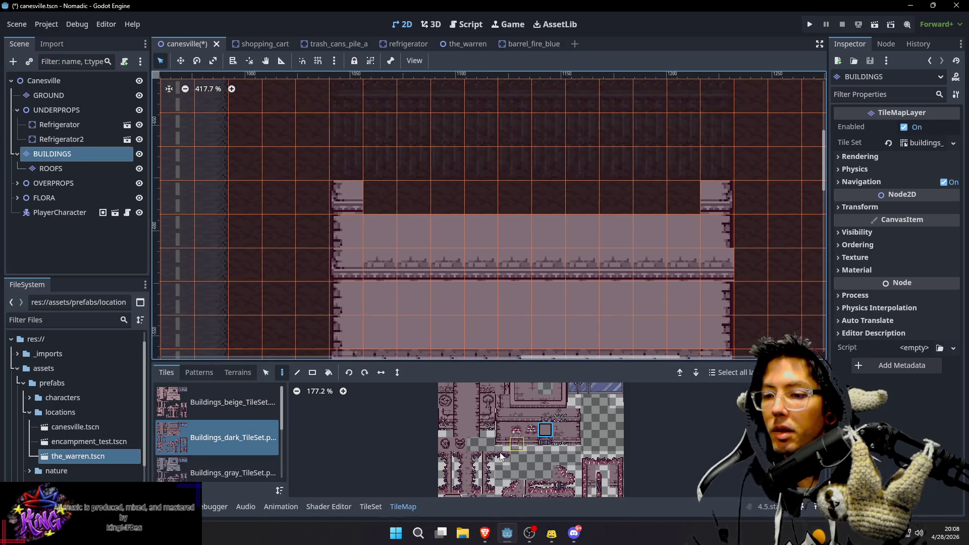
Paint a wall-top tile along the building's top row and view all layers from the Canesville root
left_click(531, 415)
left_click_drag(381, 204, 656, 200)
scroll(683, 205, "down", 3)
scroll(653, 238, "left", 1)
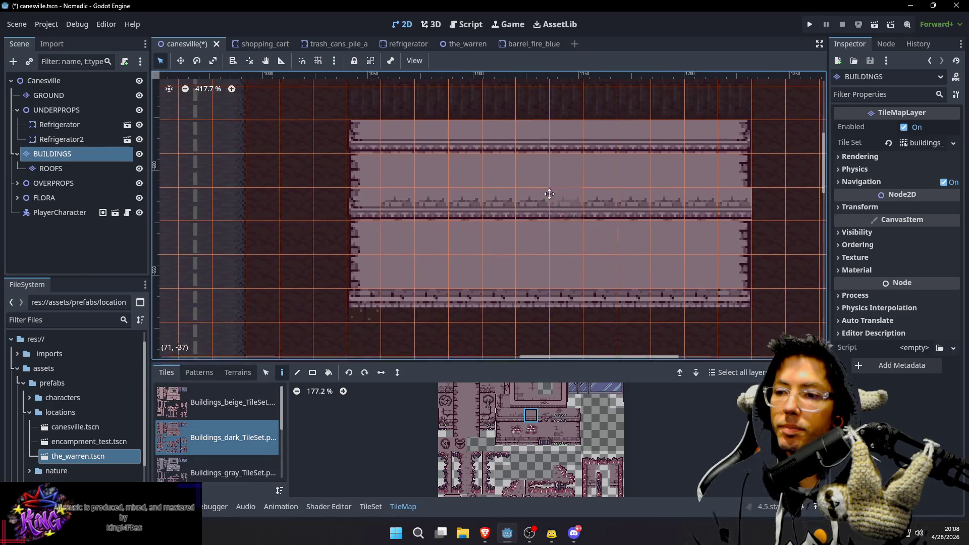
scroll(550, 194, "up", 2)
scroll(550, 195, "right", 2)
scroll(712, 227, "right", 4)
scroll(589, 228, "down", 2)
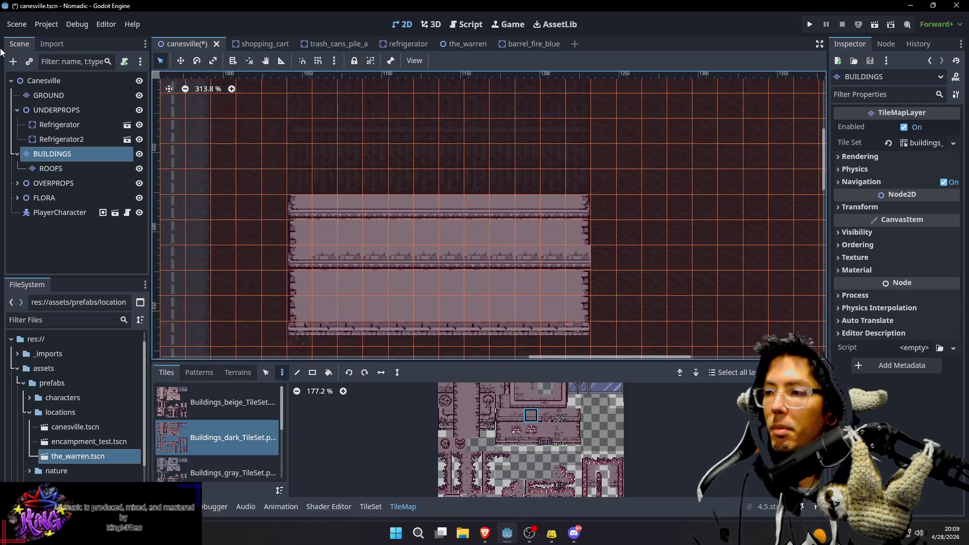
left_click(44, 81)
scroll(446, 183, "down", 3)
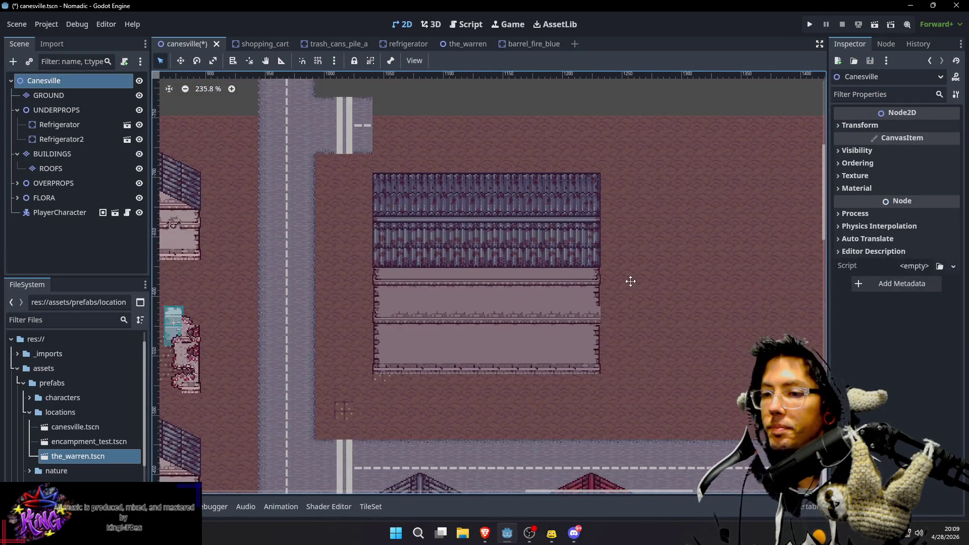
Move the top row of roof tiles down into place on the ROOFS layer
scroll(544, 253, "up", 1)
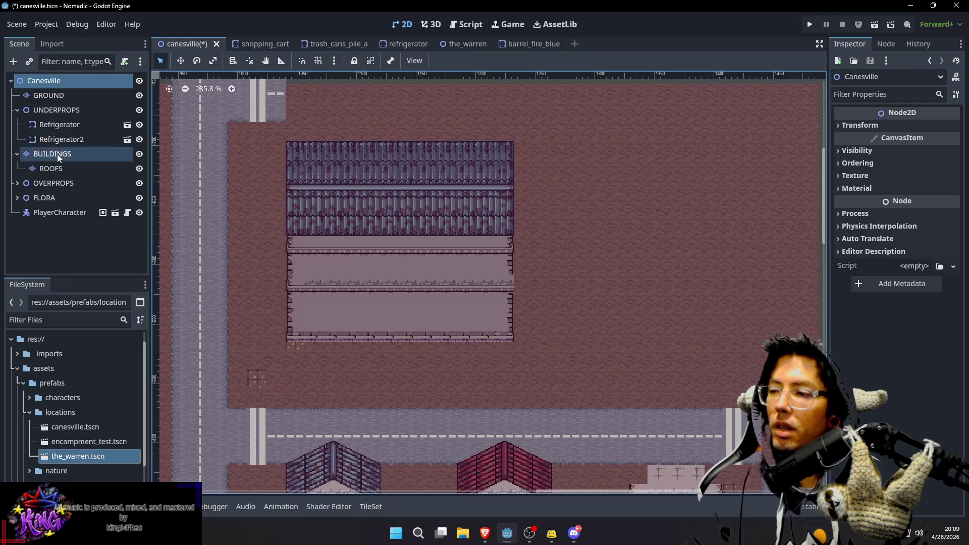
left_click(59, 170)
scroll(318, 175, "up", 5)
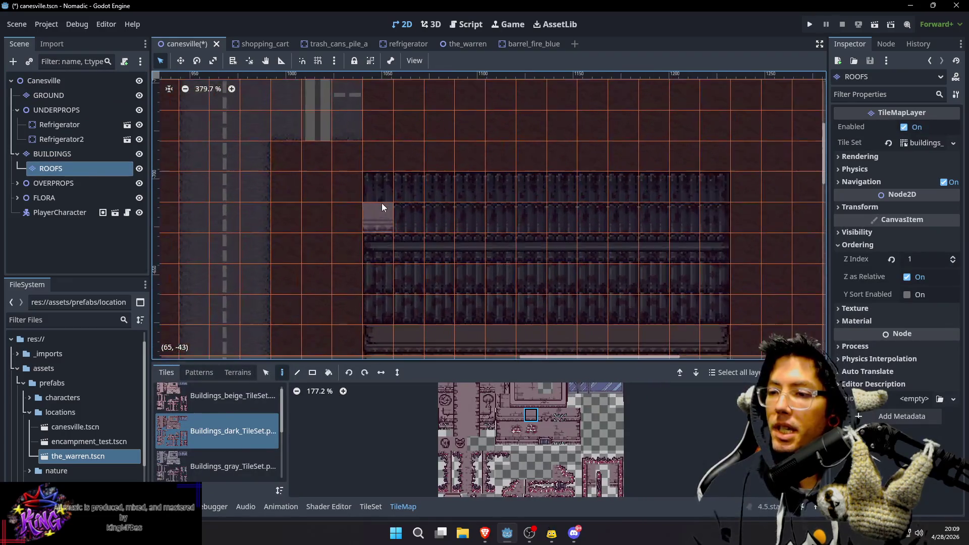
key("s")
left_click_drag(384, 190, 705, 197)
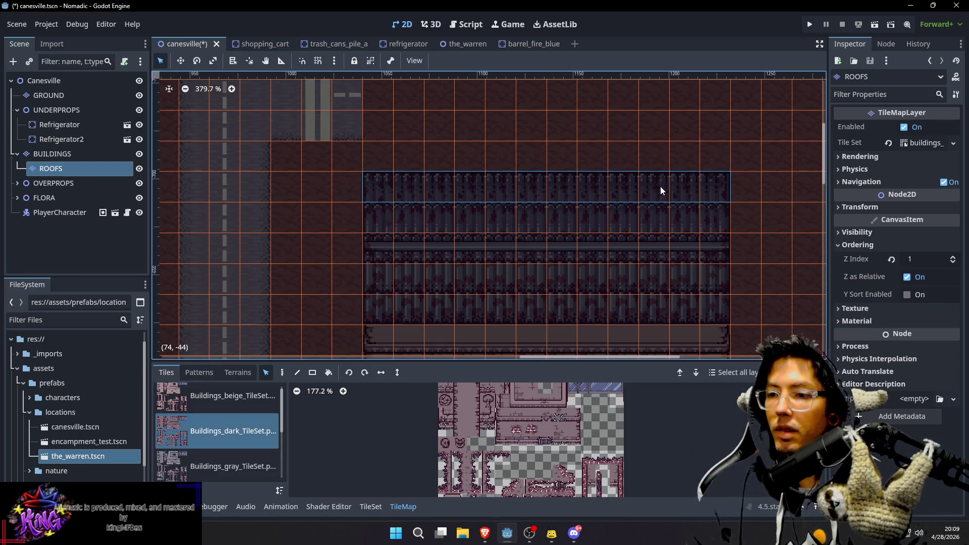
mouse_move(558, 189)
left_mouse_down()
mouse_move(575, 225)
mouse_move(652, 163)
mouse_move(559, 206)
mouse_move(551, 224)
left_mouse_up()
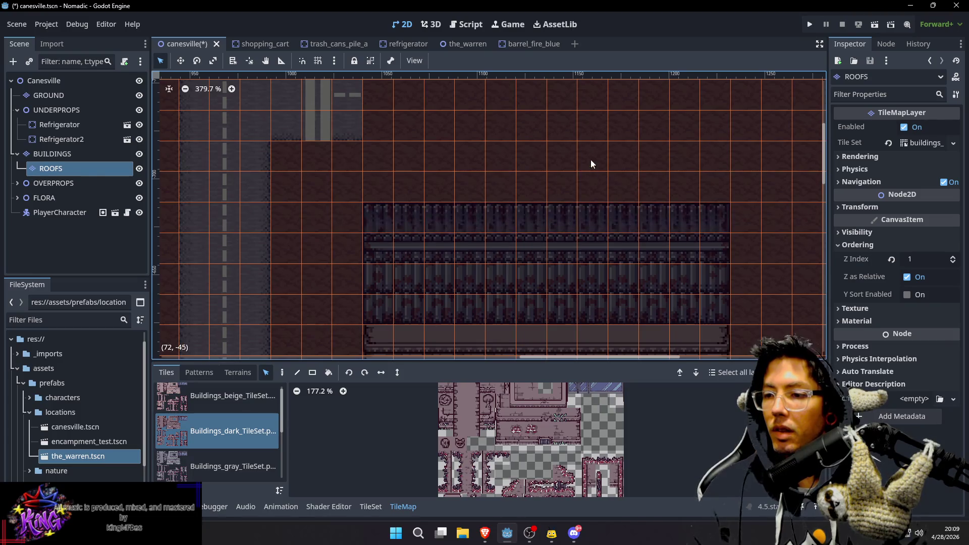
Frame the whole roofed building from the Canesville root and save the scene
scroll(567, 156, "down", 2)
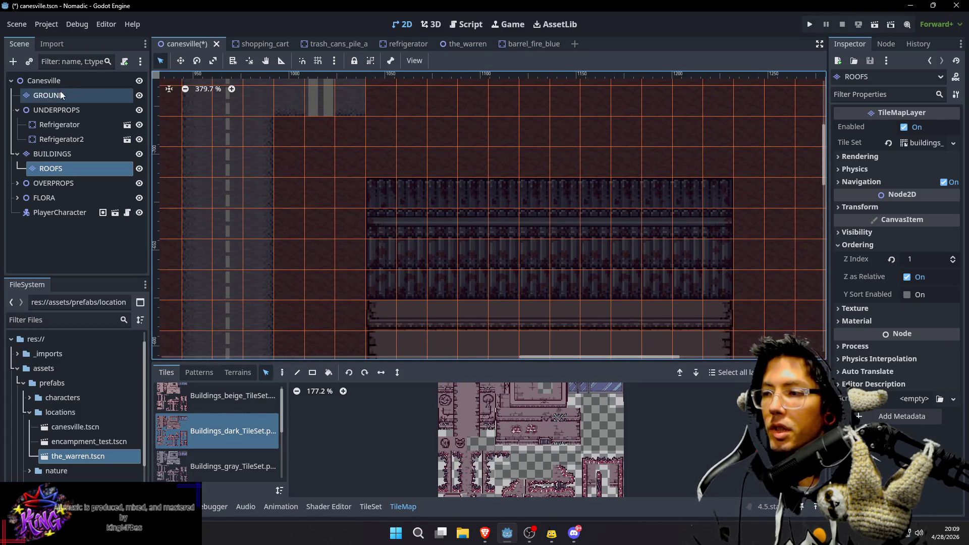
left_click(44, 81)
left_click_drag(725, 285, 676, 236)
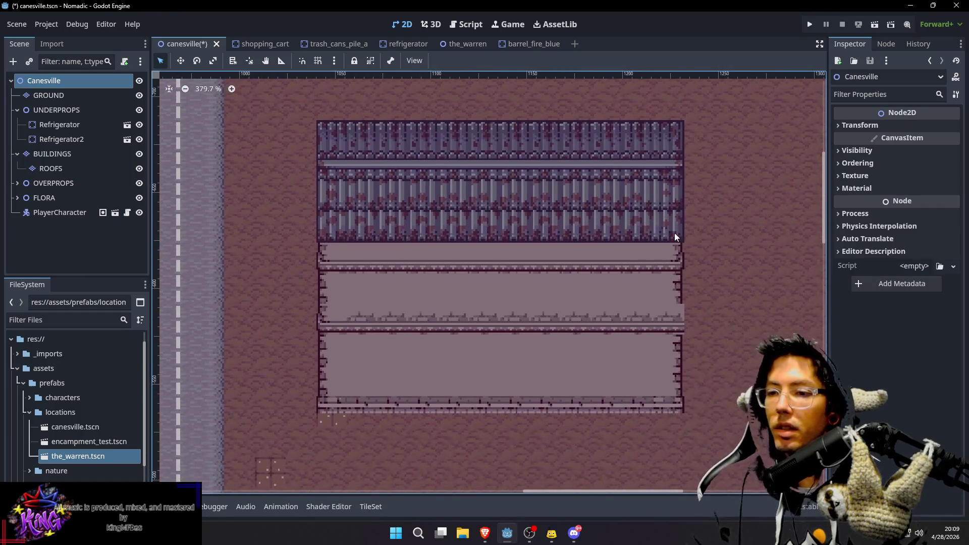
scroll(437, 195, "right", 3)
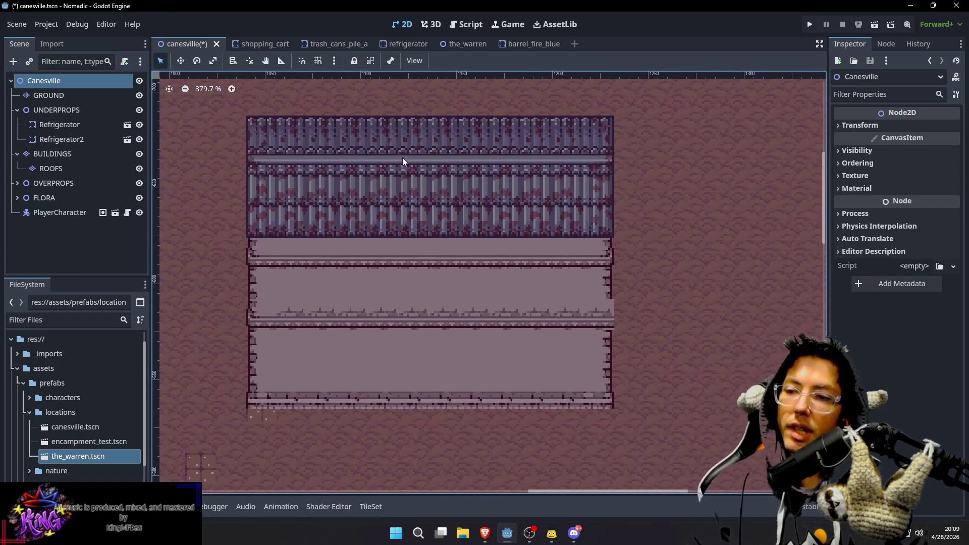
scroll(644, 262, "down", 3)
left_click_drag(651, 286, 650, 268)
key("ctrl+s")
left_click_drag(655, 199, 652, 199)
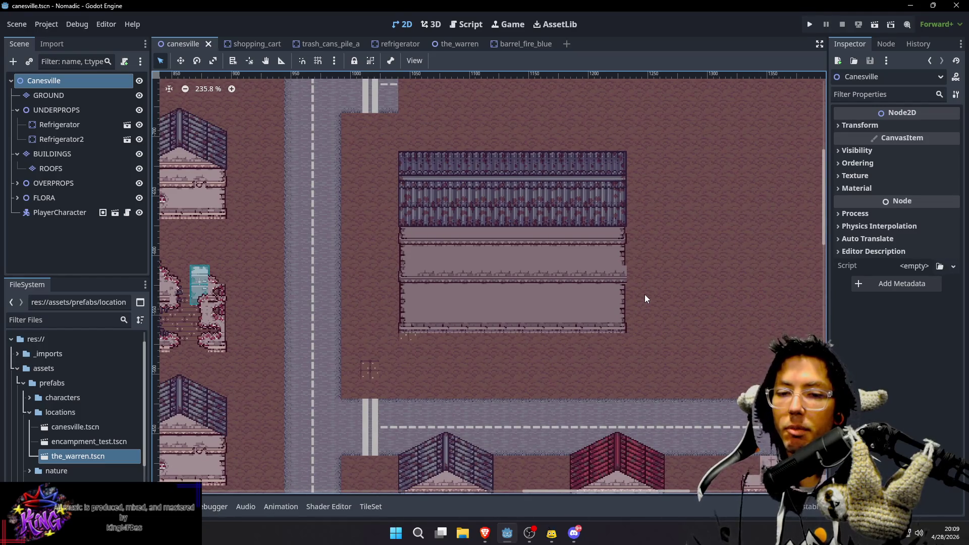
Paint a ground tile beside the building on the GROUND layer
left_click_drag(524, 303, 545, 299)
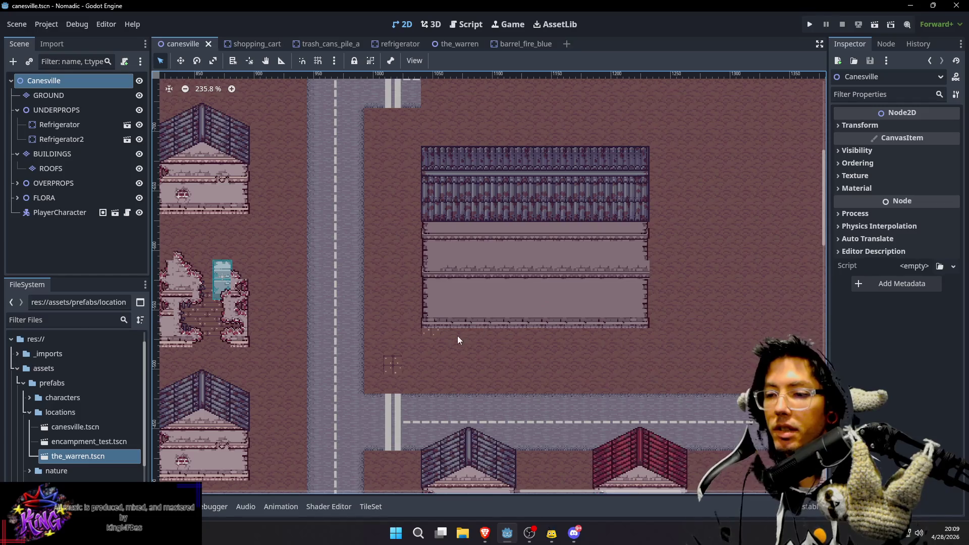
scroll(441, 340, "up", 5)
left_click(458, 342)
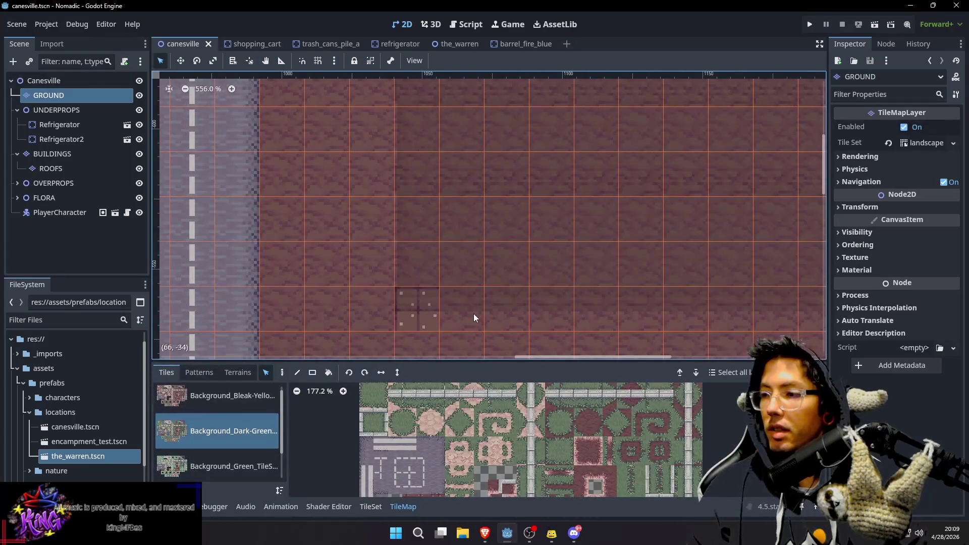
key("d")
left_click(407, 306)
Bring the building and the horizontal road below into view, then resume editing BUILDINGS
scroll(556, 278, "down", 2)
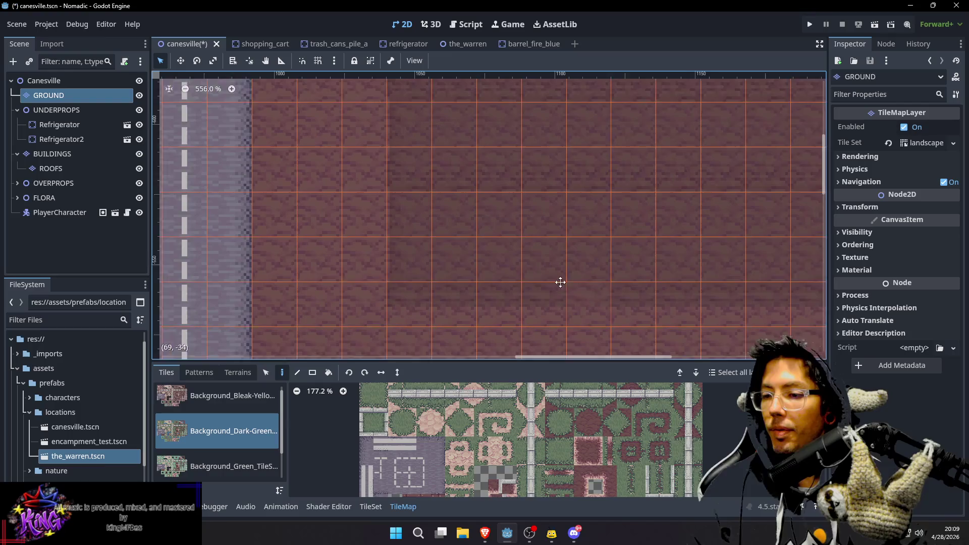
scroll(570, 244, "down", 6)
mouse_move(570, 244)
left_mouse_down()
mouse_move(643, 218)
mouse_move(605, 264)
left_mouse_up()
mouse_move(688, 274)
left_mouse_down()
mouse_move(621, 262)
mouse_move(592, 276)
left_mouse_up()
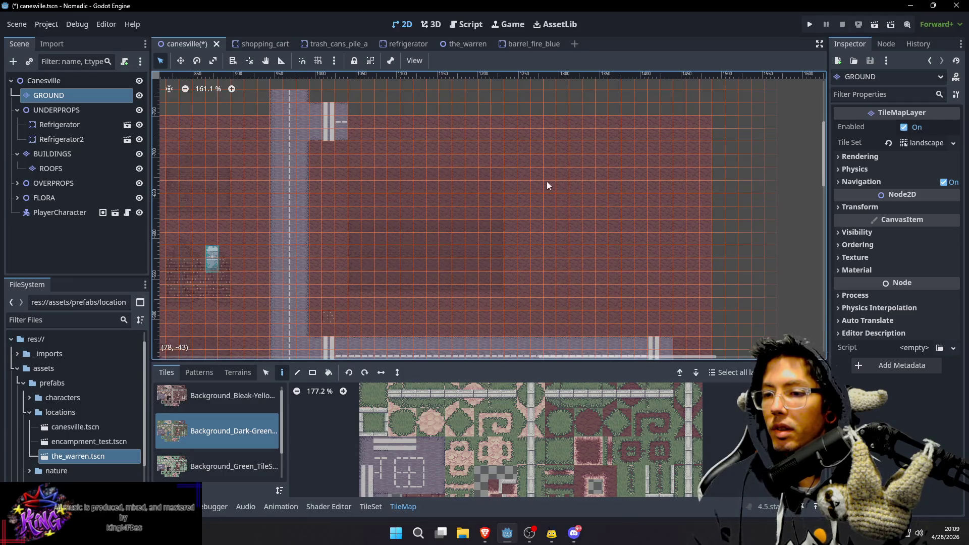
scroll(202, 212, "up", 3)
left_click(101, 154)
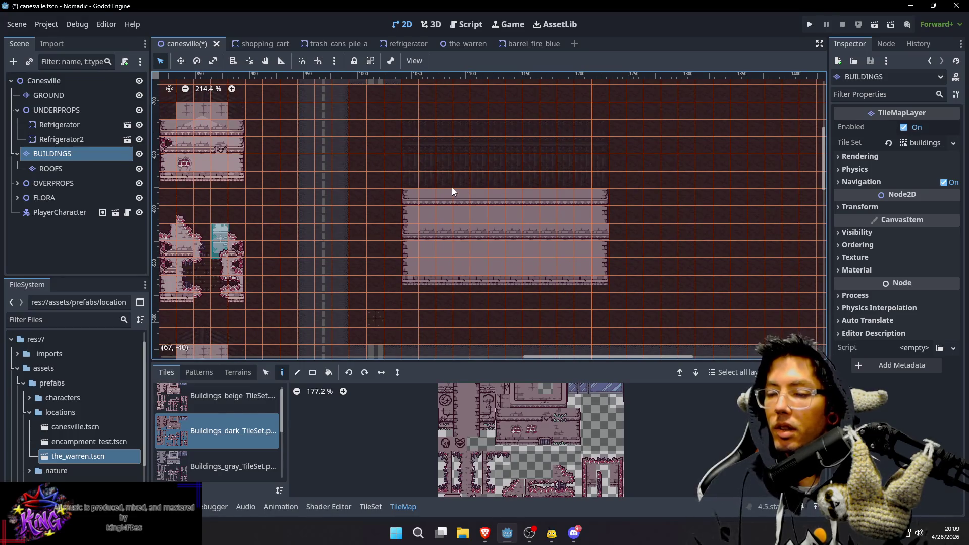
Place a column tile on the middle wall row, undoing a misplaced first attempt
scroll(521, 411, "up", 2)
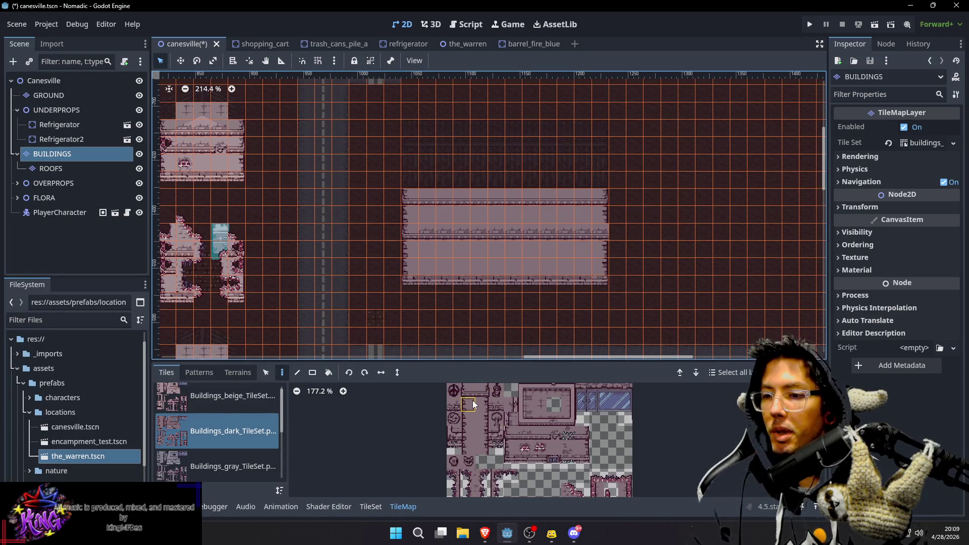
mouse_move(472, 392)
left_mouse_down()
mouse_move(476, 406)
mouse_move(468, 404)
left_mouse_up()
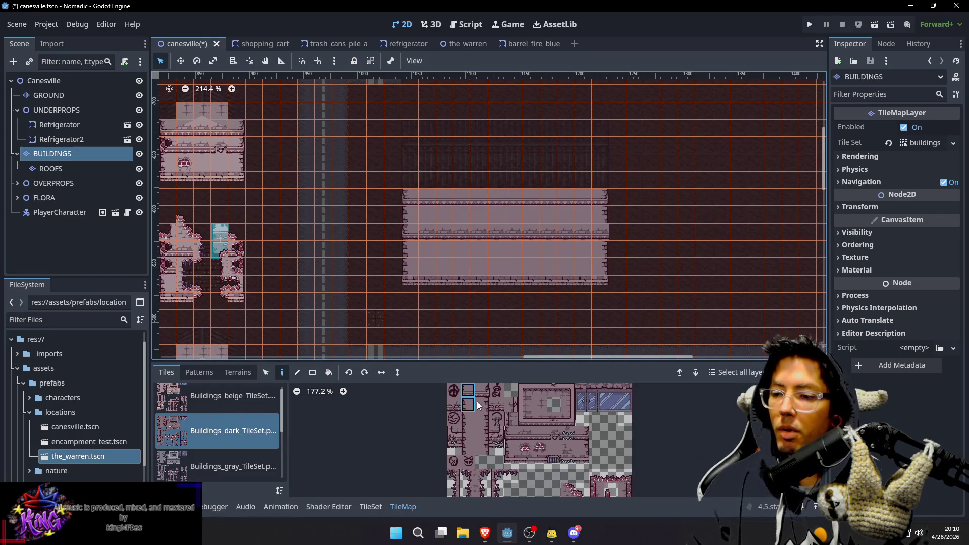
left_click(468, 448)
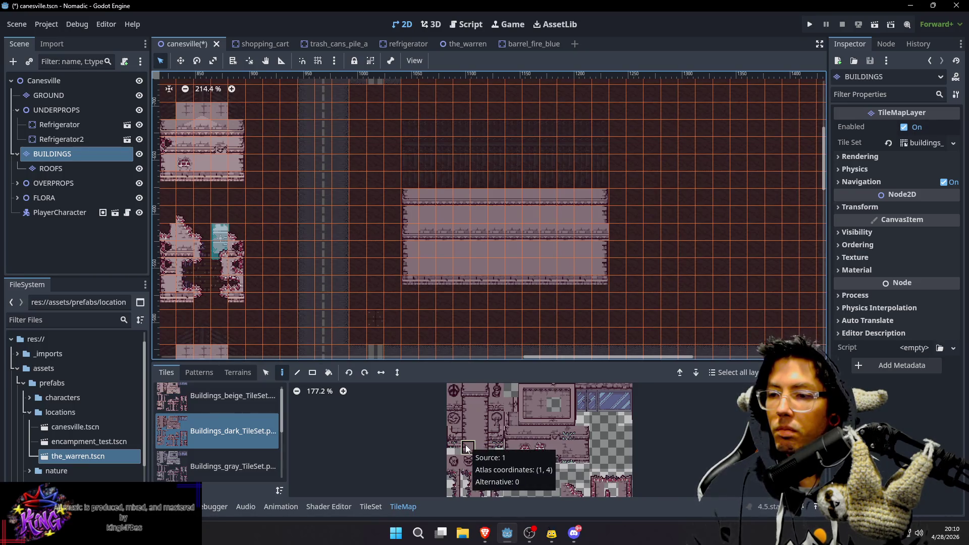
left_click(462, 406)
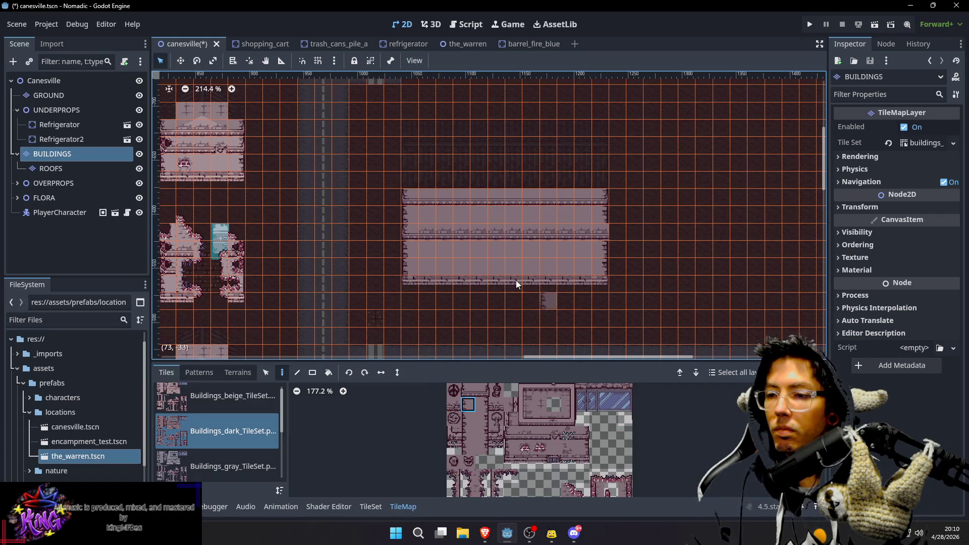
left_click(468, 235)
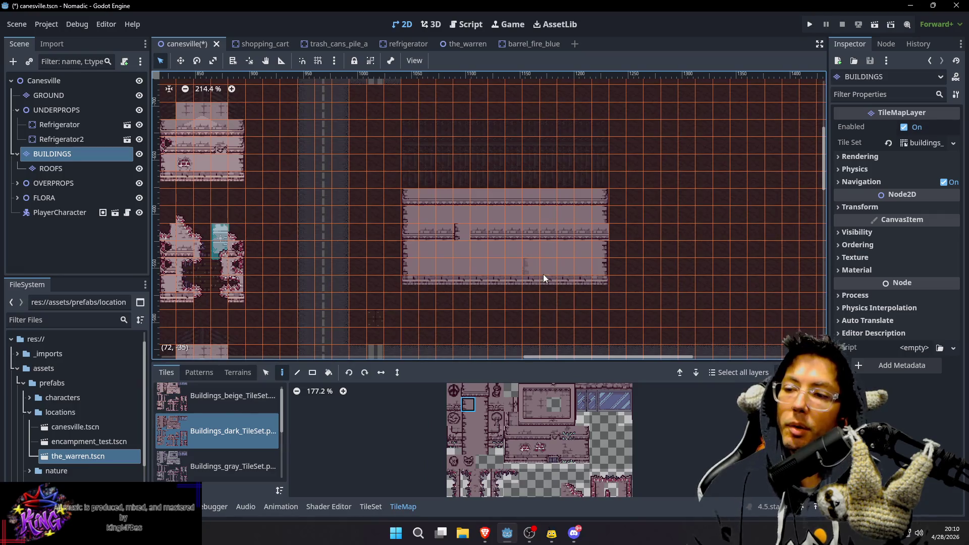
key("ctrl+z")
left_click(441, 232)
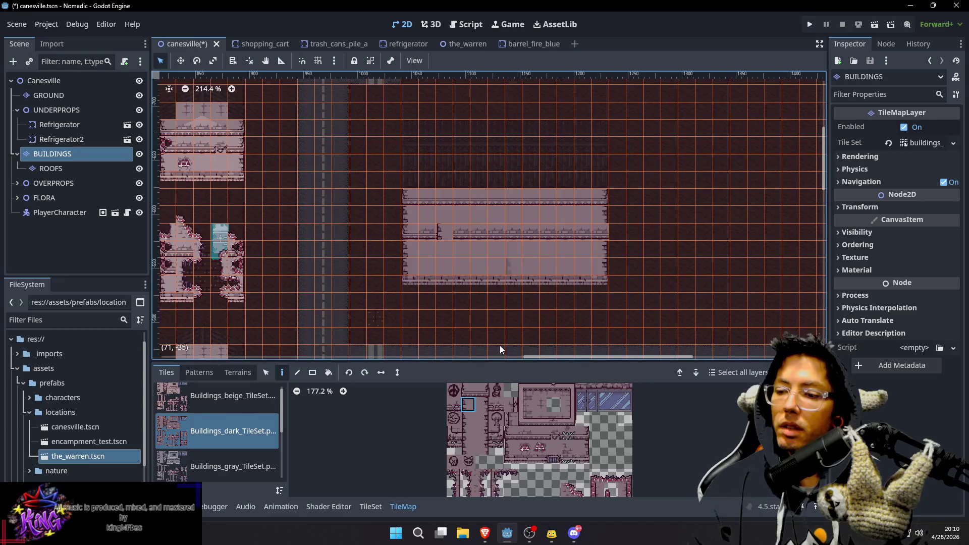
Add a divider beside the column and stamp four more dividers along the wall row
left_click(483, 404)
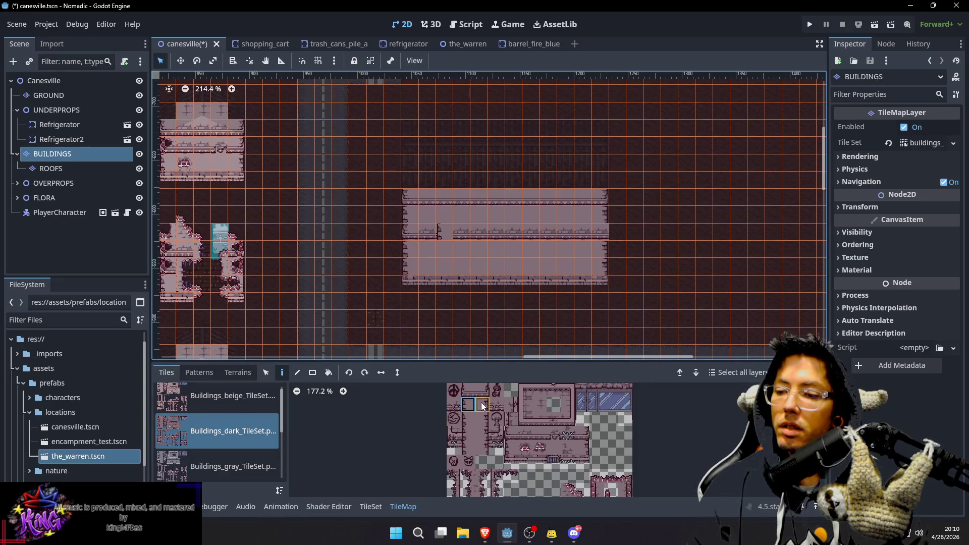
left_click(487, 232)
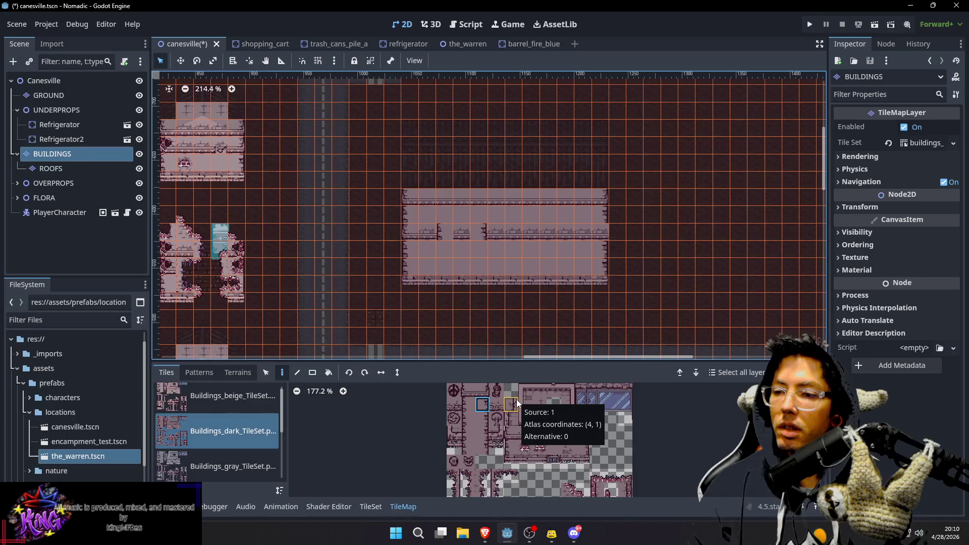
left_click(462, 403)
key("s")
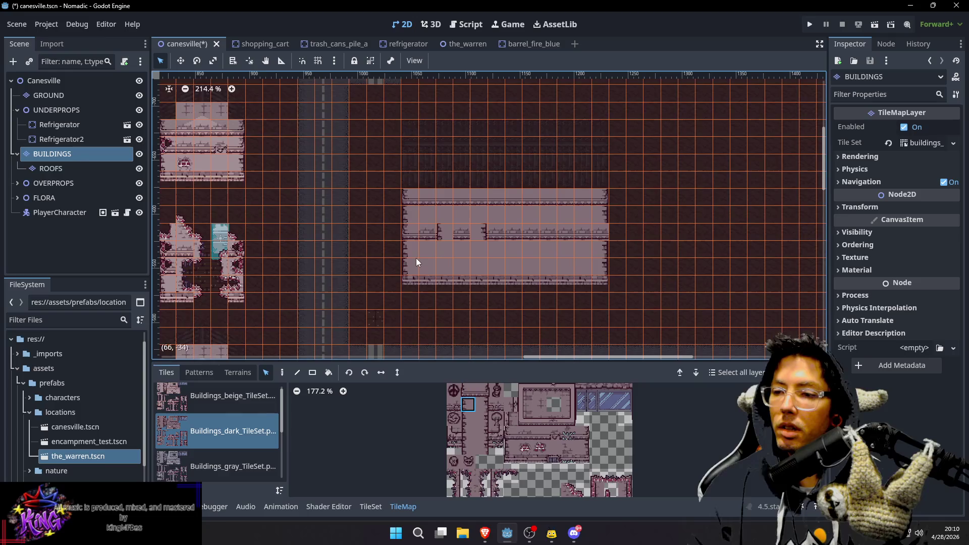
key("d")
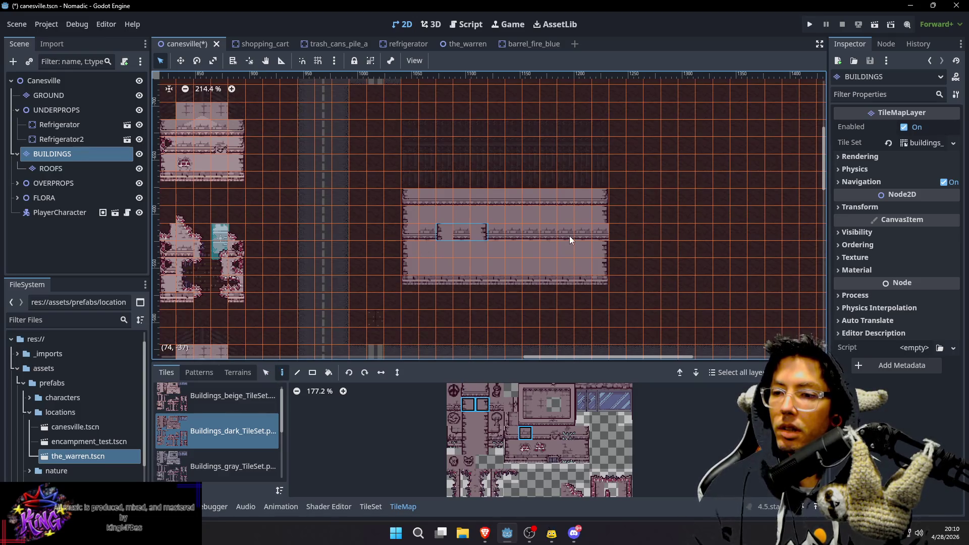
left_click(546, 234)
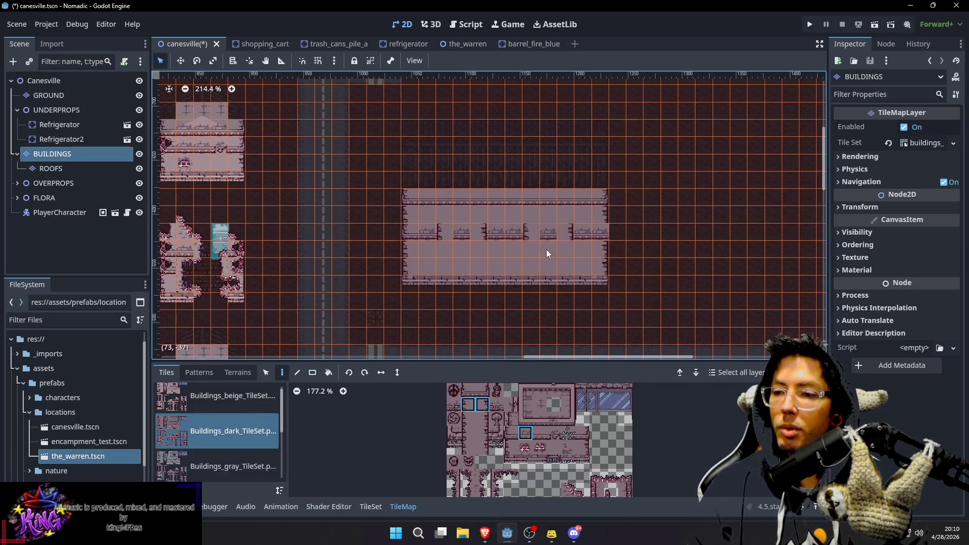
left_click(550, 248)
left_click(554, 262)
left_click(551, 276)
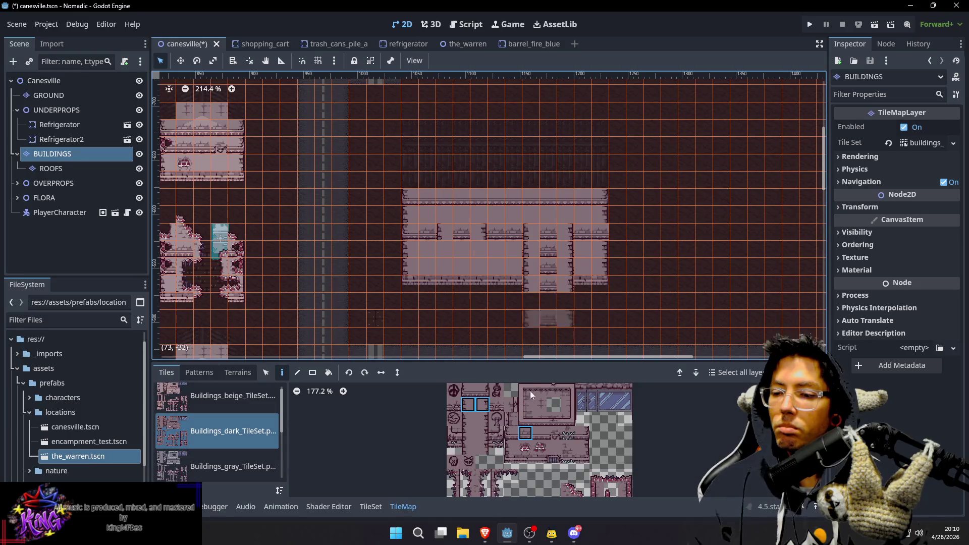
Paint a column-base tile at the pillar bottom and pick other dark wall tiles
left_click(513, 462)
left_click(582, 462)
left_click(567, 298)
left_click(539, 462)
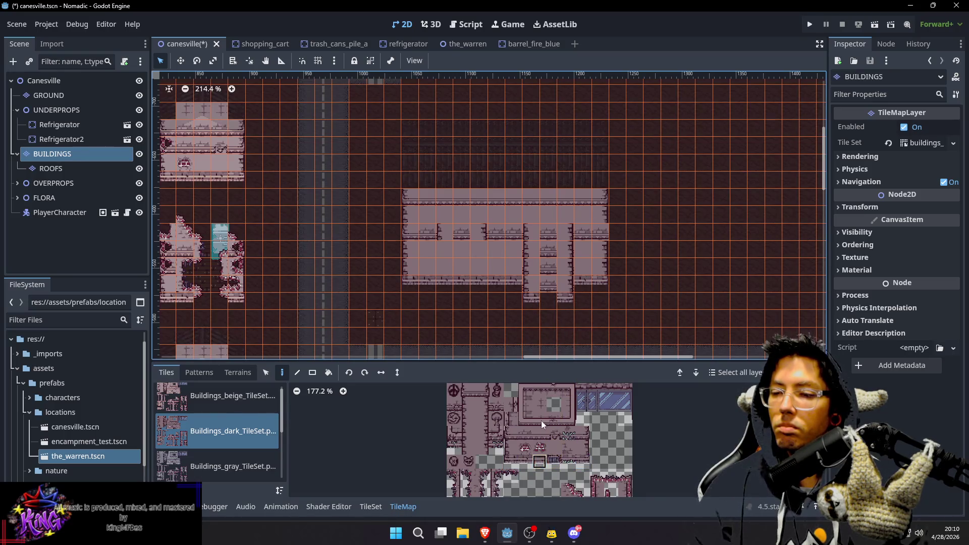
scroll(538, 277, "up", 2)
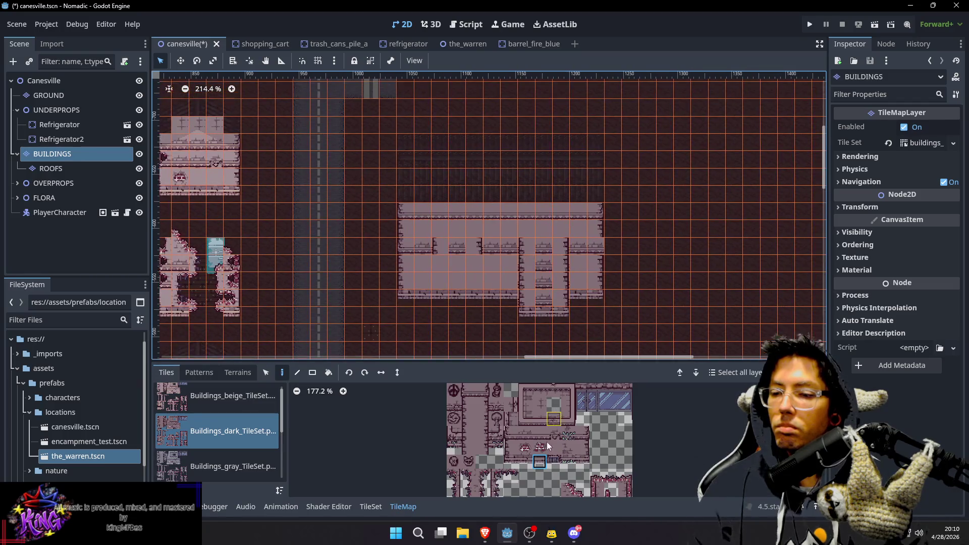
left_click(560, 446)
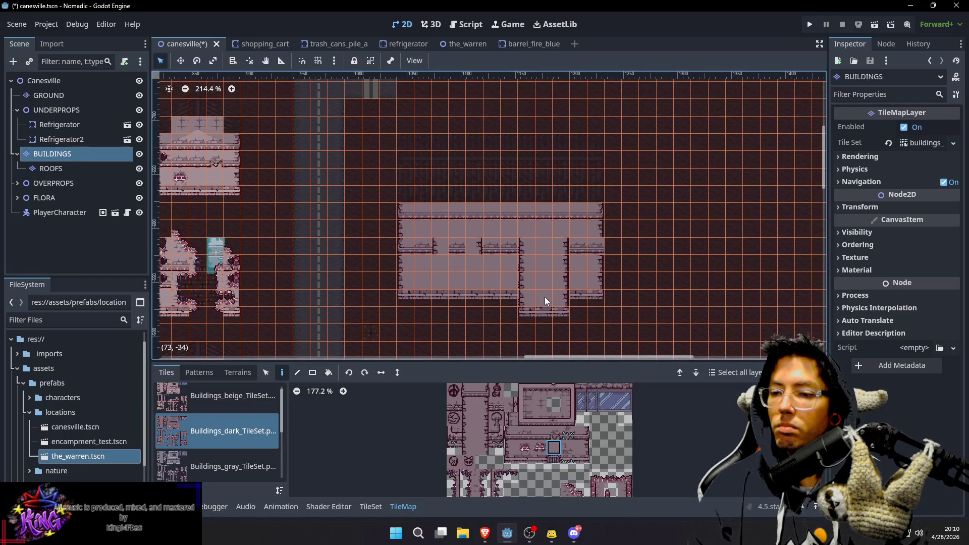
scroll(540, 288, "left", 4)
scroll(540, 288, "up", 2)
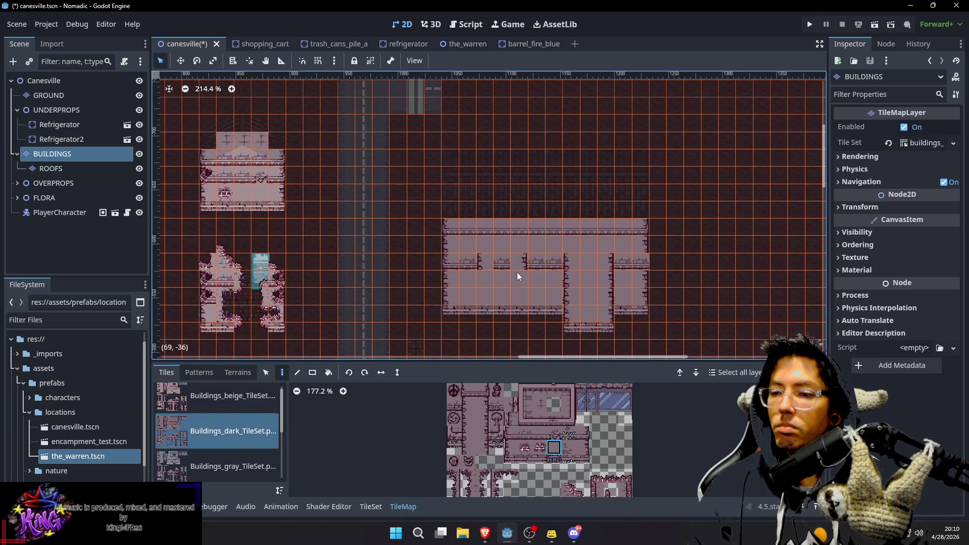
scroll(528, 260, "down", 2)
scroll(527, 260, "left", 2)
Copy the pillar tiles and paste a duplicate pillar to the left of the original
key("s")
left_click_drag(590, 238, 622, 307)
key("ctrl+c")
key("ctrl+v")
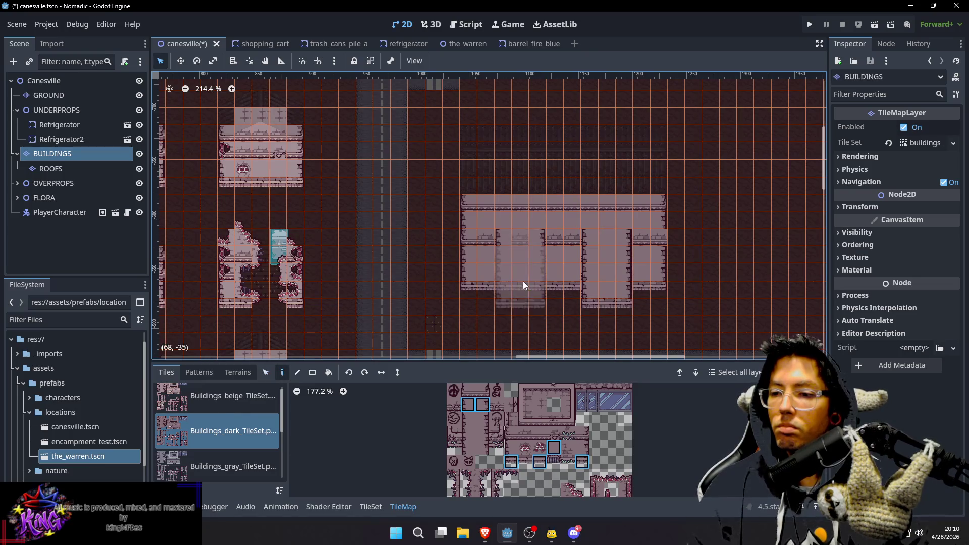
left_click(519, 277)
scroll(668, 283, "right", 1)
scroll(668, 283, "right", 1)
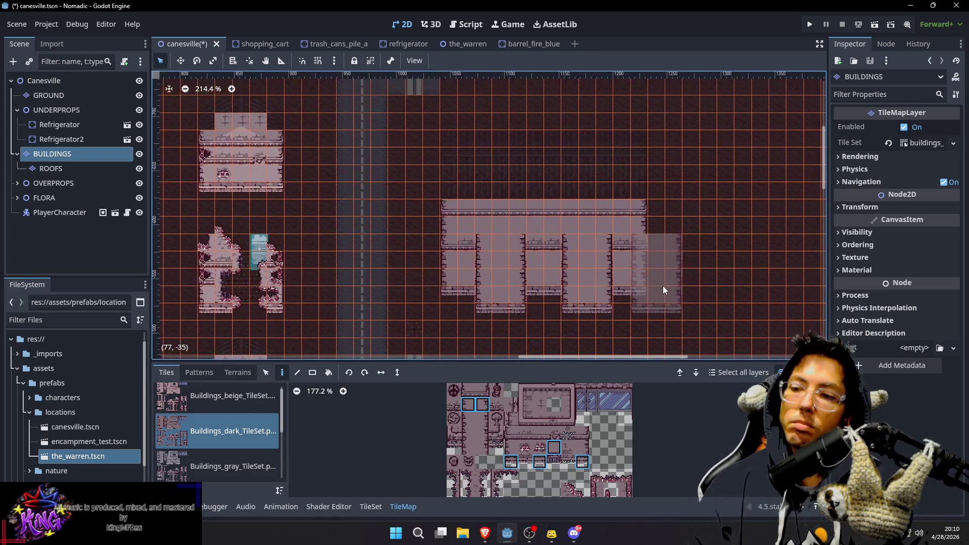
scroll(574, 421, "up", 2)
scroll(601, 410, "left", 2)
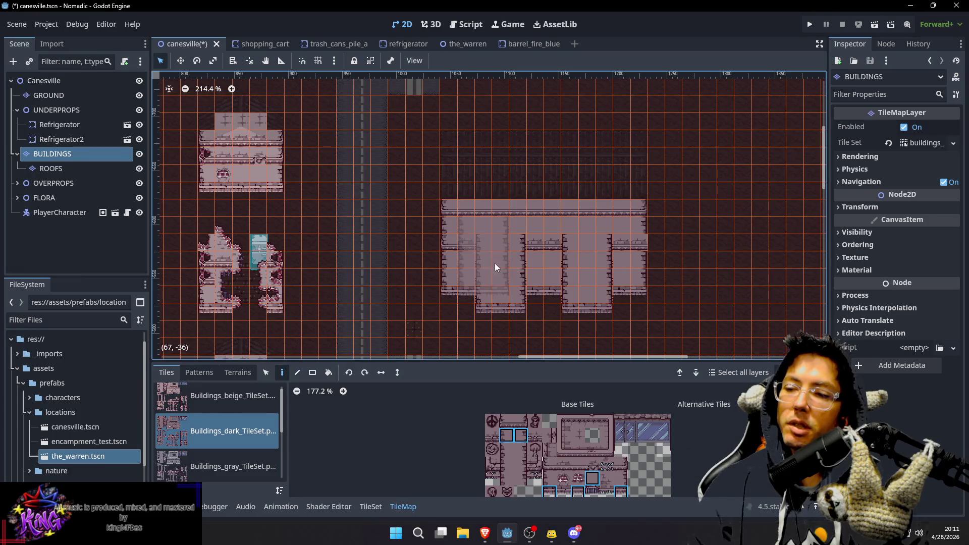
Paint a two-tile wall piece and a single wall tile inside the building
left_click_drag(506, 421, 521, 421)
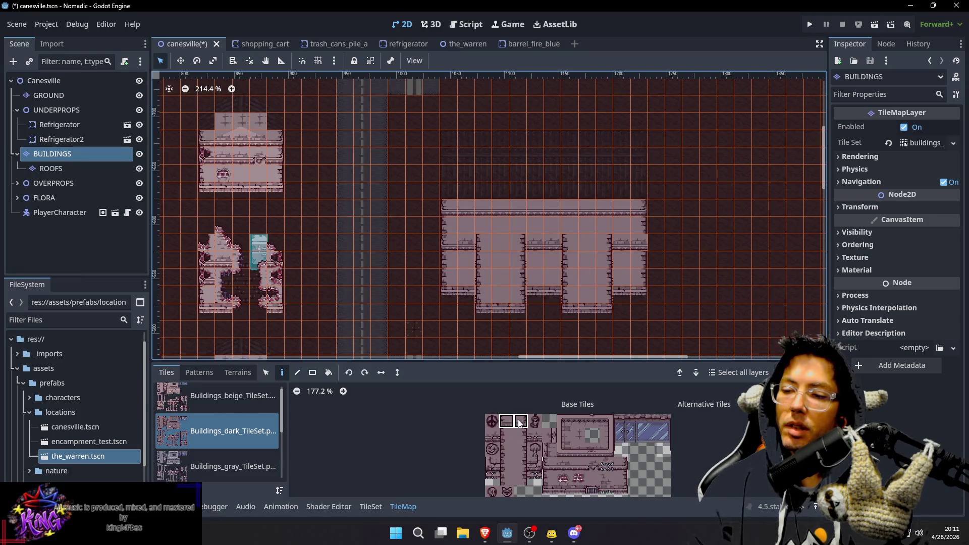
left_click(490, 260)
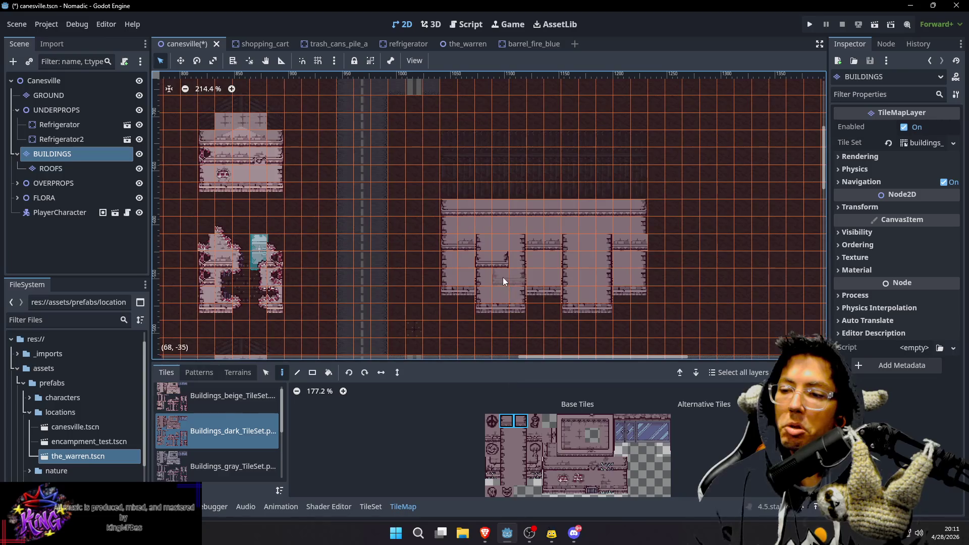
left_click(520, 422)
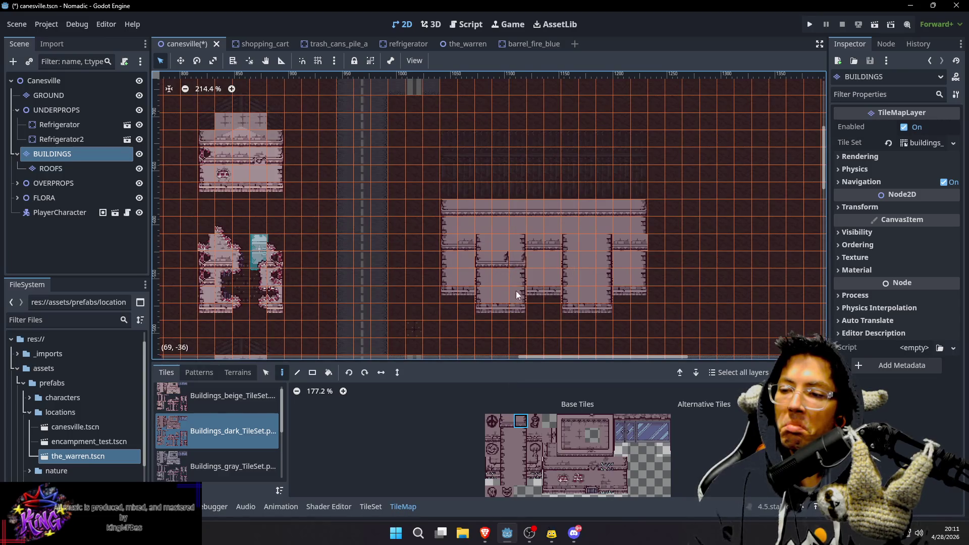
left_click(564, 464)
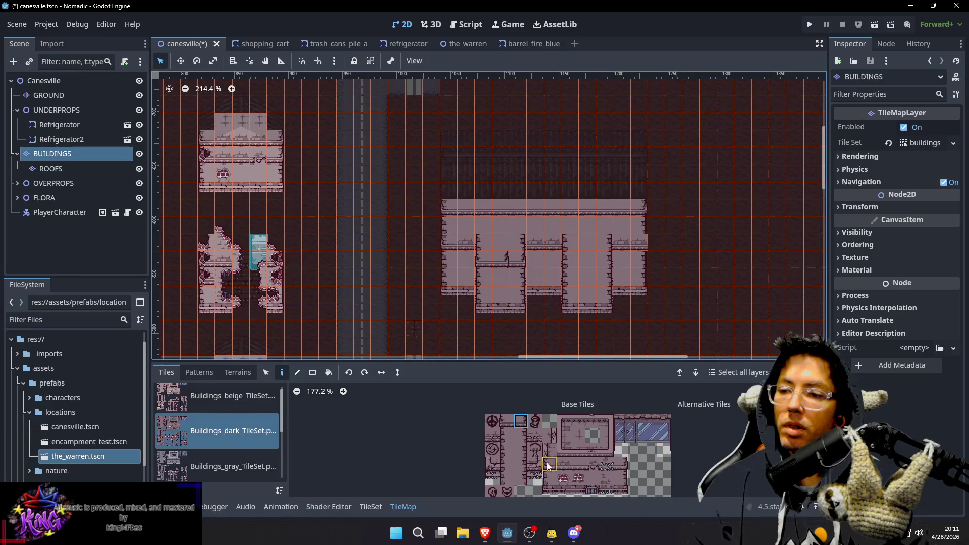
left_click(508, 266)
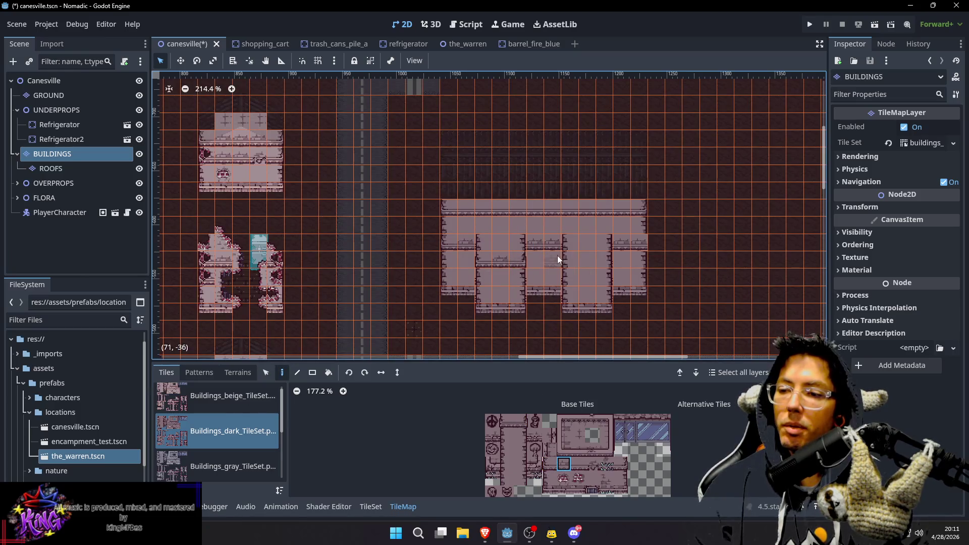
scroll(565, 268, "up", 2)
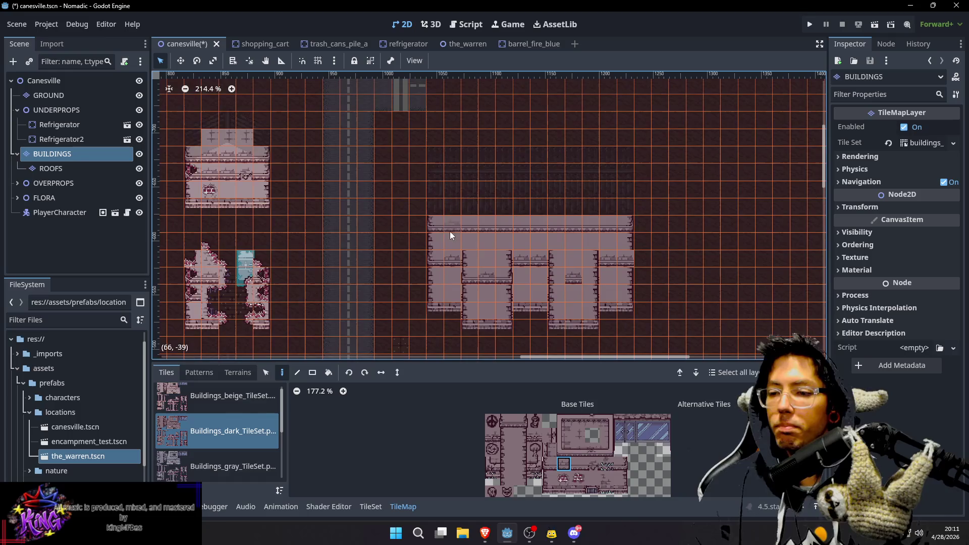
Pick wall tiles from the map and paint a two-cell wall segment inside the building
key("s")
left_click_drag(468, 278, 507, 275)
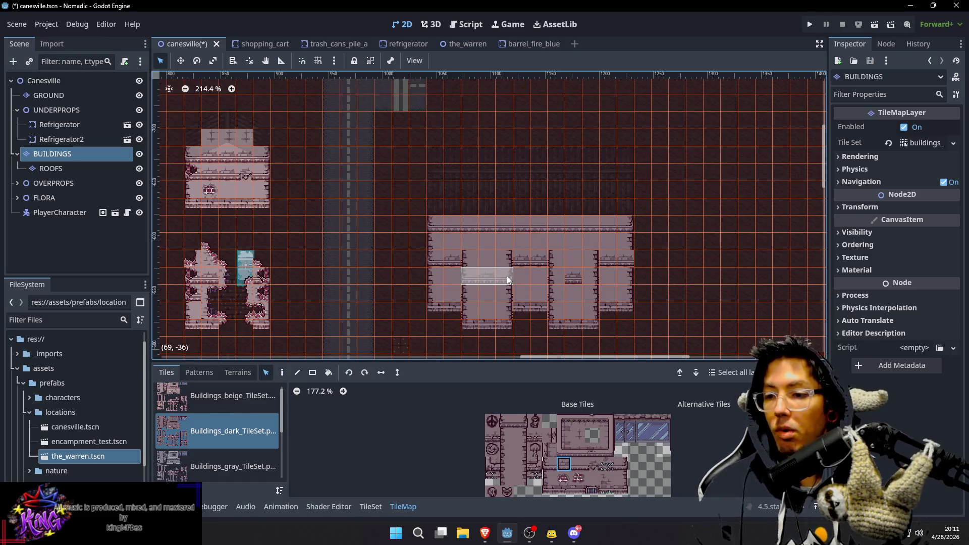
key("i")
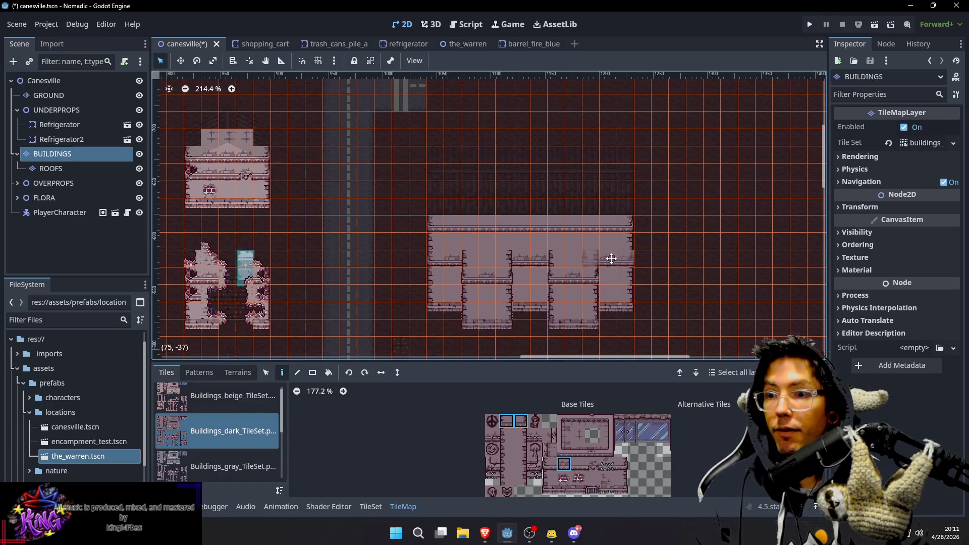
scroll(585, 272, "up", 1)
left_click_drag(467, 278, 496, 275)
key("d")
left_click(477, 261)
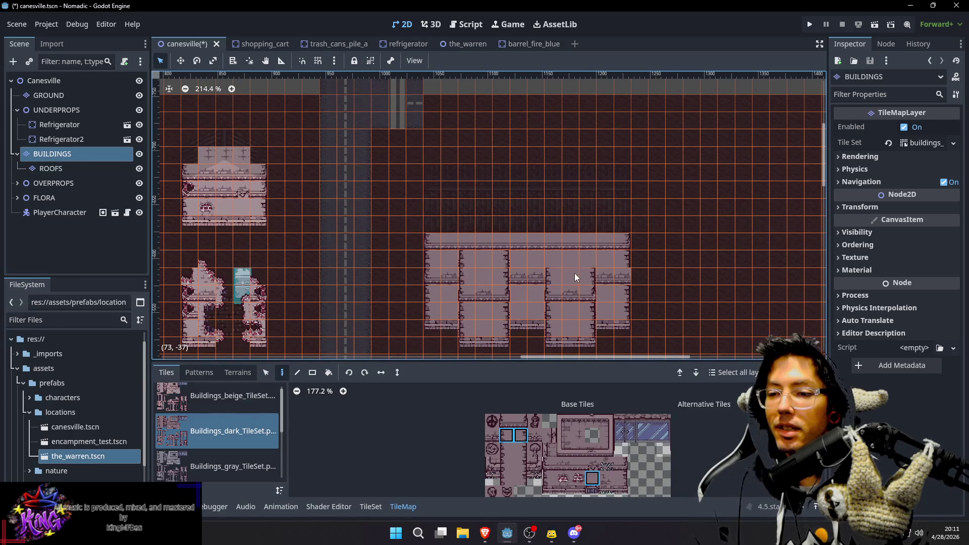
scroll(556, 273, "up", 2)
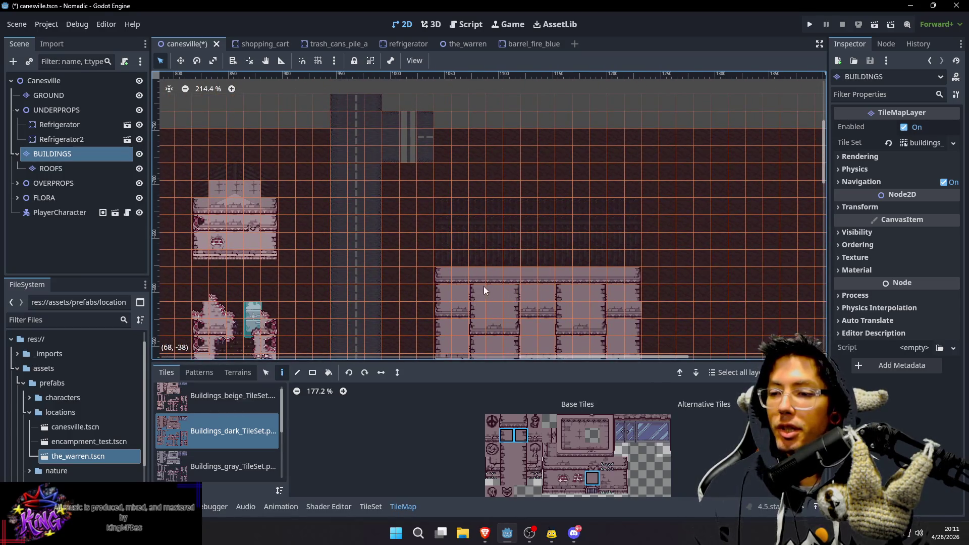
Copy wall tiles from the map and paint three of them into the top wall row
key("s")
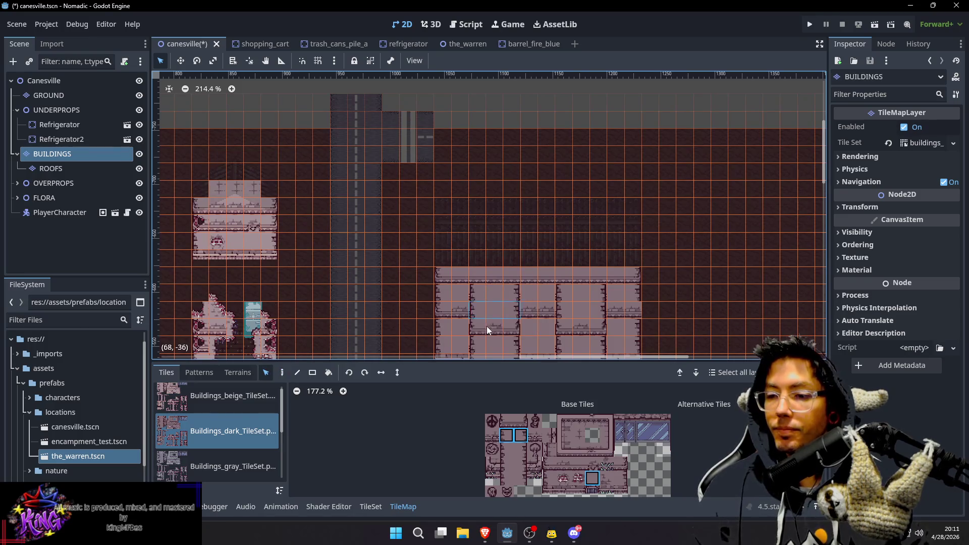
left_click(513, 325)
key("d")
key("s")
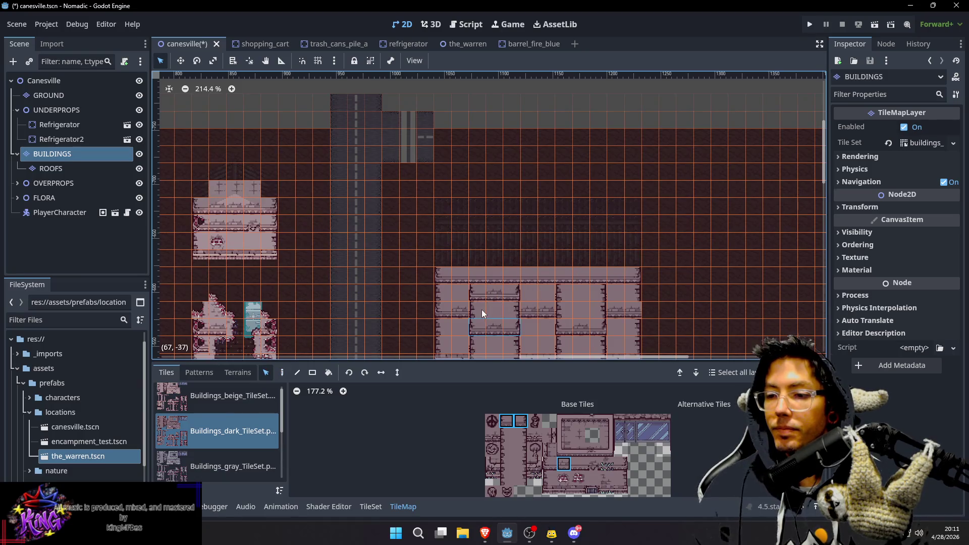
left_click_drag(507, 310, 509, 310)
key("d")
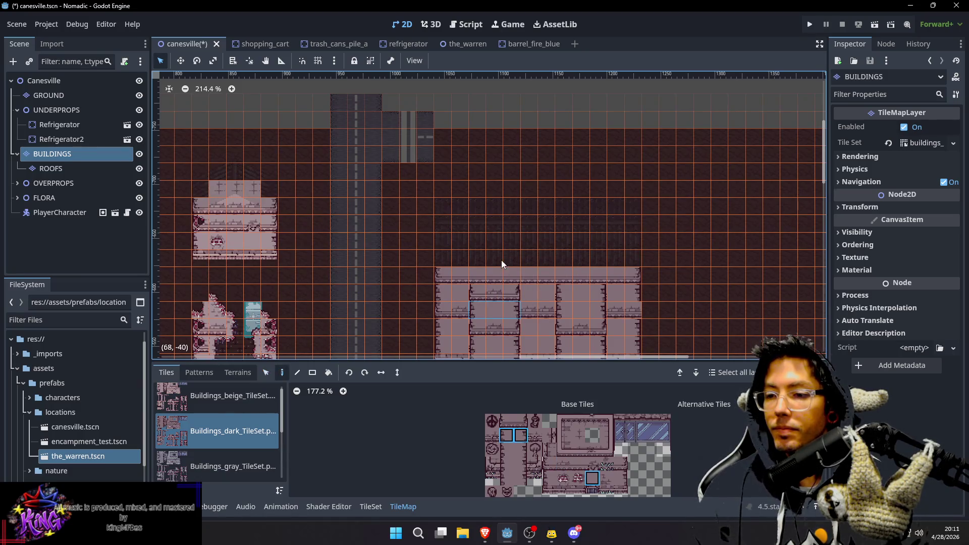
left_click(495, 275)
scroll(617, 292, "right", 2)
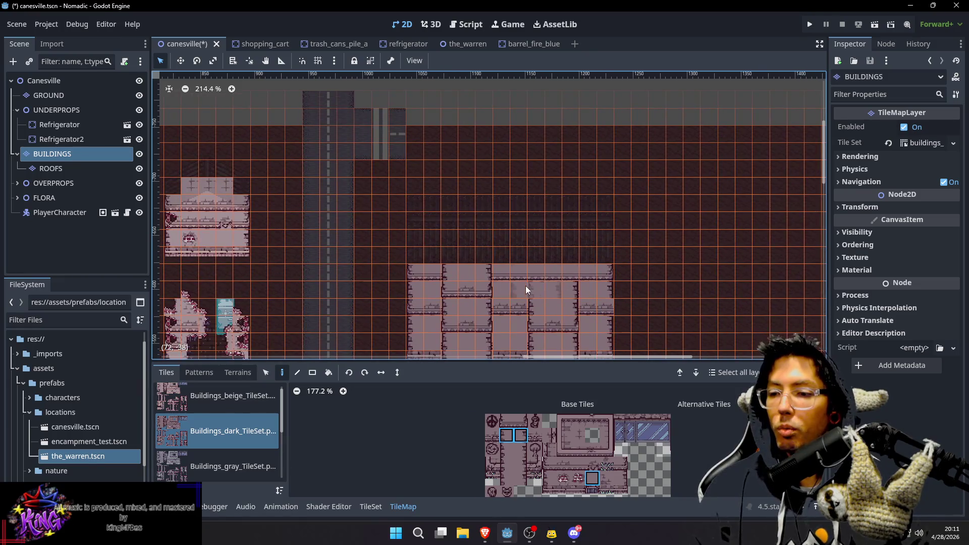
scroll(525, 285, "down", 3)
scroll(526, 286, "left", 3)
Select a two-cell wall block on the map to paint further interior walls
key("s")
left_click_drag(500, 222, 534, 273)
key("d")
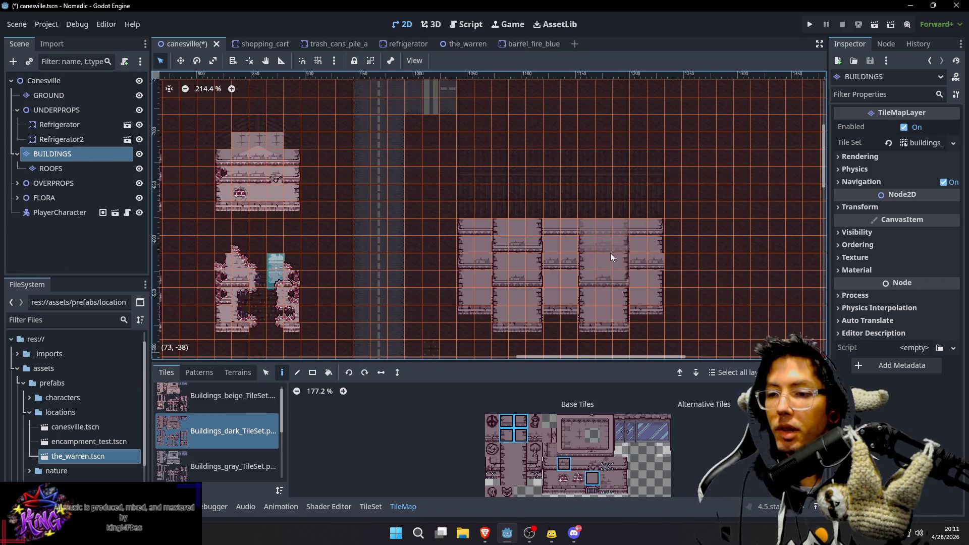
scroll(682, 271, "up", 2)
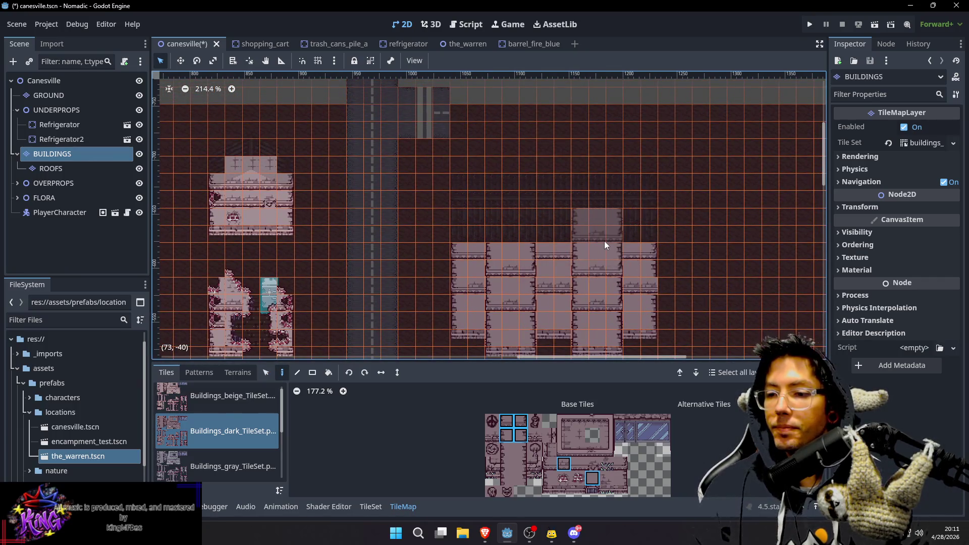
scroll(682, 252, "down", 2)
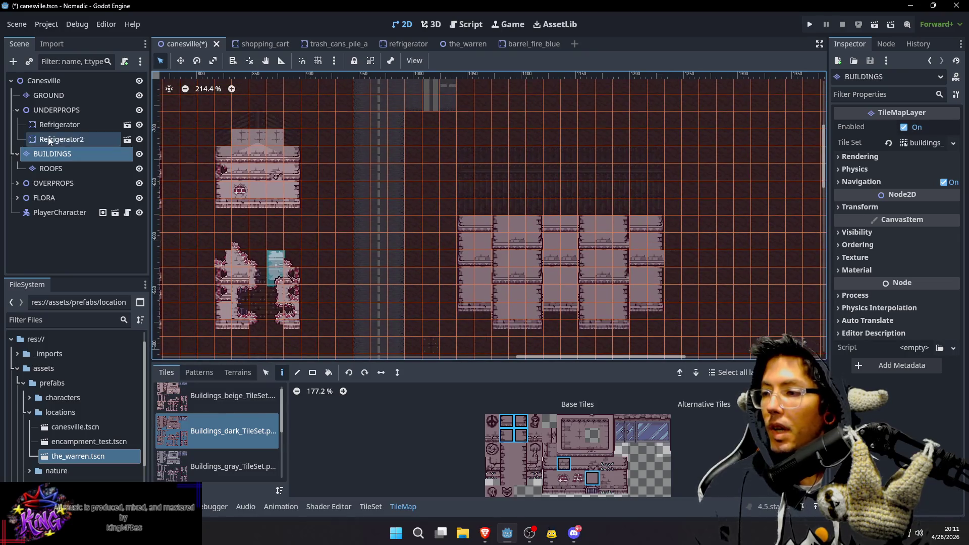
Load Roof_TileSet on the ROOFS layer and paint a row of bottom-left roof tiles on the building
left_click(67, 169)
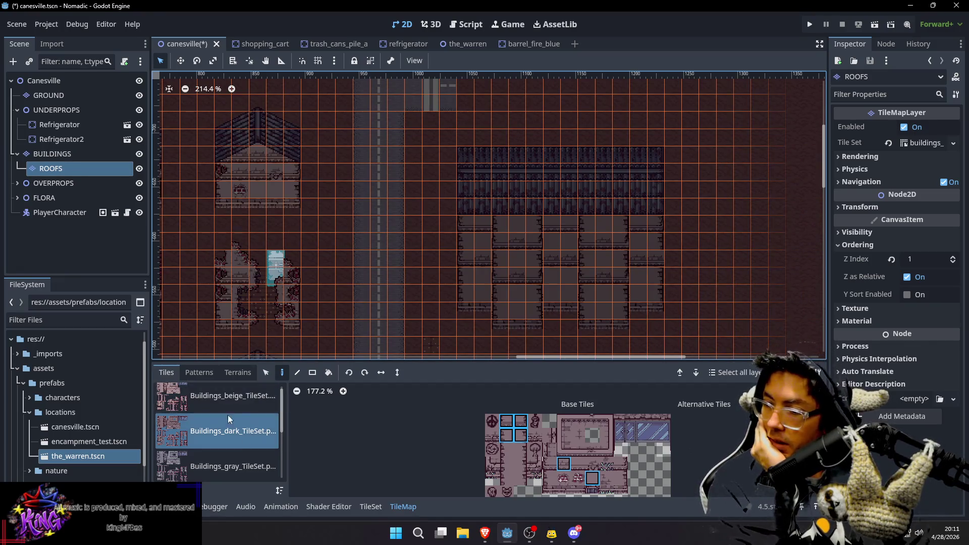
scroll(236, 458, "down", 2)
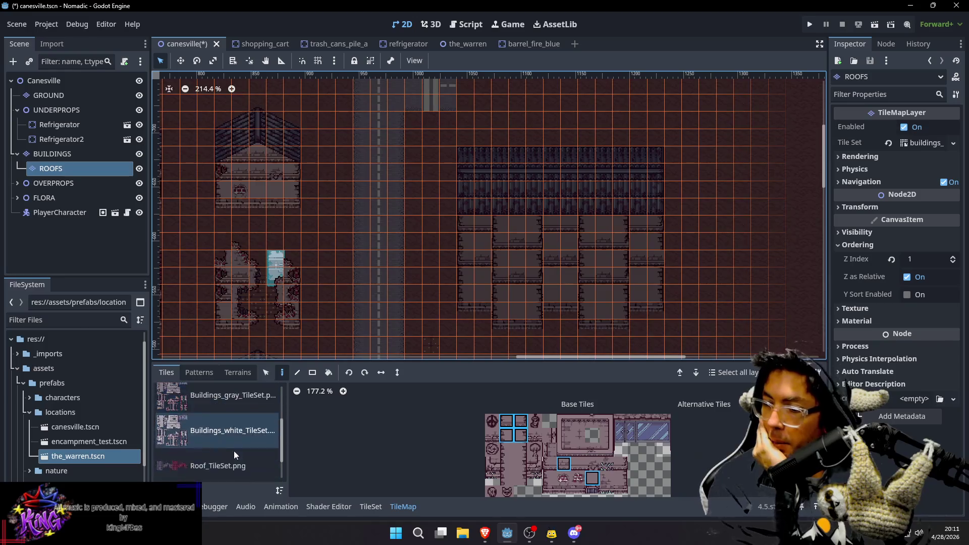
left_click(241, 468)
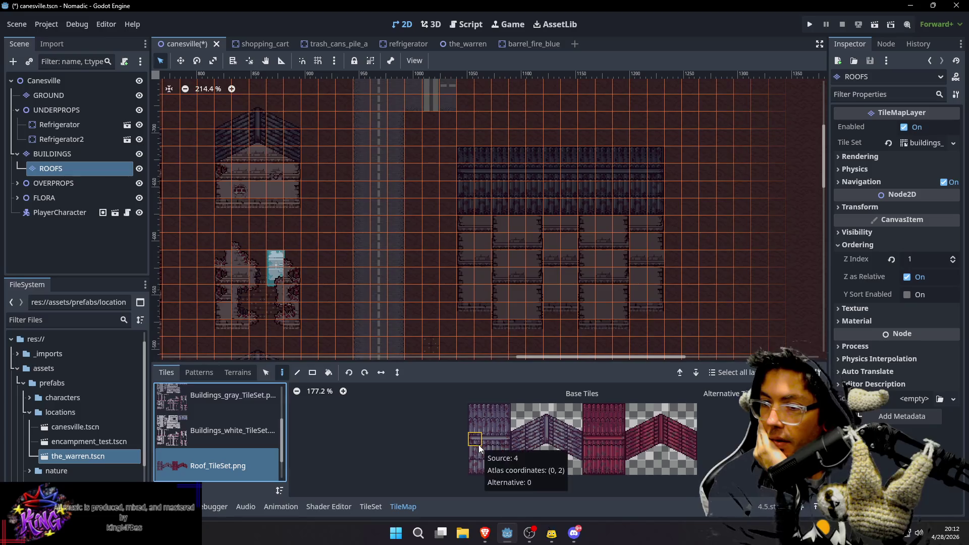
left_click_drag(475, 468, 504, 468)
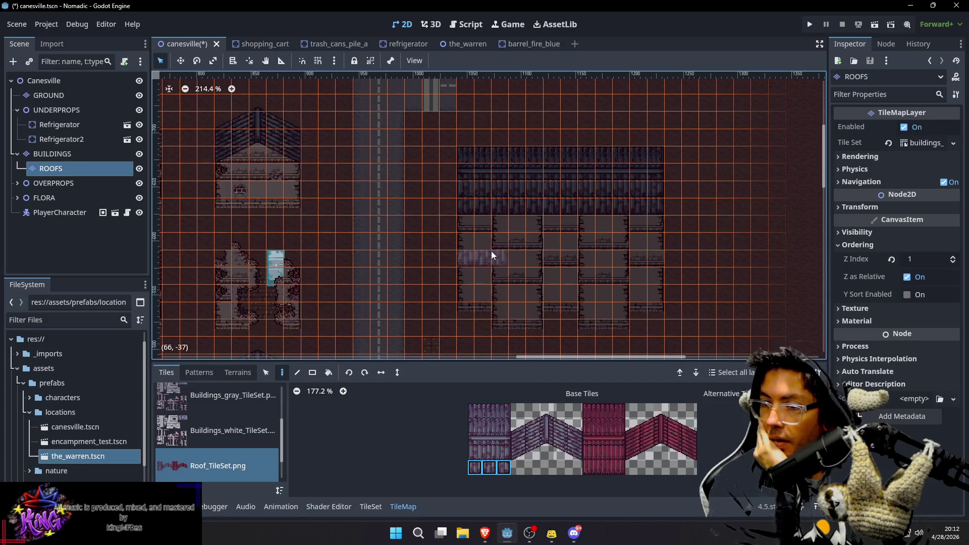
left_click_drag(516, 232, 626, 211)
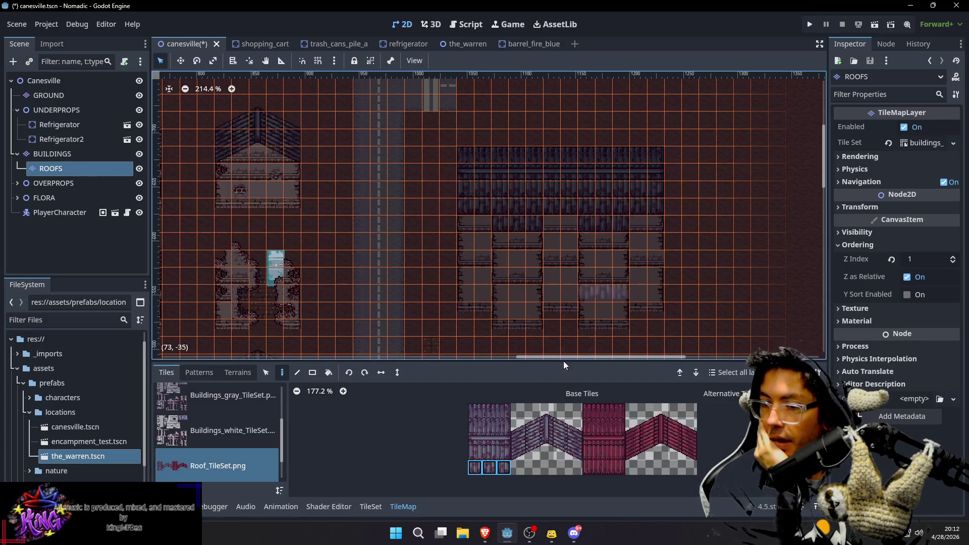
Add chevron gable tiles along the roof's lower edge, then preview the whole town map undimmed
left_click(575, 453)
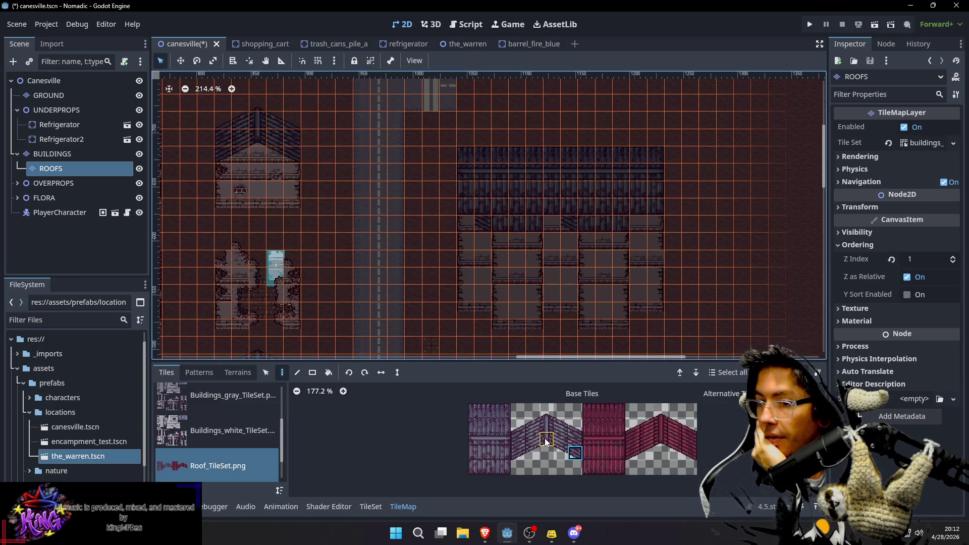
left_click(518, 453)
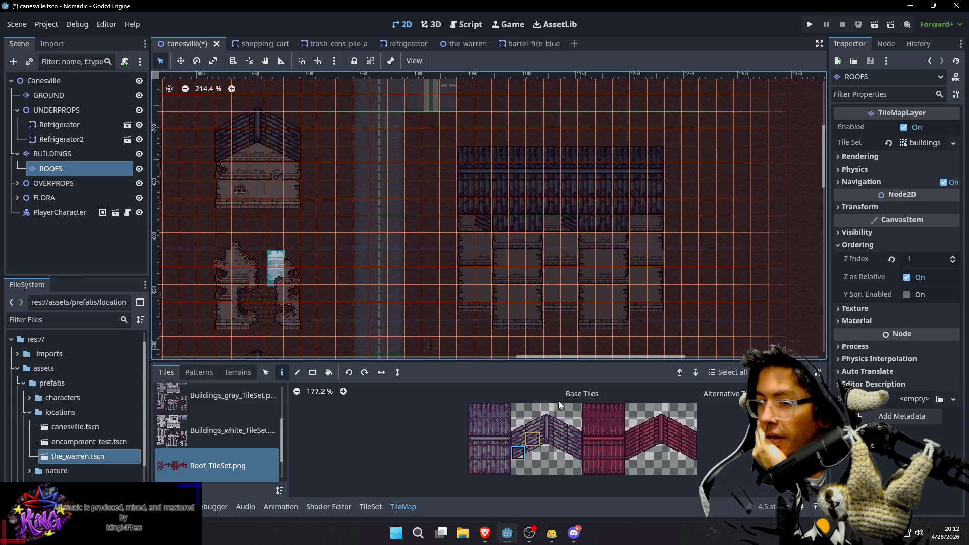
left_click(551, 225)
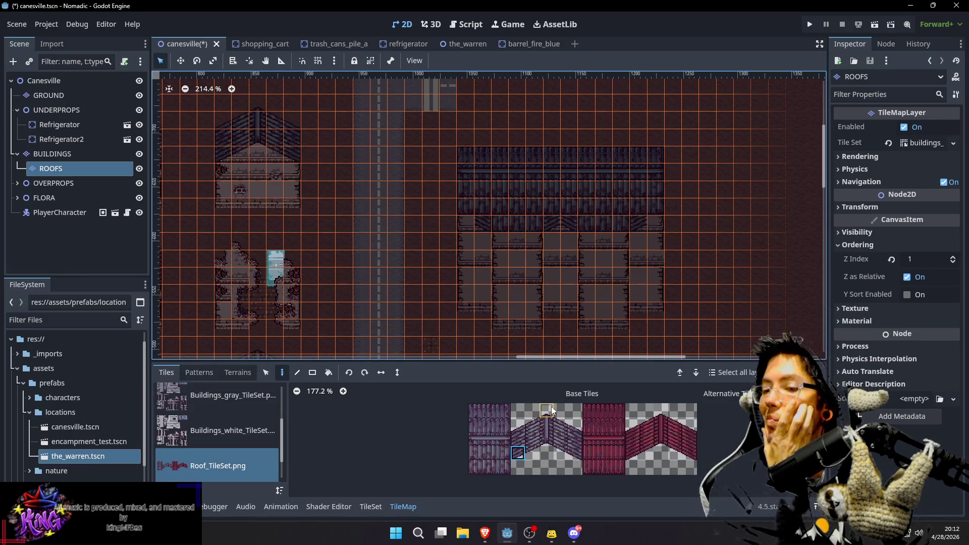
left_click(561, 453)
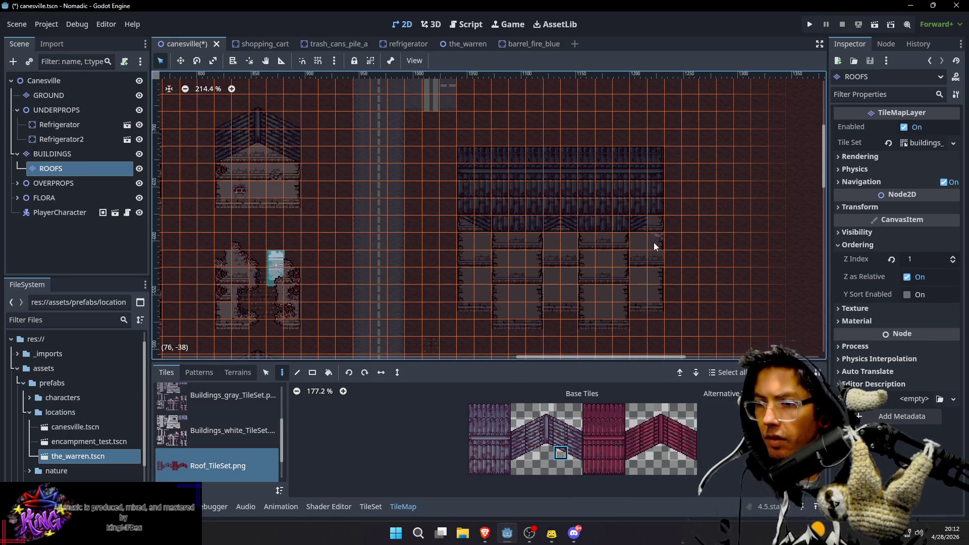
left_click_drag(653, 243, 625, 245)
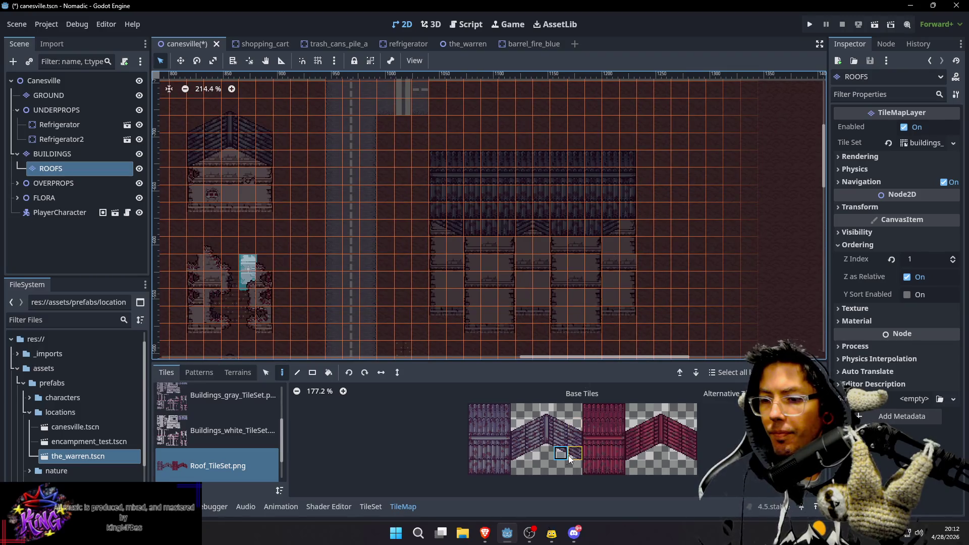
left_click(533, 453)
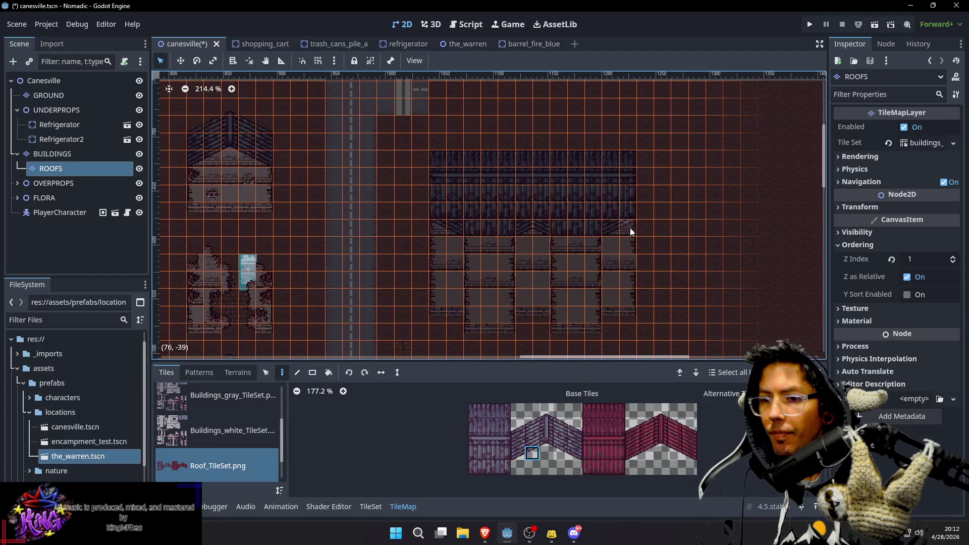
scroll(641, 227, "up", 2)
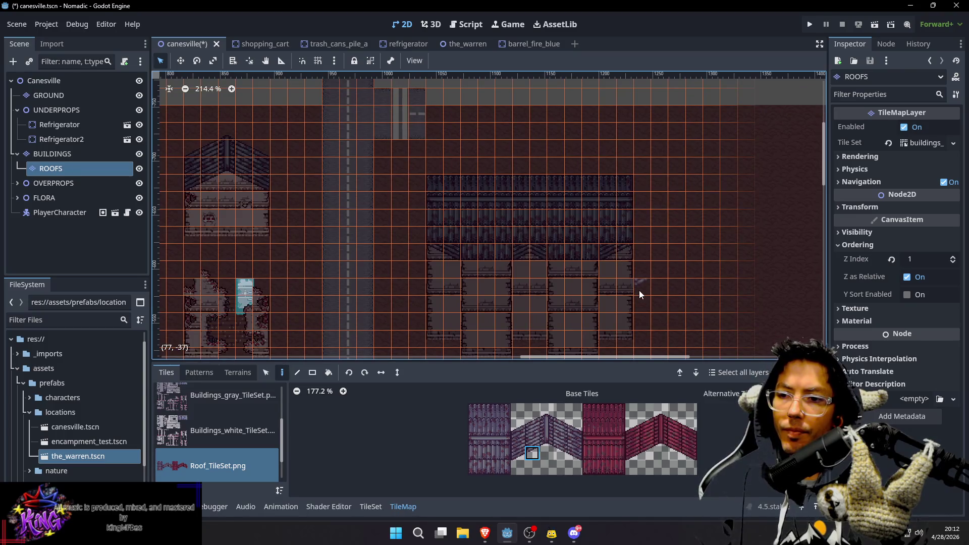
scroll(585, 250, "up", 2)
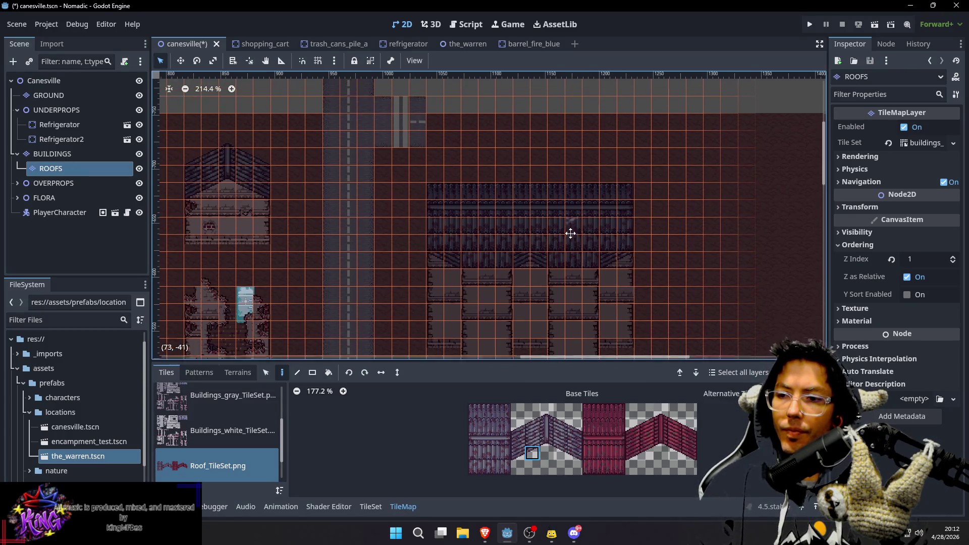
left_click(44, 80)
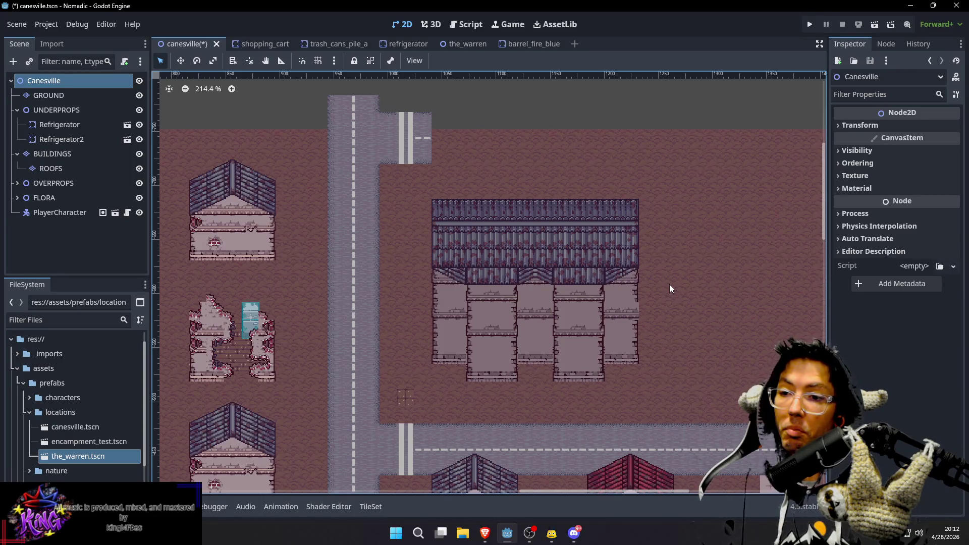
Sample an existing roof tile on the ROOFS layer and preview the building without the grid
left_click(72, 169)
scroll(659, 274, "up", 2)
scroll(659, 274, "up", 2)
key("s")
left_click(595, 224)
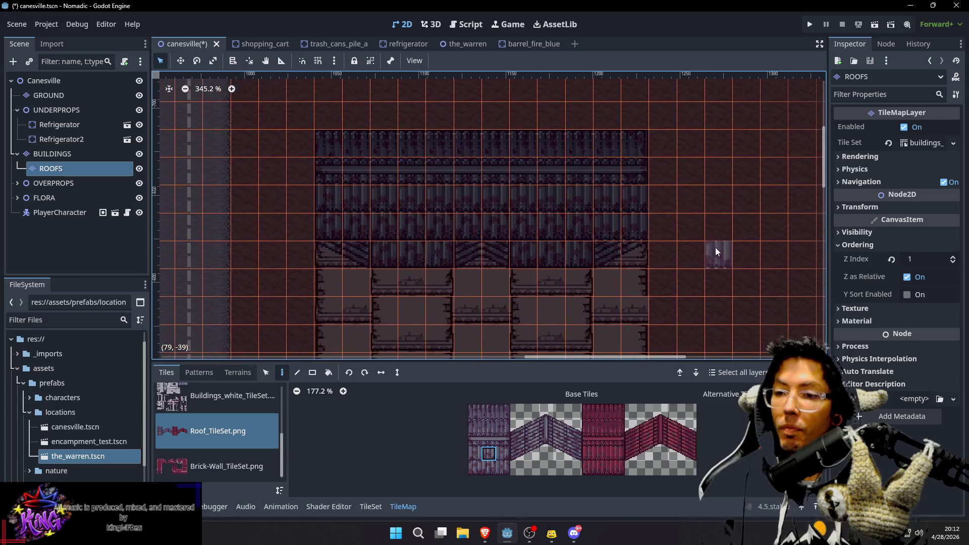
left_click(44, 81)
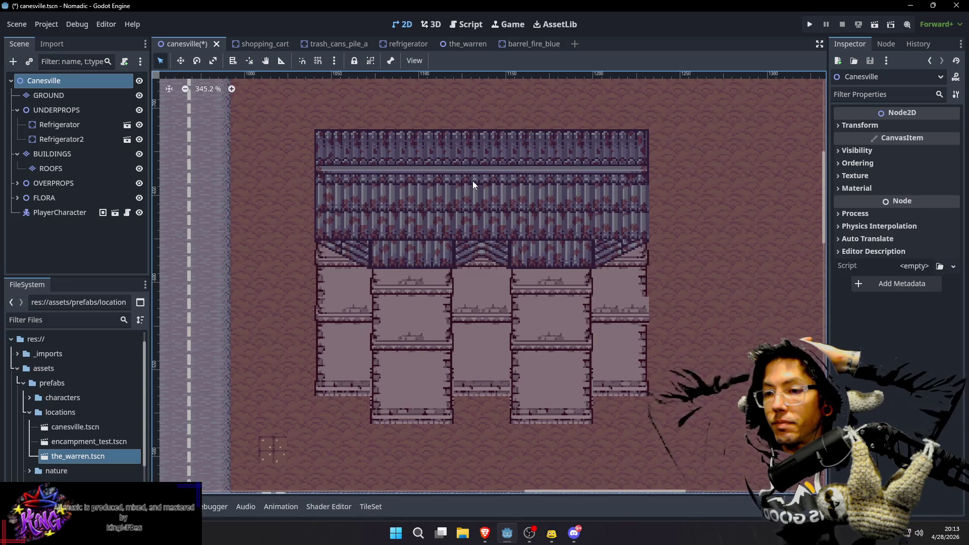
key("alt+Tab")
key("alt+Tab")
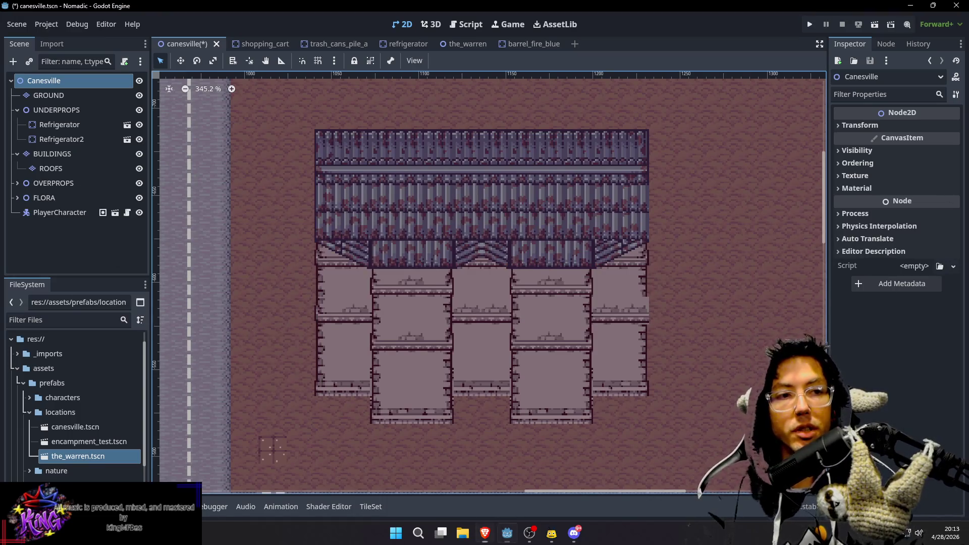
scroll(353, 272, "up", 1)
scroll(488, 237, "down", 1)
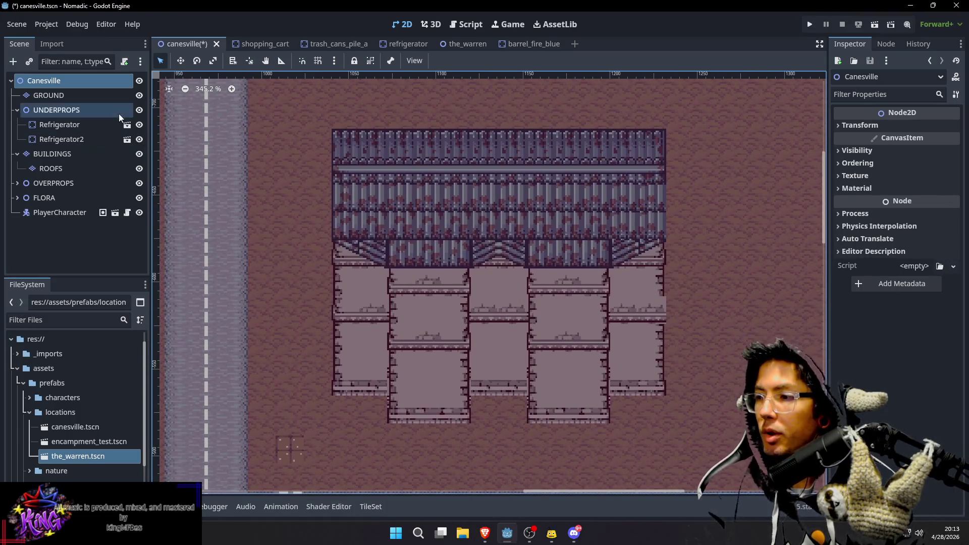
Paint a diagonal roof tile and the left gable half on the roof edge, then save Canesville
left_click(80, 168)
key("s")
left_click(486, 255)
key("d")
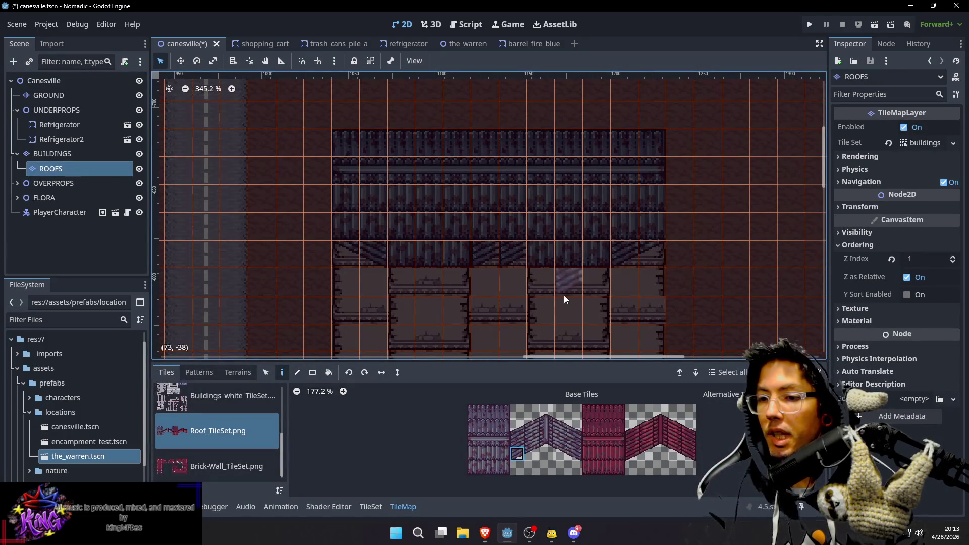
left_click(377, 253, "ctrl")
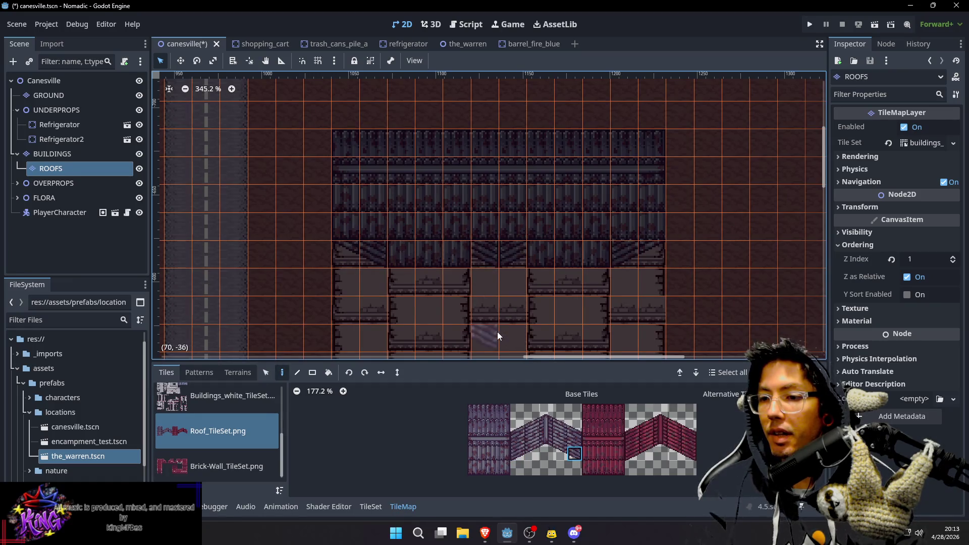
left_click(503, 256)
left_click(651, 256)
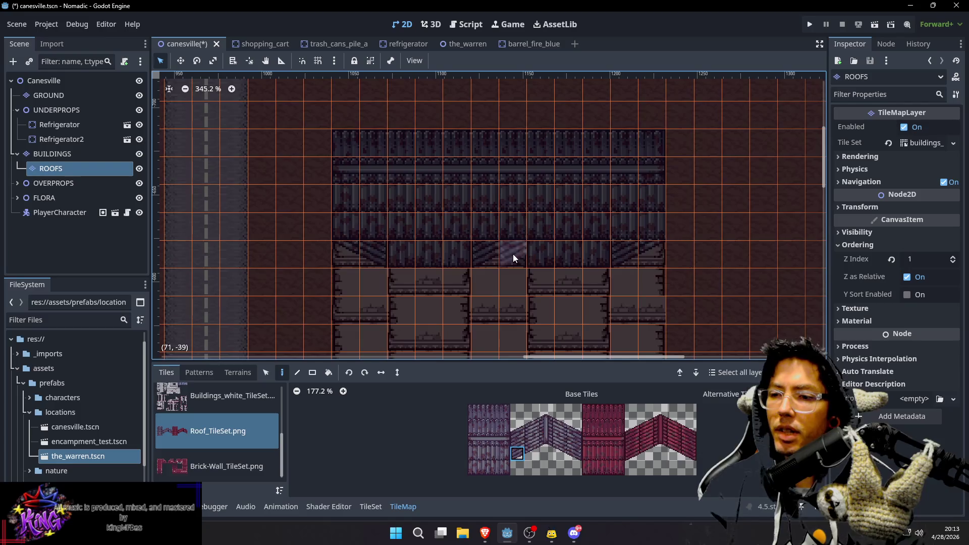
left_click(532, 454)
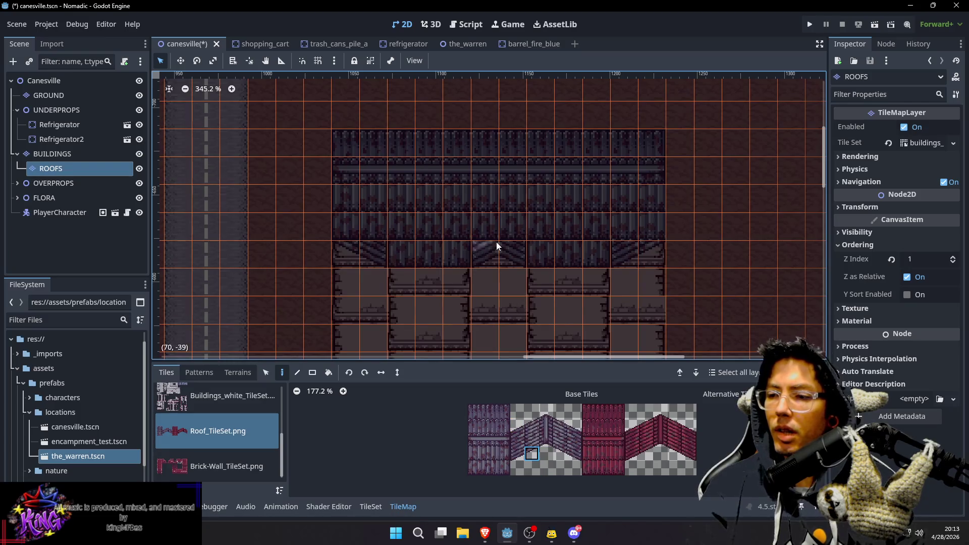
left_click_drag(496, 241, 497, 265)
key("ctrl+s")
Select and delete the stray grey tile beside the wall on the BUILDINGS layer
left_click(74, 82)
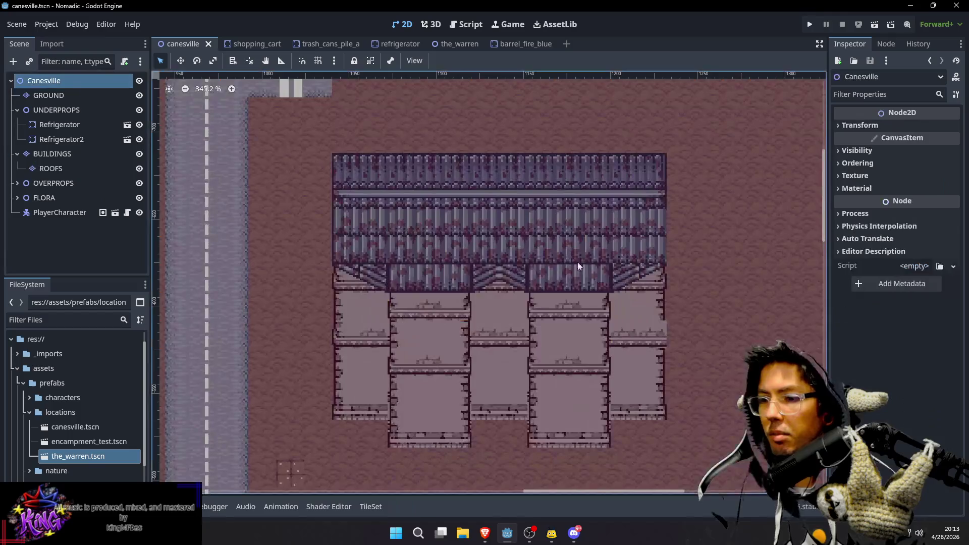
scroll(701, 245, "down", 3)
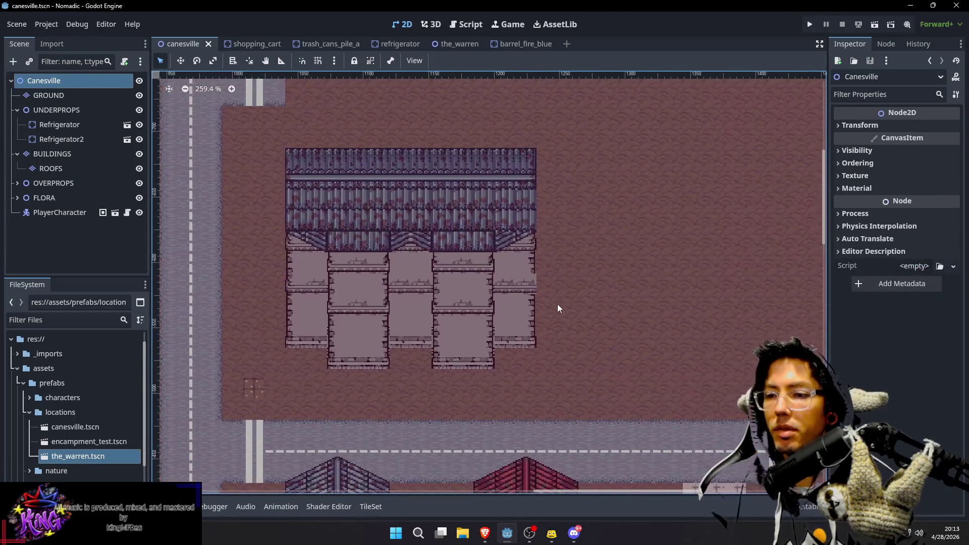
scroll(555, 305, "up", 4)
scroll(224, 289, "left", 2)
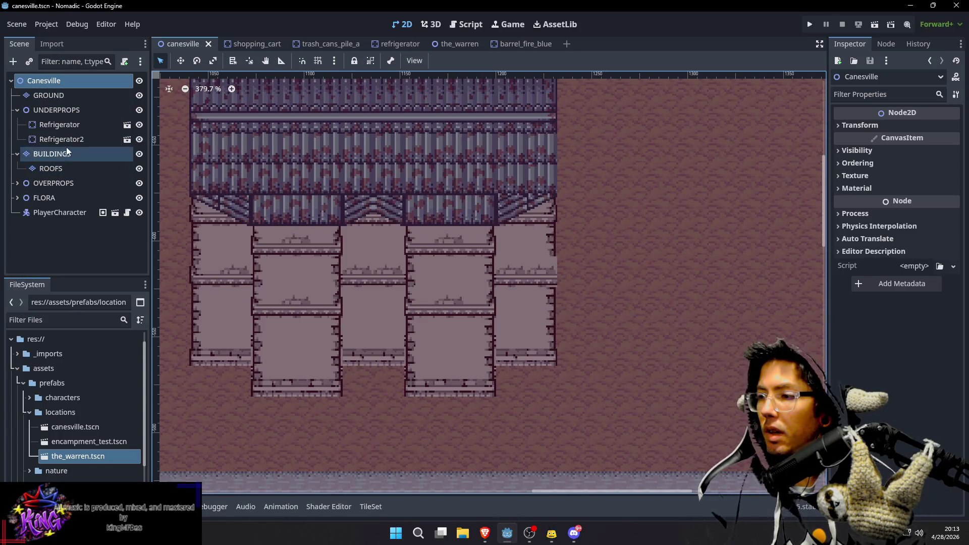
left_click(70, 154)
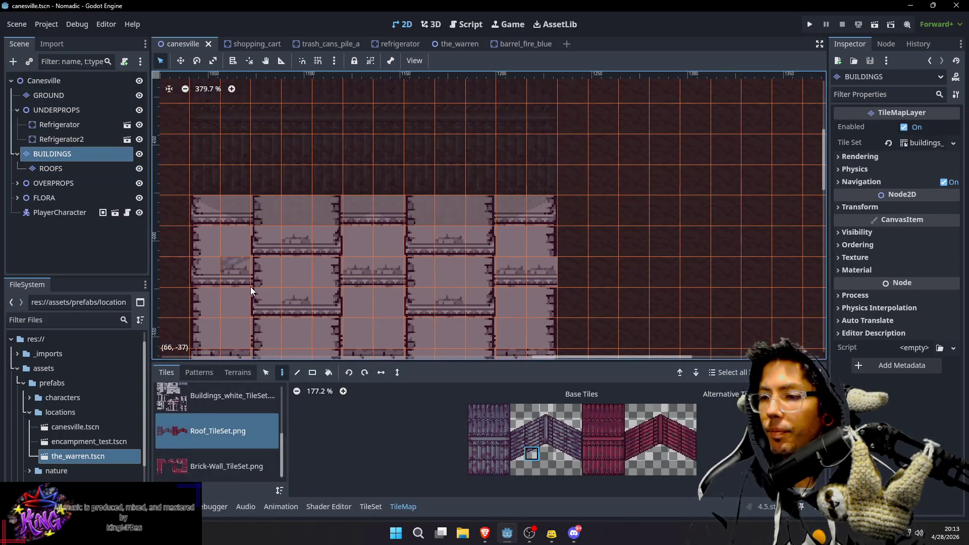
key("s")
left_click(485, 308)
key("Delete")
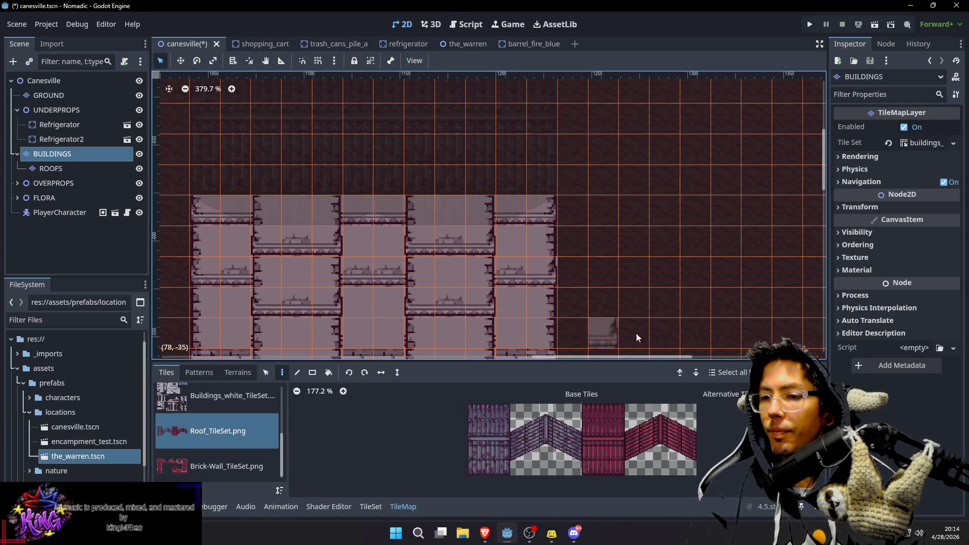
key("d")
Select the Buildings_dark tile source, save the scene, and view the finished building without the grid
scroll(631, 288, "down", 2)
scroll(631, 288, "left", 2)
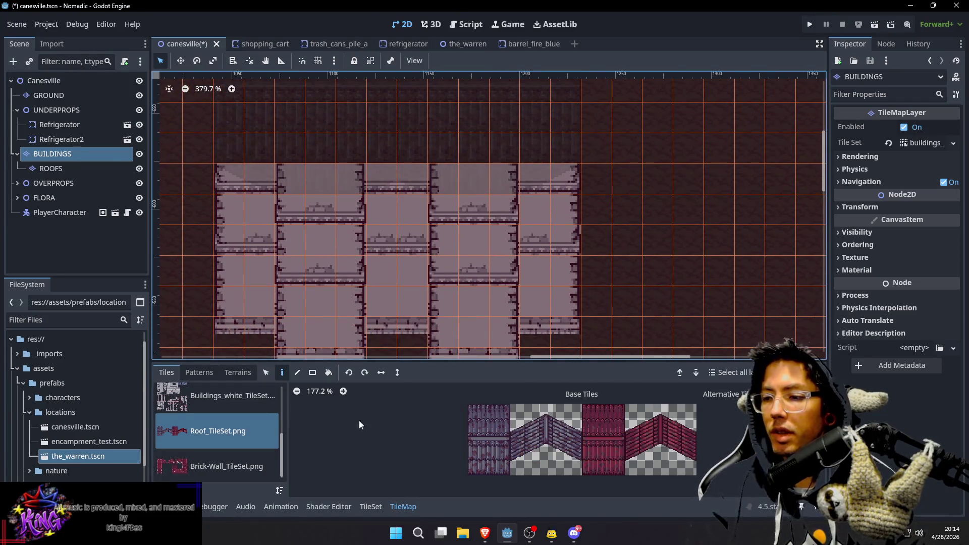
scroll(204, 414, "up", 3)
scroll(204, 413, "up", 1)
left_click(209, 431)
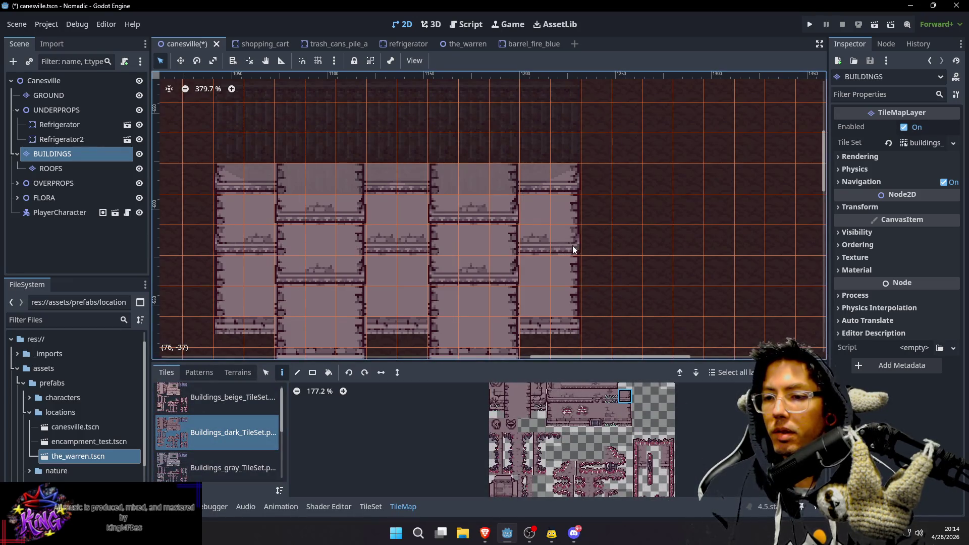
scroll(656, 247, "down", 1)
scroll(656, 247, "left", 1)
key("ctrl+s")
scroll(659, 251, "down", 2)
scroll(626, 223, "up", 1)
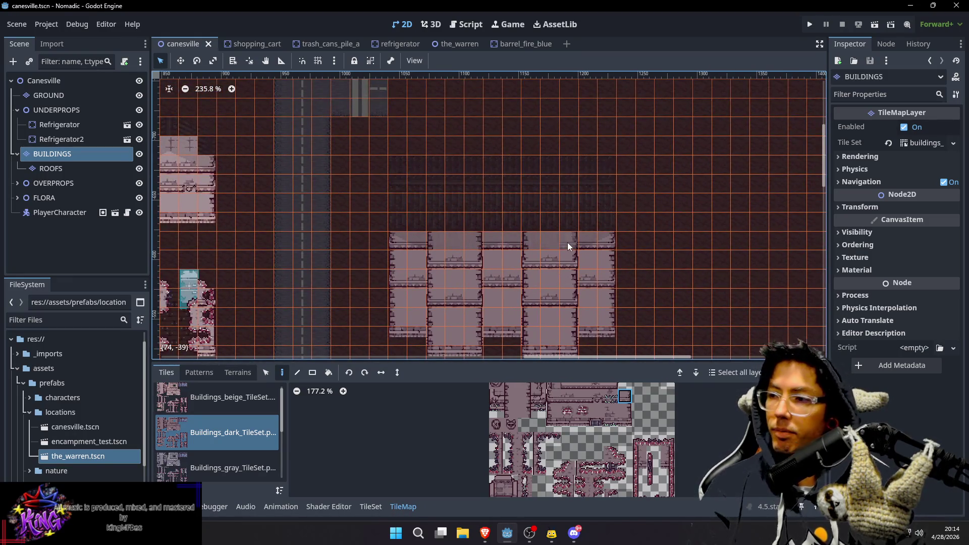
left_click(45, 81)
scroll(606, 262, "up", 1)
scroll(606, 263, "right", 1)
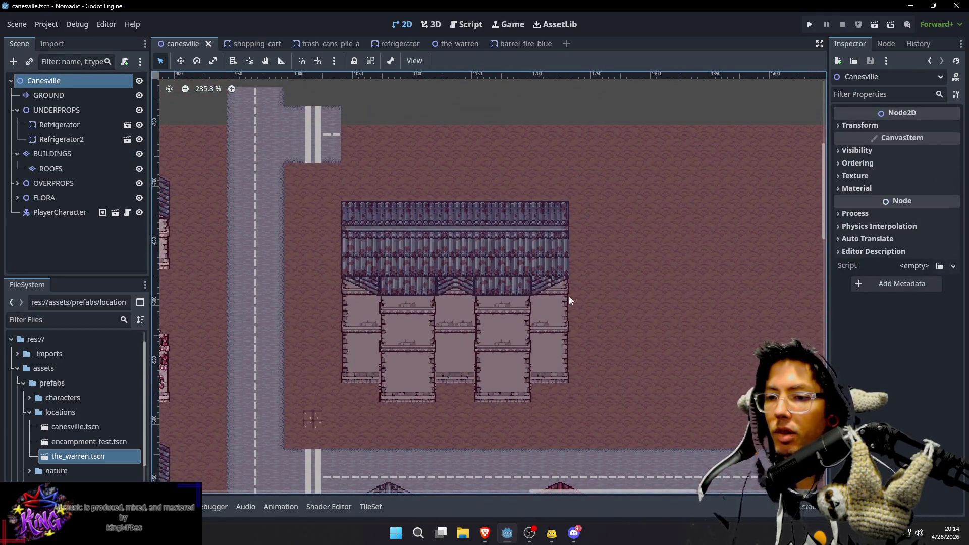
Pan over the lower road, houses and new building, then select the GROUND layer for editing
scroll(569, 291, "right", 2)
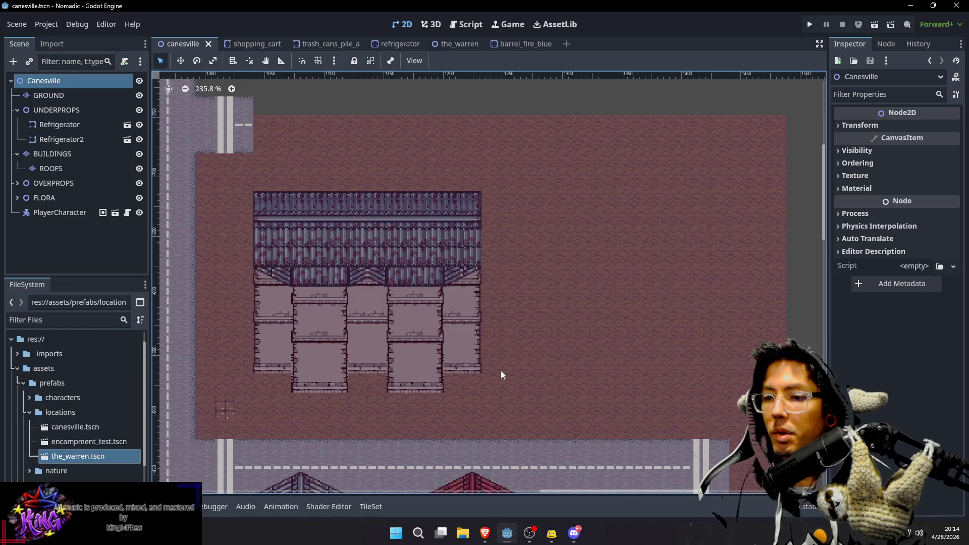
scroll(580, 303, "down", 3)
scroll(581, 303, "left", 1)
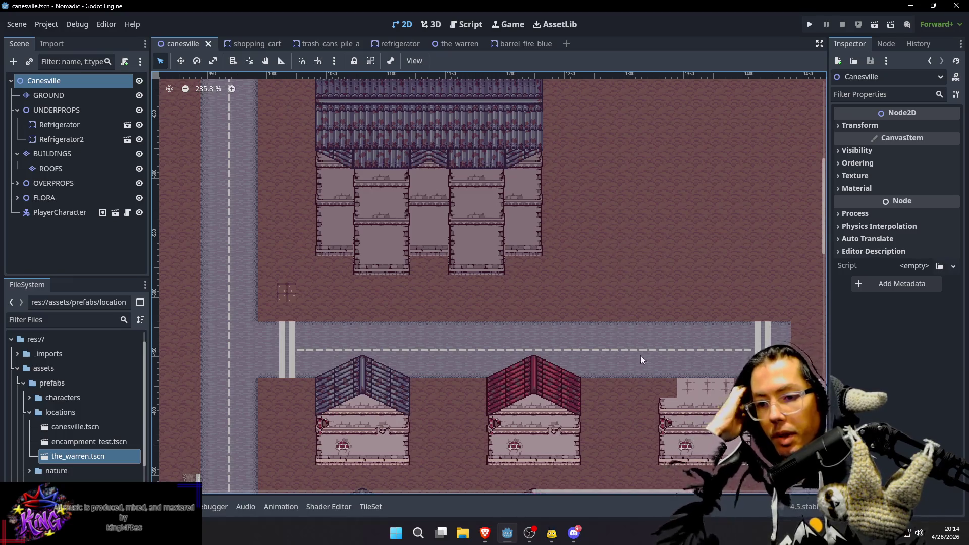
left_click_drag(635, 200, 627, 253)
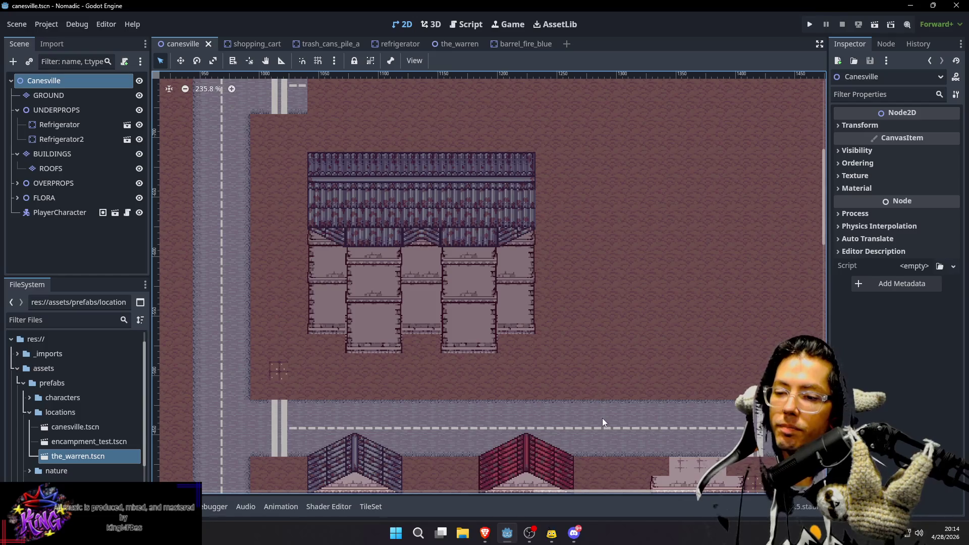
left_click_drag(607, 398, 576, 368)
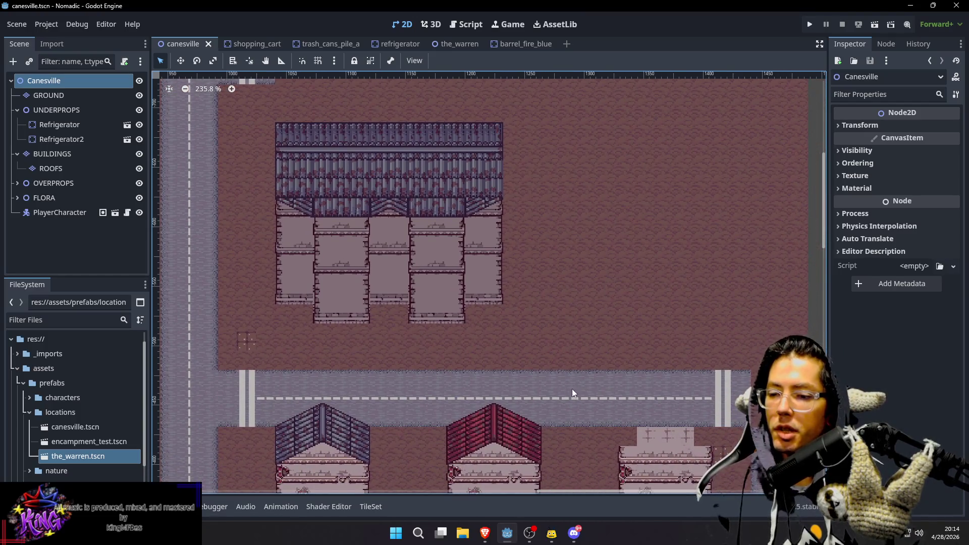
scroll(610, 433, "down", 3)
scroll(610, 433, "right", 5)
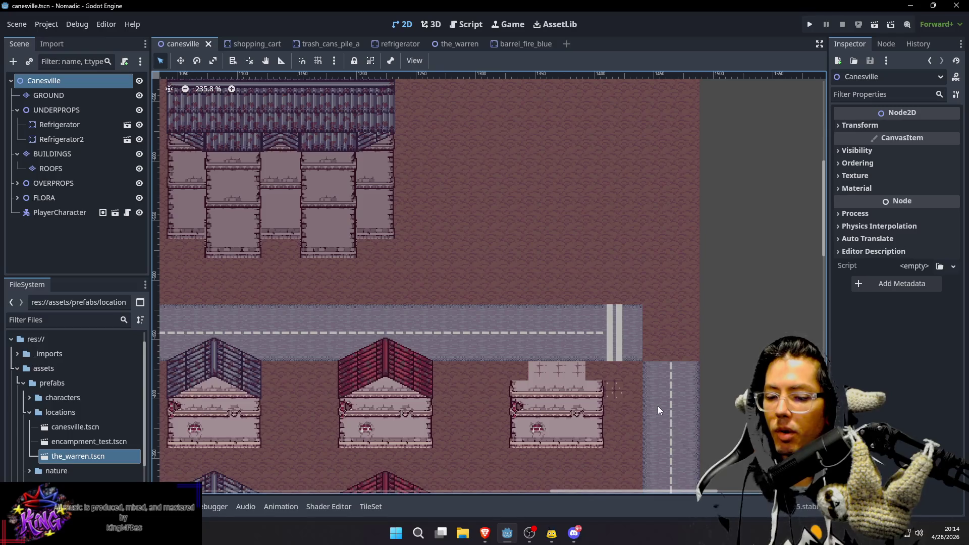
left_click(60, 96)
scroll(640, 250, "down", 5)
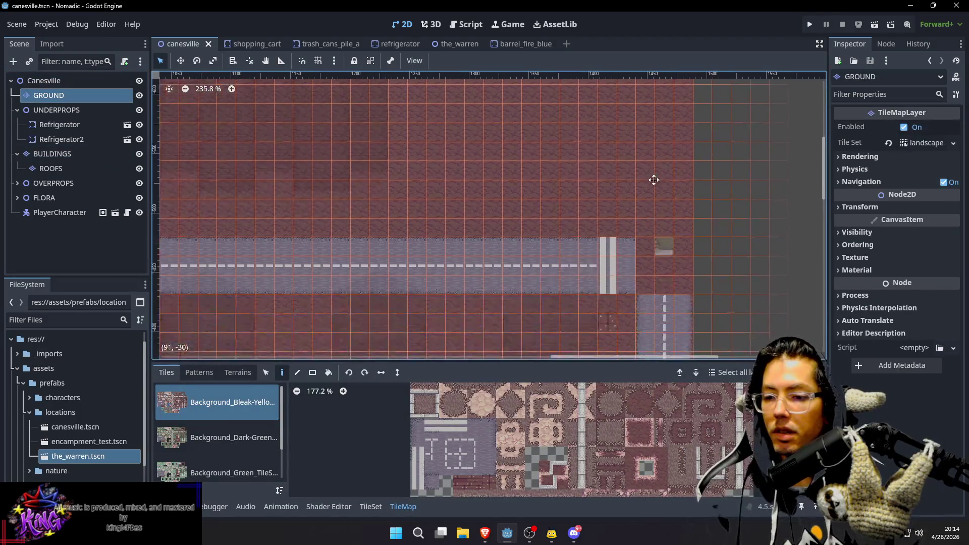
Return to painting on GROUND and pan up to the empty ground above the dashed road
key("s")
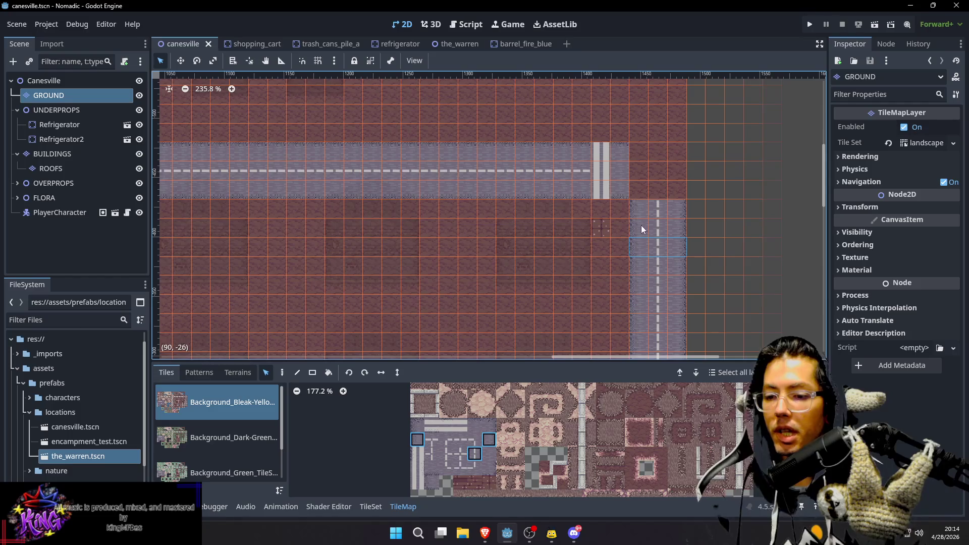
key("d")
scroll(508, 129, "up", 3)
scroll(508, 130, "left", 2)
scroll(500, 182, "up", 3)
scroll(508, 186, "left", 2)
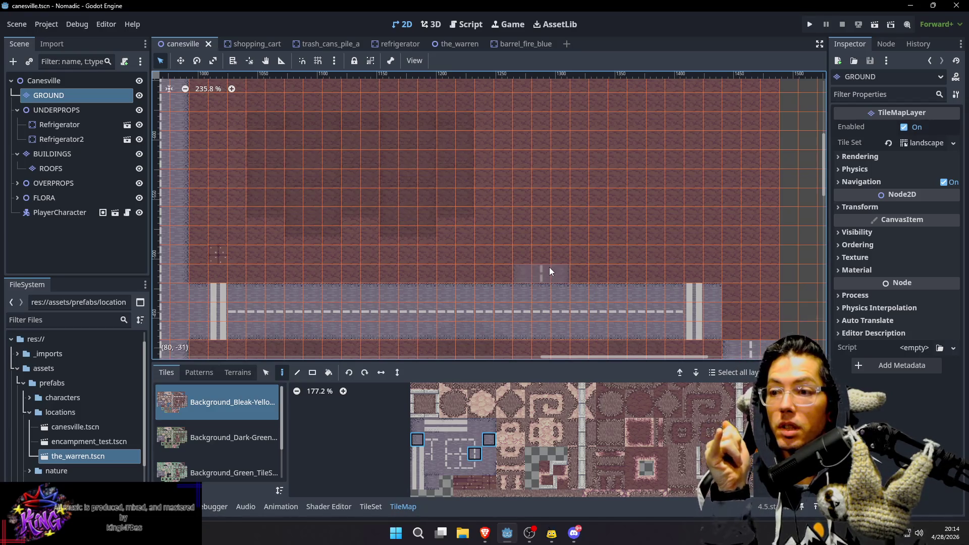
Paint a vertical road upward from the horizontal road
left_click_drag(550, 268, 556, 140)
scroll(557, 140, "up", 2)
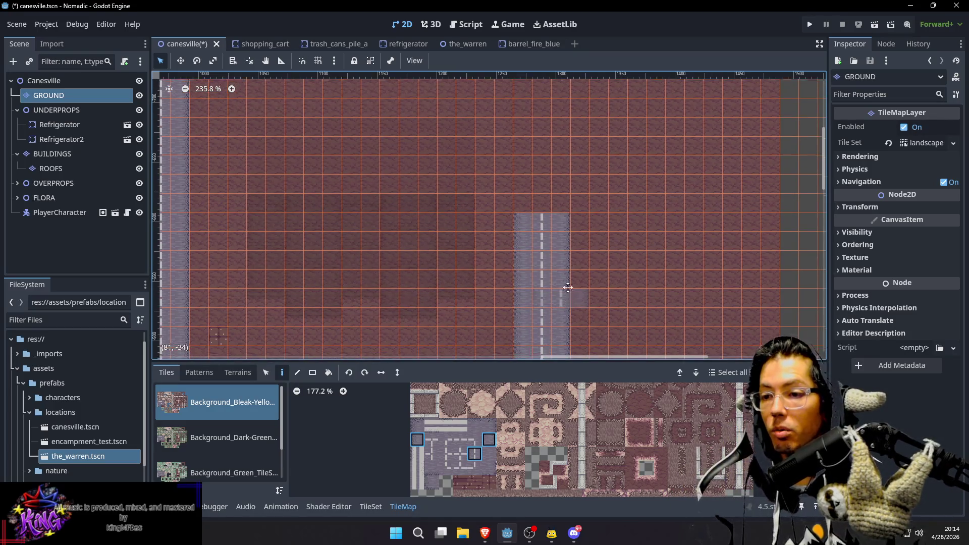
scroll(567, 184, "down", 3)
scroll(569, 175, "up", 1)
scroll(569, 174, "up", 2)
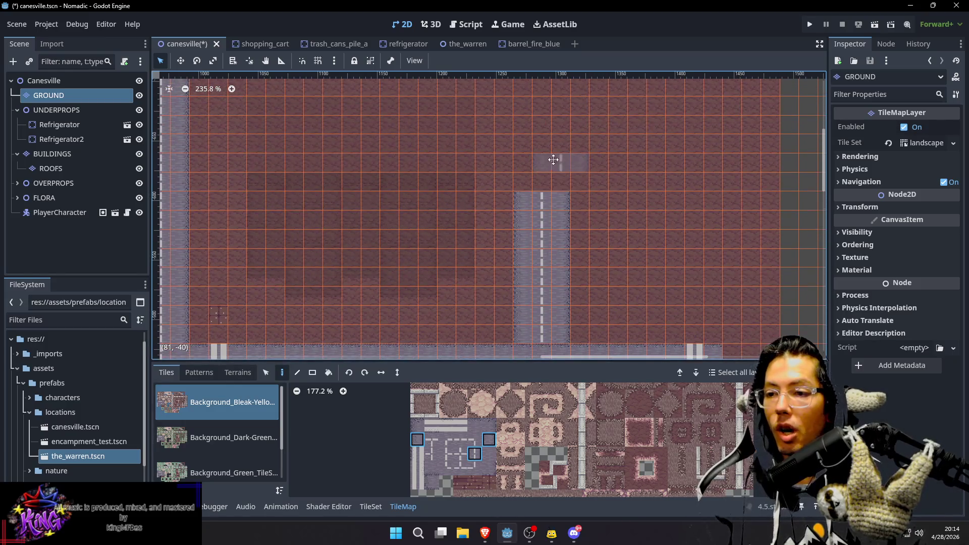
scroll(556, 249, "up", 2)
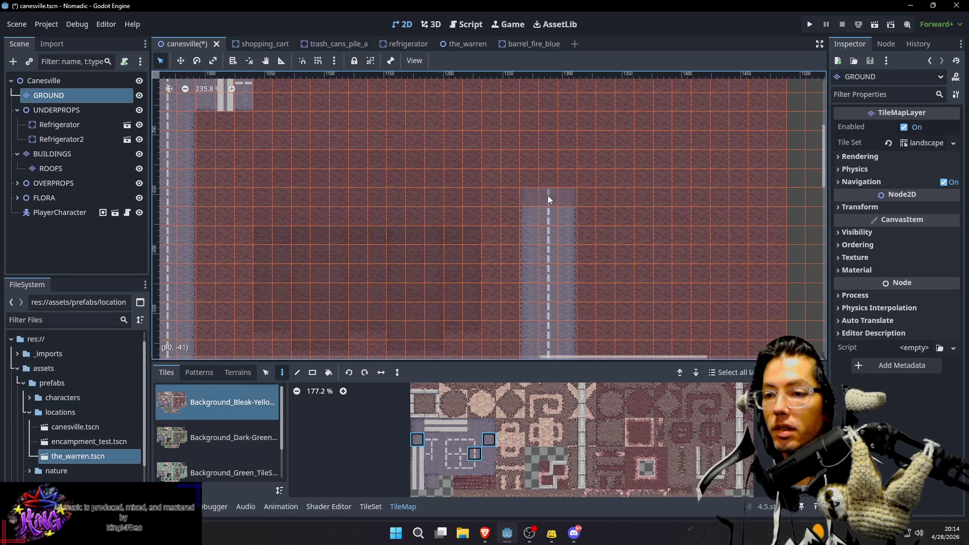
scroll(583, 206, "up", 3)
scroll(606, 245, "down", 8)
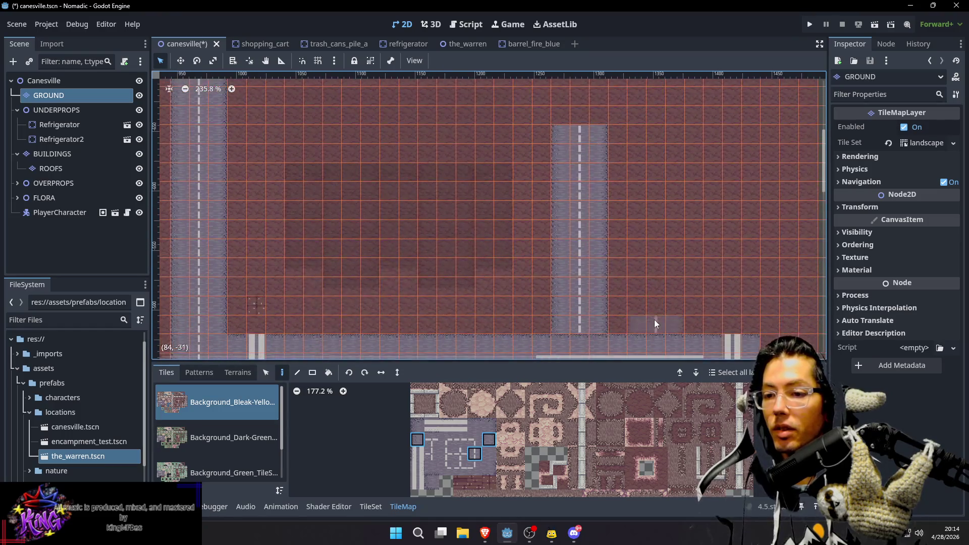
scroll(676, 189, "up", 3)
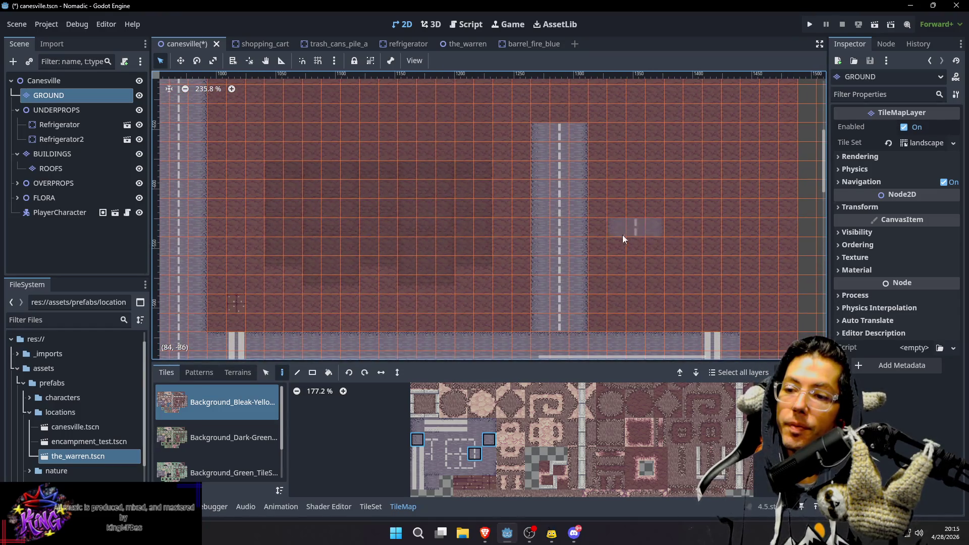
Paint a wide block of dashed lane columns to the right of the vertical road, filling the gaps
left_click_drag(614, 243, 616, 210)
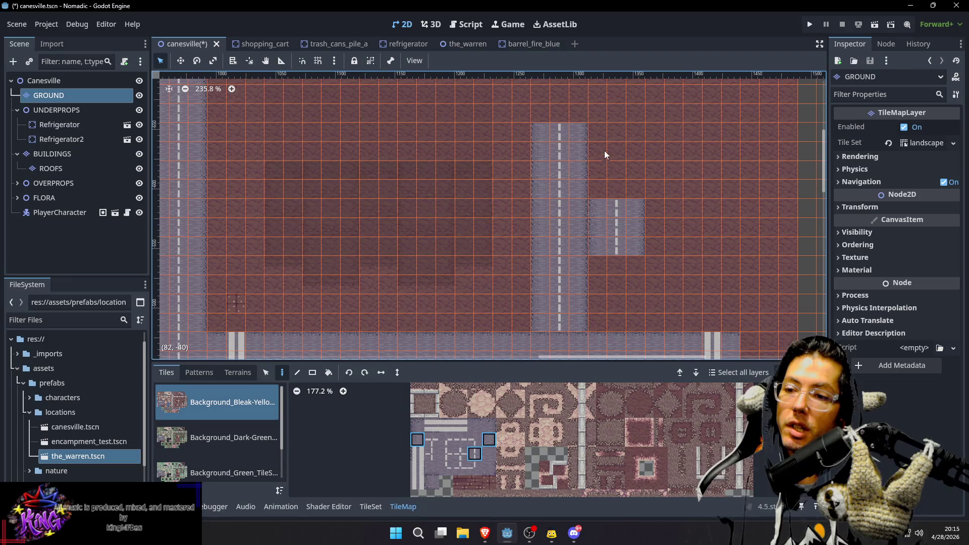
left_click(623, 174)
scroll(700, 168, "right", 2)
scroll(700, 169, "down", 1)
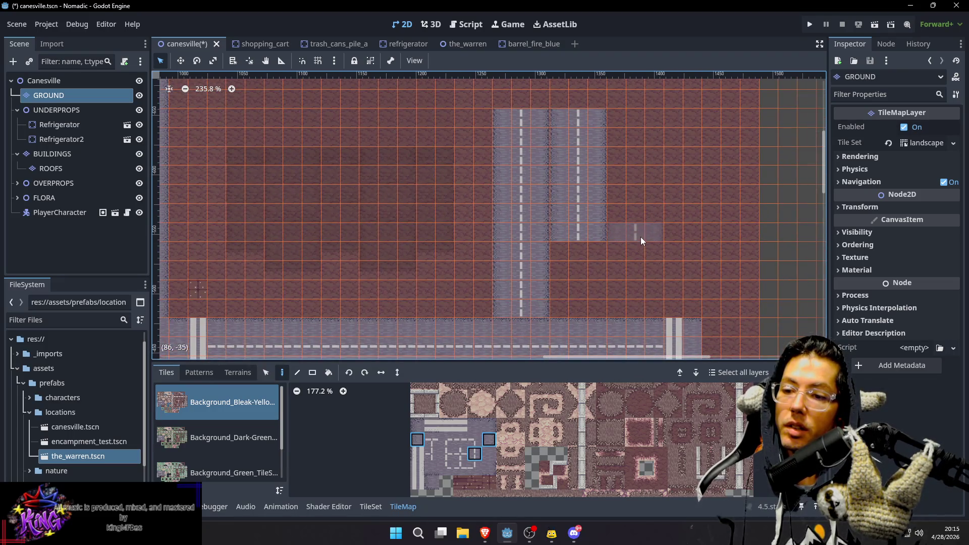
left_click_drag(641, 238, 626, 137)
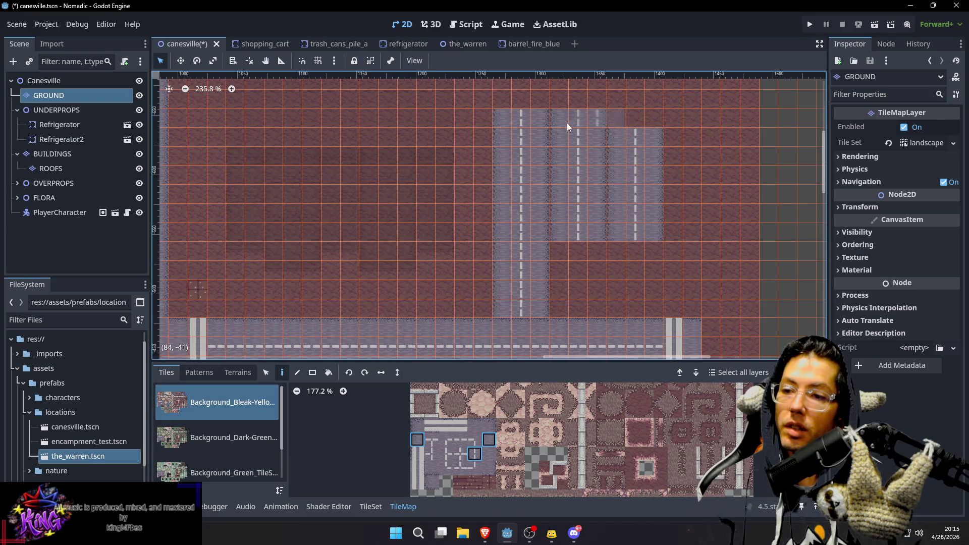
scroll(579, 127, "up", 4)
left_click(630, 208)
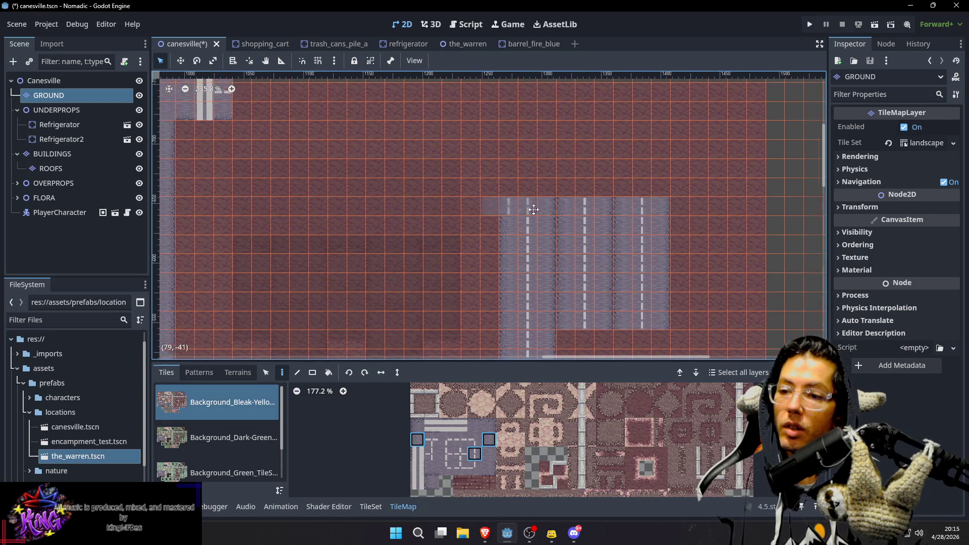
scroll(357, 205, "left", 6)
scroll(357, 205, "up", 2)
Select a three-tile road column and copy it as a brush
key("s")
left_click_drag(338, 113, 338, 153)
key("ctrl+c")
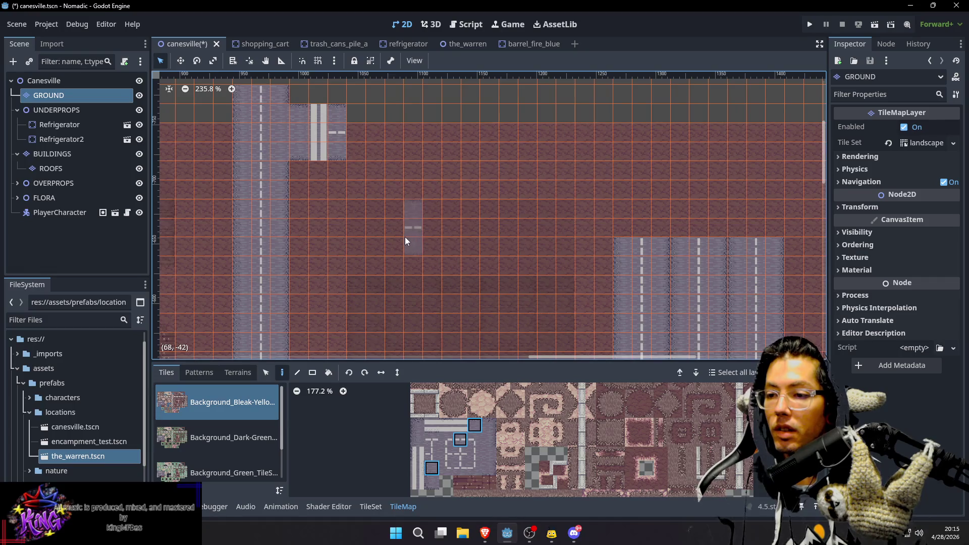
Paint the copied road tiles into a horizontal strip, undoing the misplaced strokes
left_click_drag(379, 238, 589, 238)
key("ctrl+z")
left_click_drag(378, 219, 775, 230)
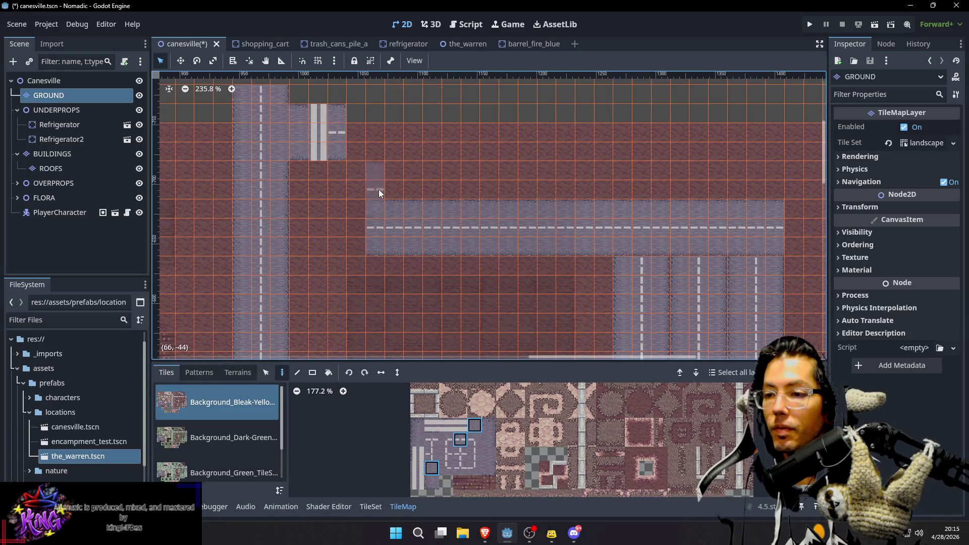
left_click_drag(371, 208, 648, 214)
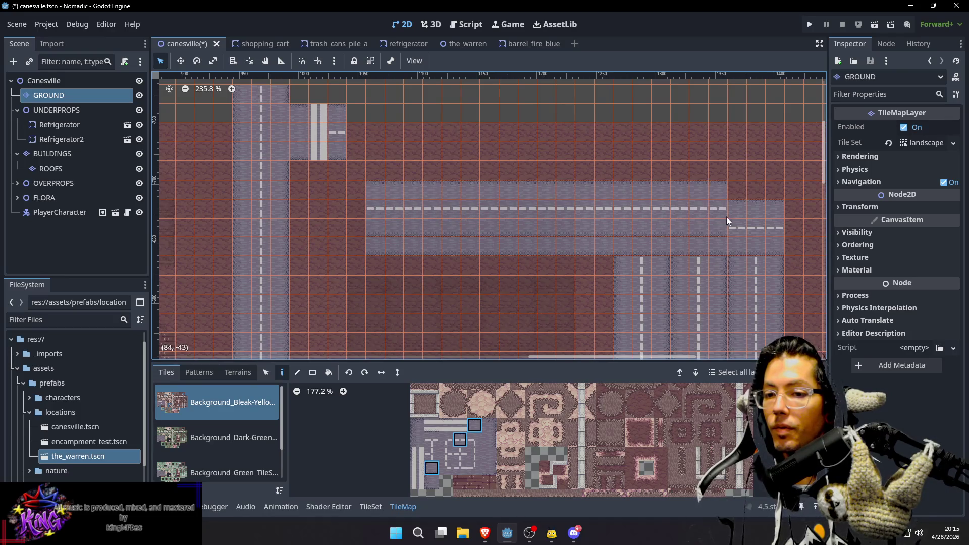
left_click_drag(725, 220, 771, 222)
key("ctrl+z")
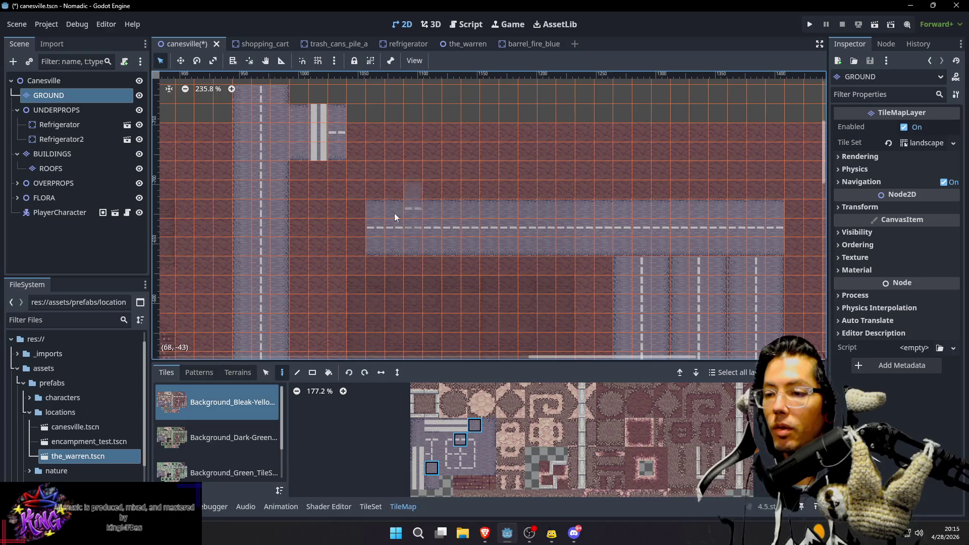
scroll(398, 236, "down", 2)
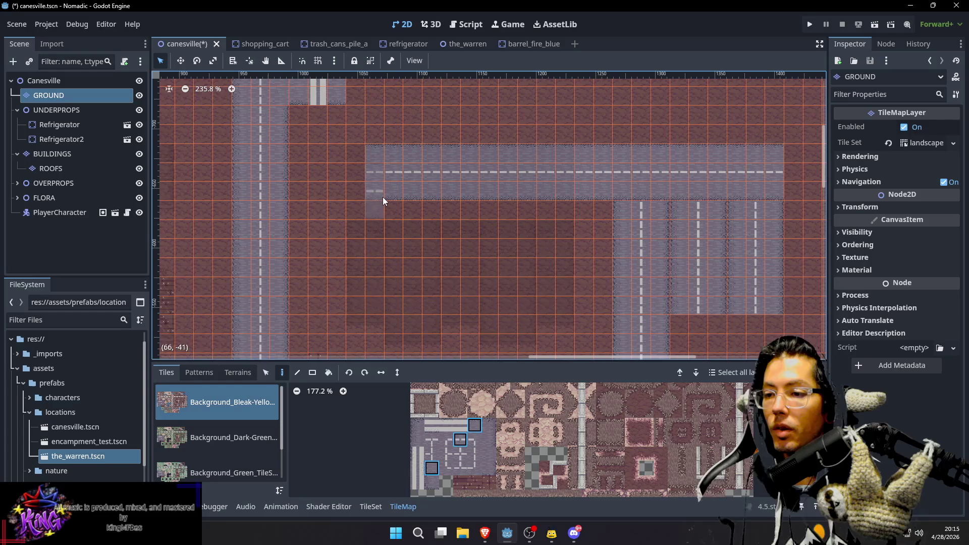
Paint centre-dashed road strips joining across to the right road
left_click_drag(382, 197, 606, 204)
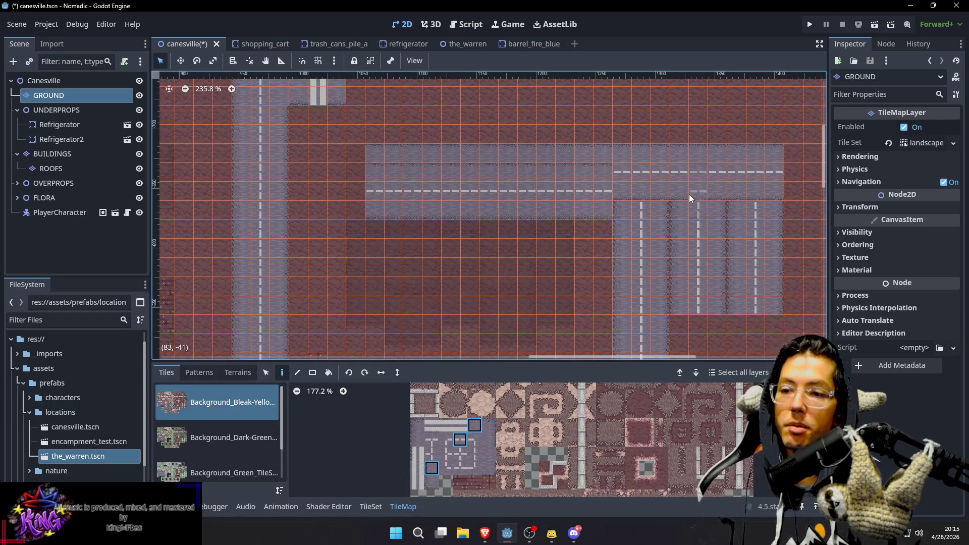
scroll(691, 198, "down", 2)
scroll(655, 151, "right", 2)
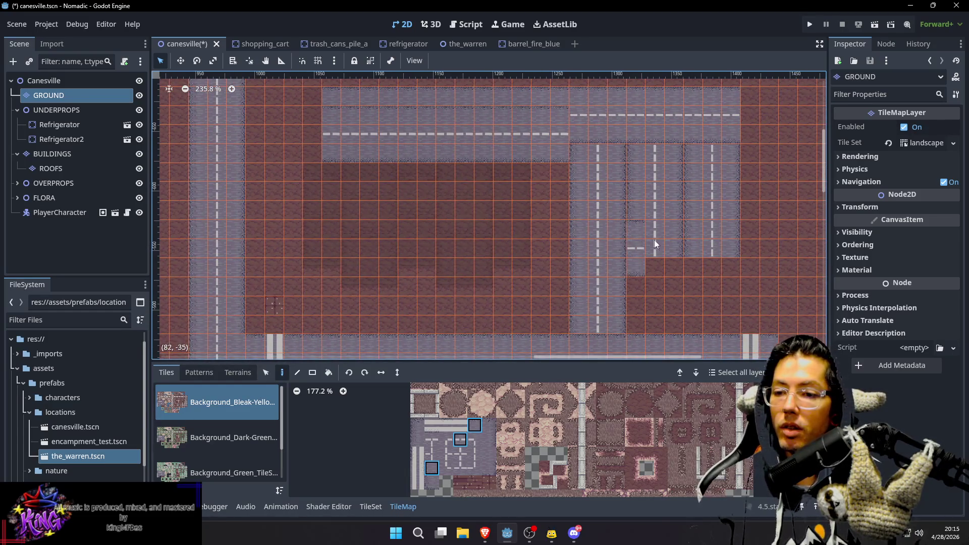
left_click_drag(652, 241, 723, 238)
scroll(644, 194, "right", 2)
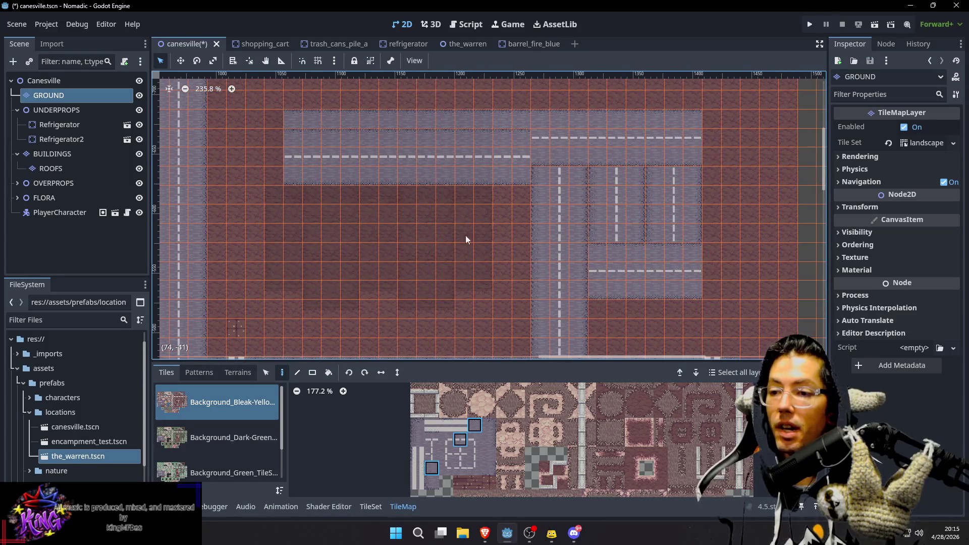
scroll(489, 290, "down", 1)
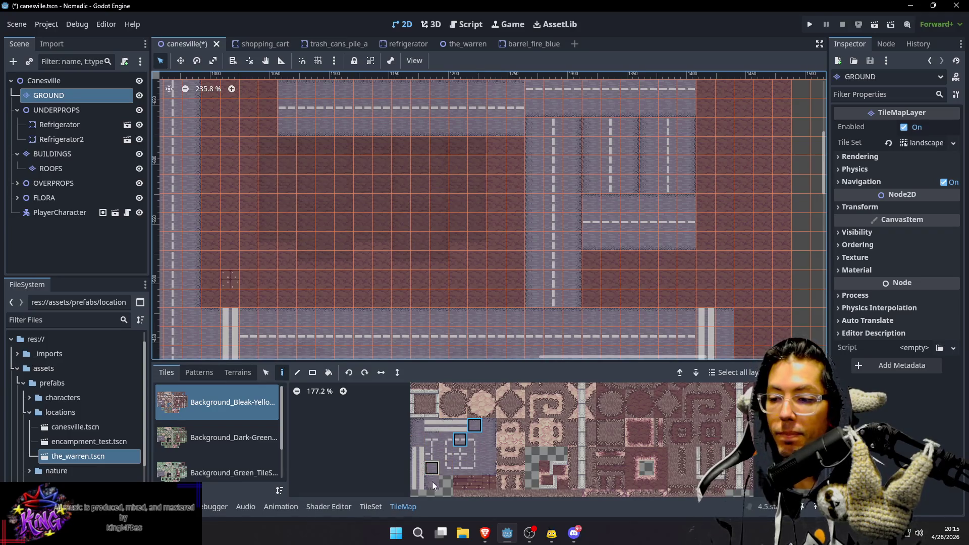
Pick a single road tile from the map as the new brush and return to the parking lot
left_click(432, 468, "shift")
scroll(476, 231, "left", 5)
scroll(476, 232, "down", 2)
left_click(367, 287, "ctrl")
left_click_drag(729, 192, 650, 272)
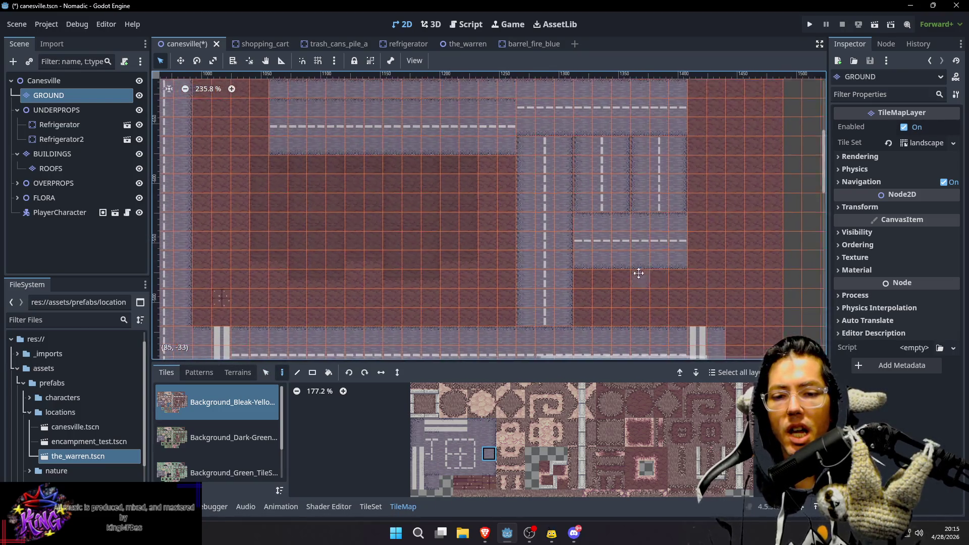
Cover the horizontal and vertical lane dashes with plain road tiles
scroll(650, 271, "right", 3)
scroll(592, 164, "down", 2)
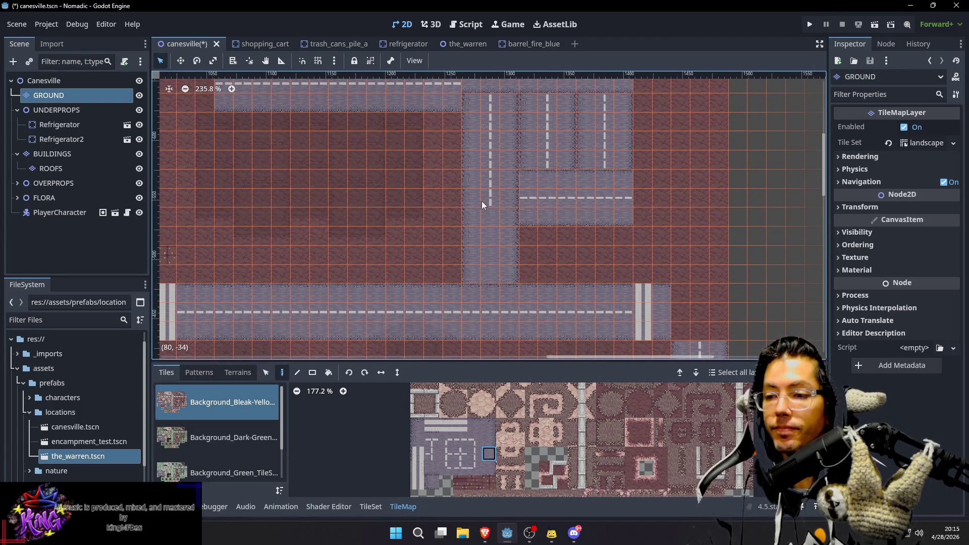
left_click_drag(486, 156, 495, 195)
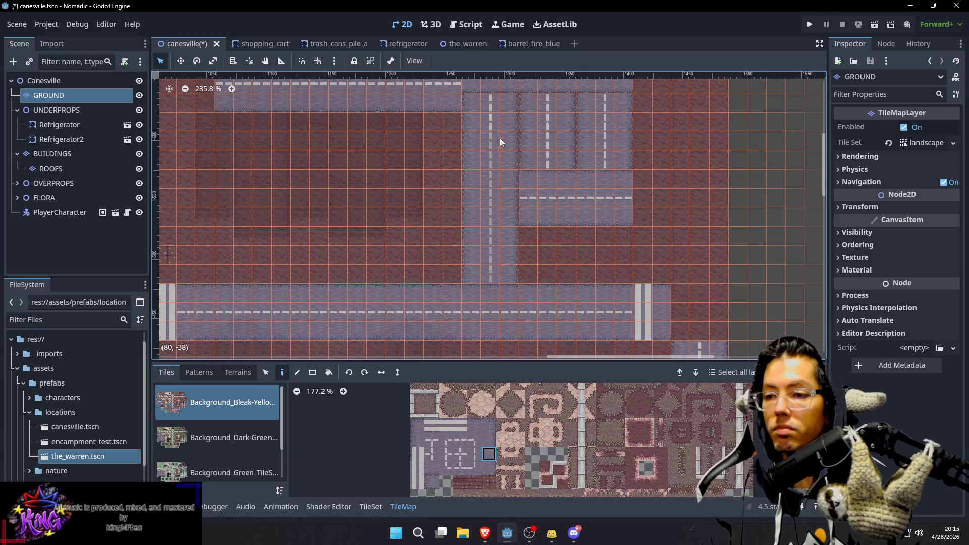
left_click_drag(587, 120, 577, 171)
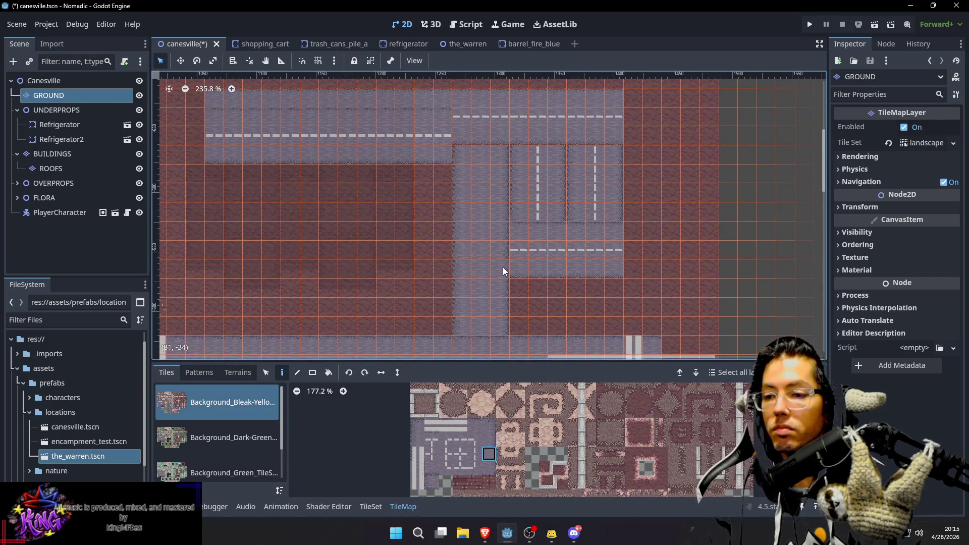
left_click_drag(598, 247, 510, 133)
mouse_move(621, 125)
left_mouse_down()
mouse_move(643, 203)
mouse_move(533, 200)
left_mouse_up()
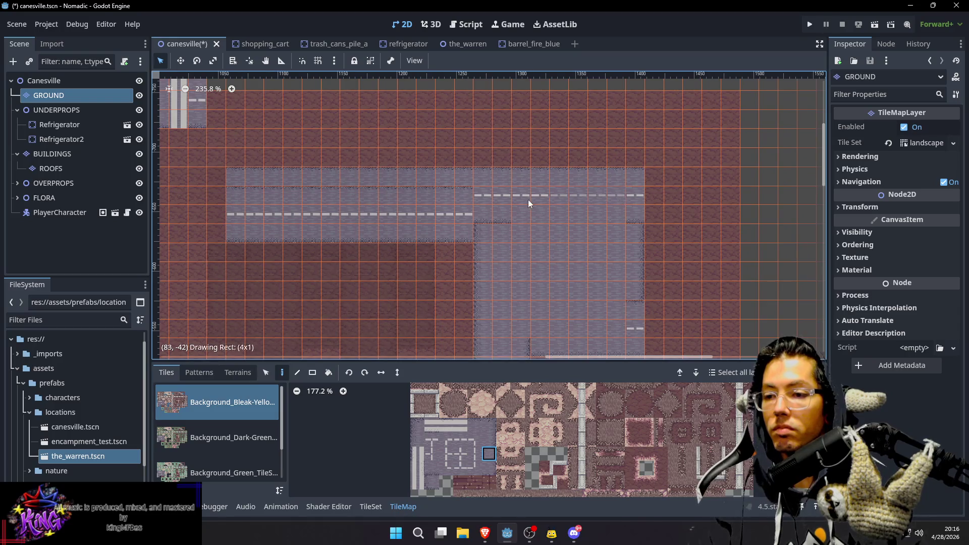
Finish paving over the remaining dashed line and pan back to the paved area
left_click_drag(246, 217, 246, 217)
left_click_drag(347, 200, 454, 169)
mouse_move(712, 192)
left_mouse_down()
mouse_move(465, 255)
mouse_move(498, 239)
left_mouse_up()
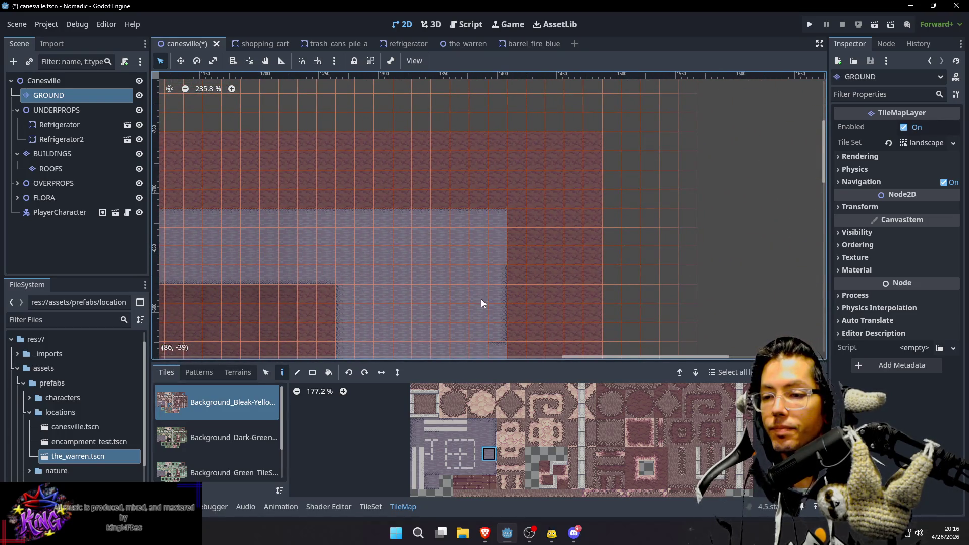
left_click_drag(482, 303, 546, 173)
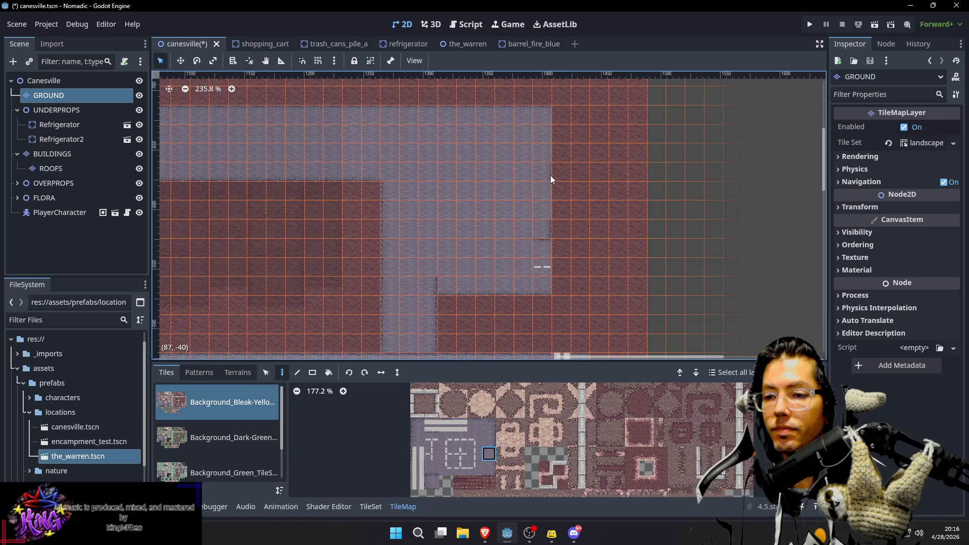
scroll(510, 201, "down", 3)
scroll(510, 201, "left", 3)
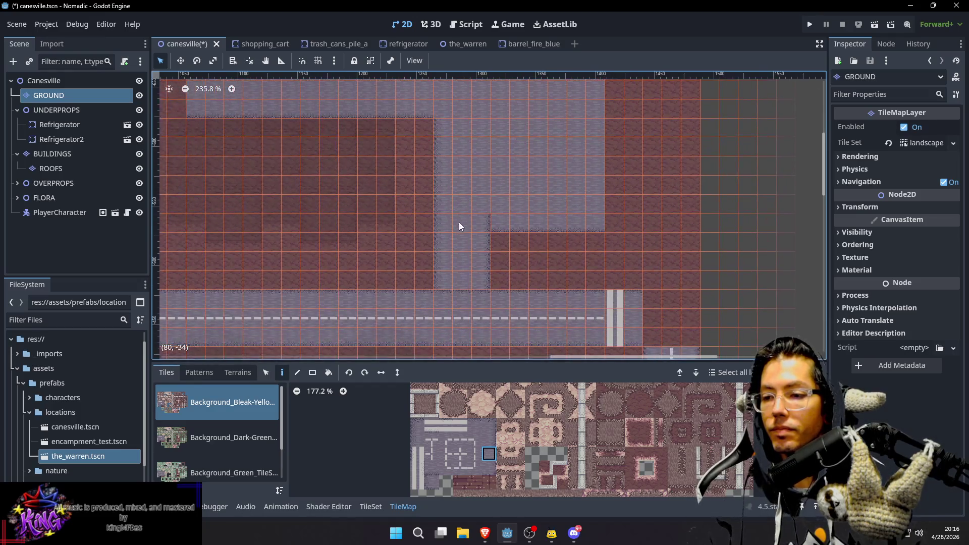
scroll(527, 137, "up", 6)
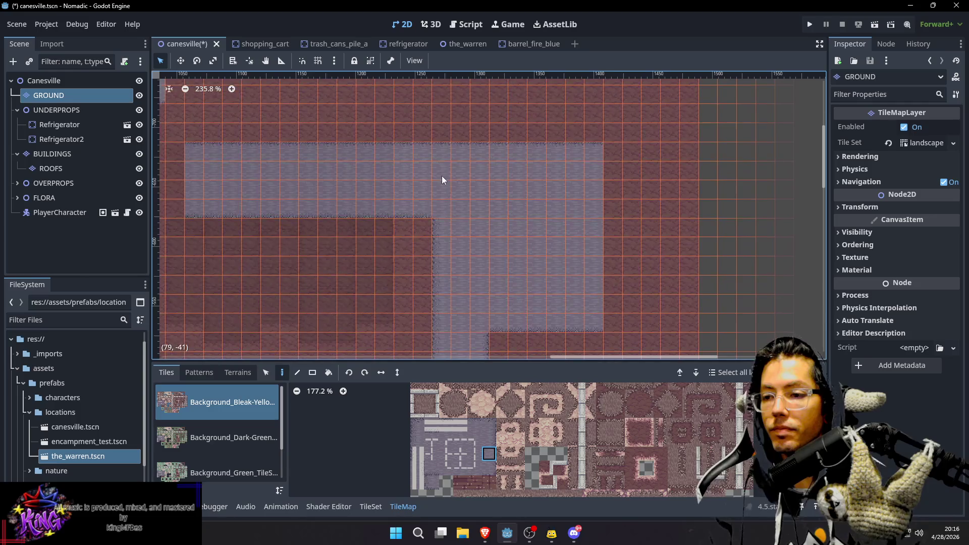
left_click_drag(441, 178, 540, 155)
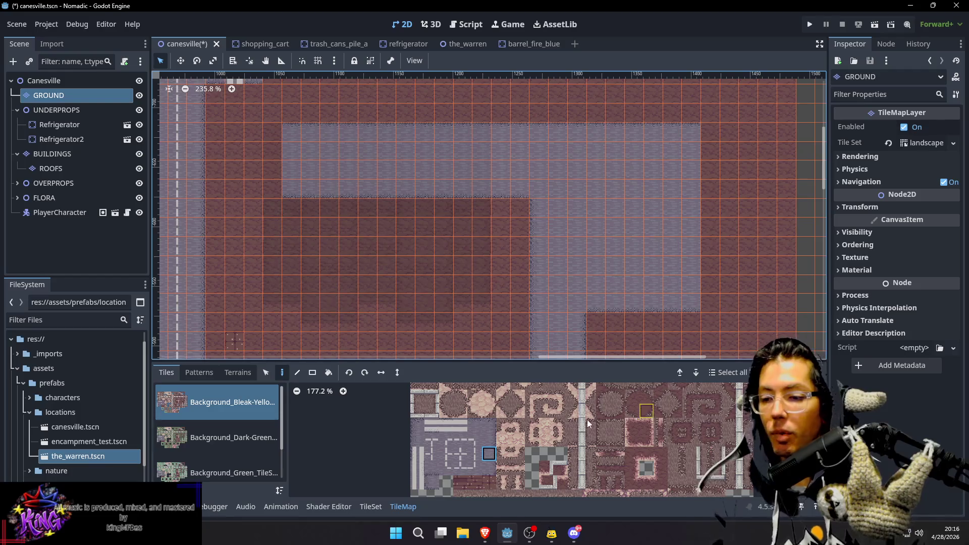
Add two floor tiles beside the paved edge
left_click(490, 468)
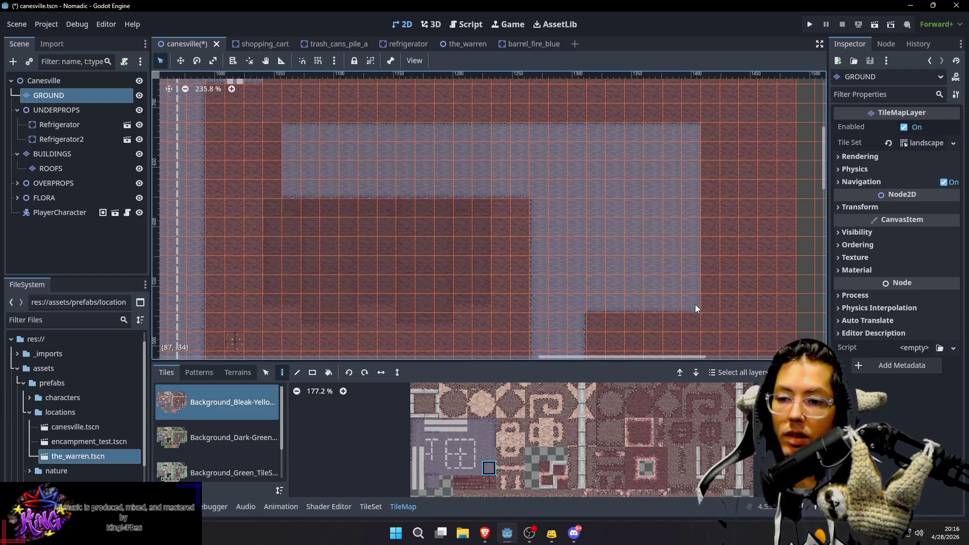
left_click(711, 304)
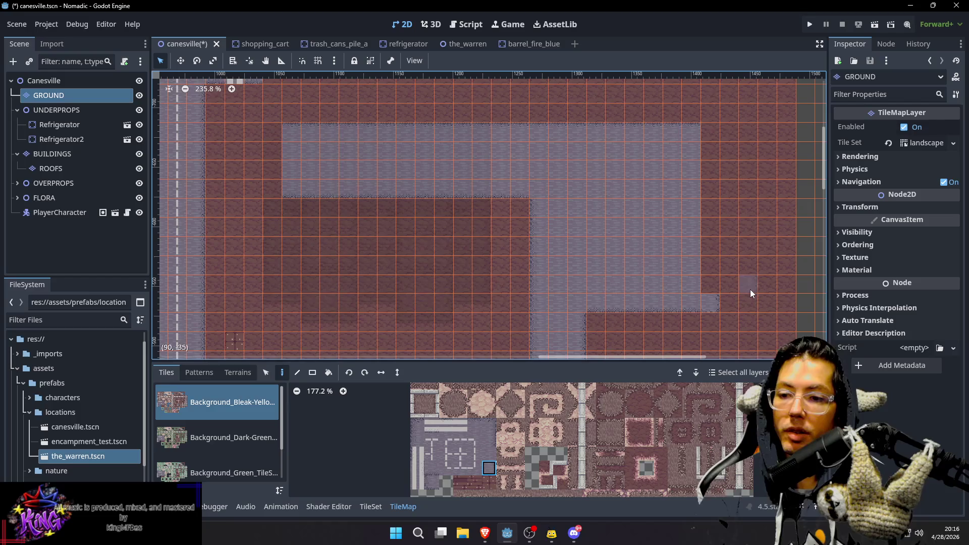
left_click(730, 307)
mouse_move(770, 302)
left_mouse_down()
mouse_move(581, 287)
mouse_move(588, 288)
left_mouse_up()
Paint a narrow vertical strip of blue floor tiles upward on the GROUND layer
left_click(489, 441)
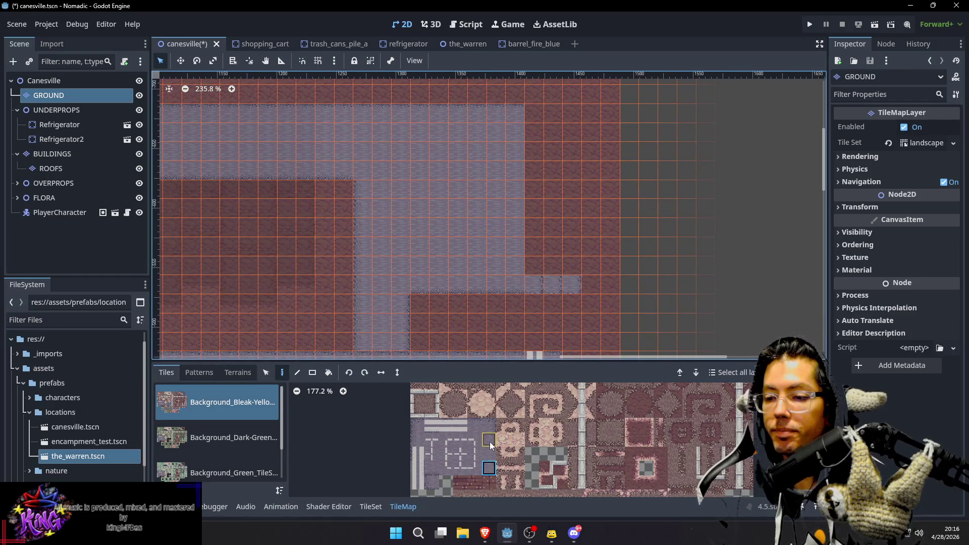
mouse_move(575, 267)
left_mouse_down()
mouse_move(583, 162)
mouse_move(574, 117)
mouse_move(576, 162)
mouse_move(603, 184)
left_mouse_up()
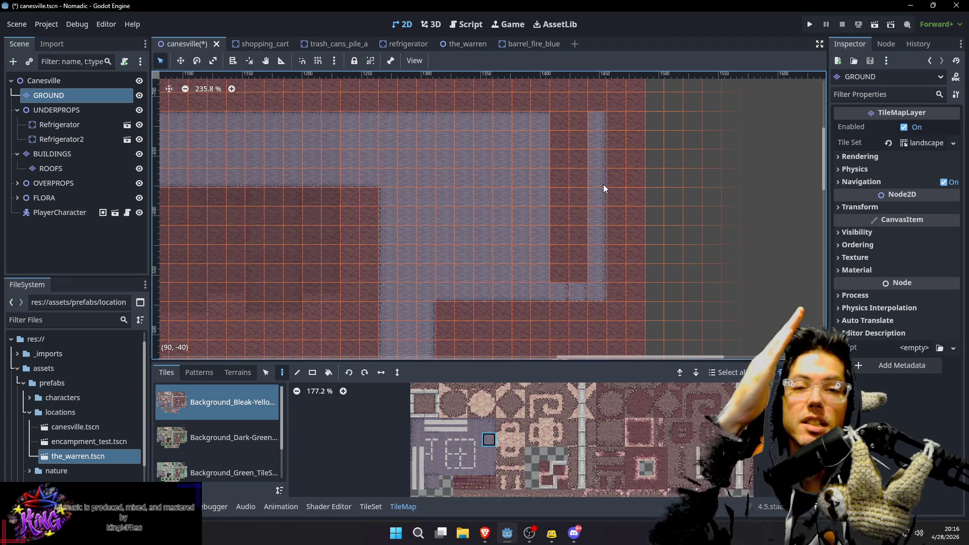
left_click_drag(601, 199, 609, 205)
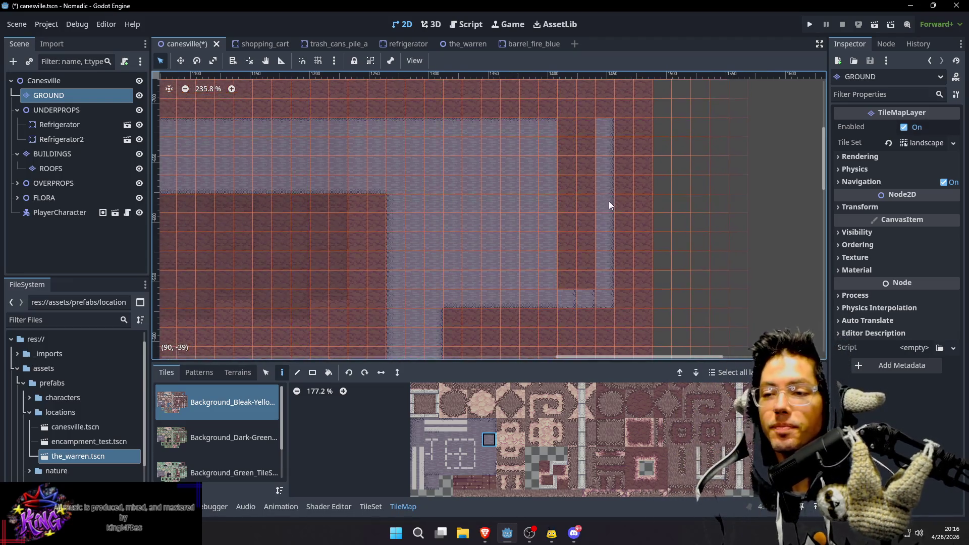
Paint the top-edge and plain blue floor tiles over the red column in the floor
left_click(538, 124, "ctrl")
left_click(564, 129)
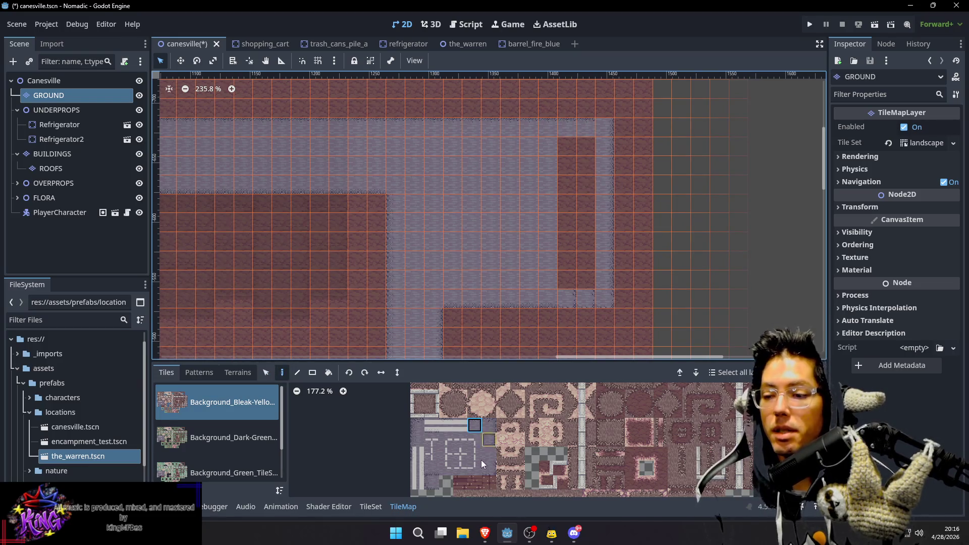
left_click(489, 425)
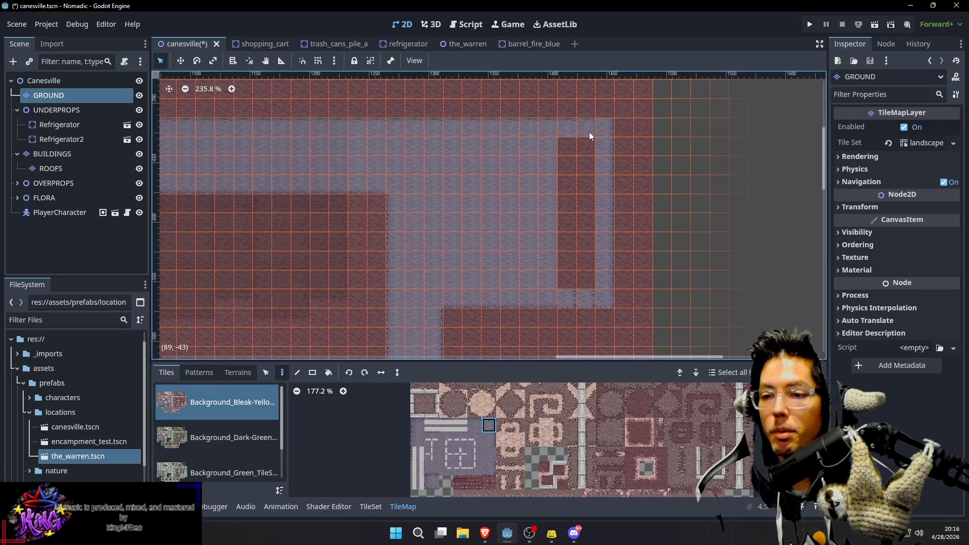
scroll(604, 129, "down", 3)
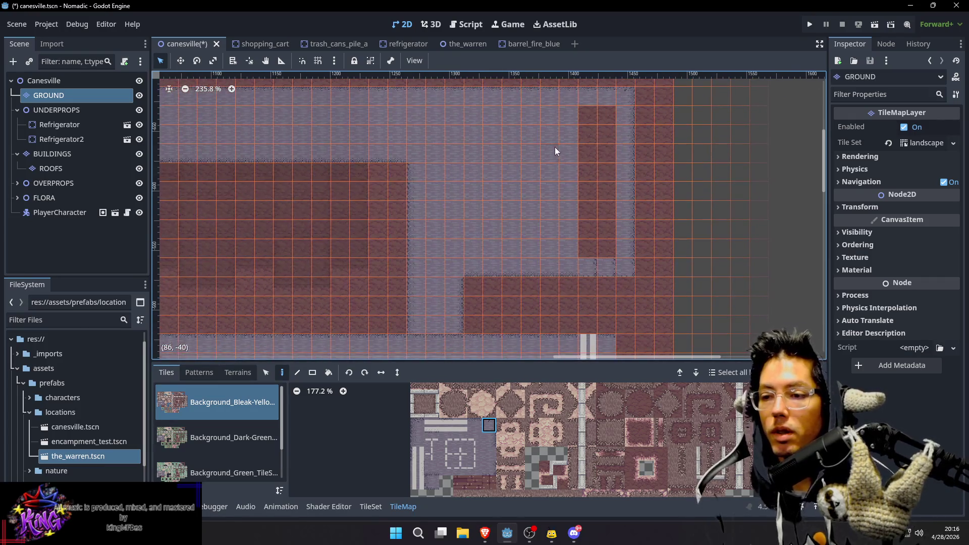
left_click(556, 147, "ctrl")
mouse_move(583, 127)
left_mouse_down()
mouse_move(613, 217)
mouse_move(610, 250)
mouse_move(614, 202)
left_mouse_up()
Pan the map view over to the roads
scroll(605, 212, "down", 2)
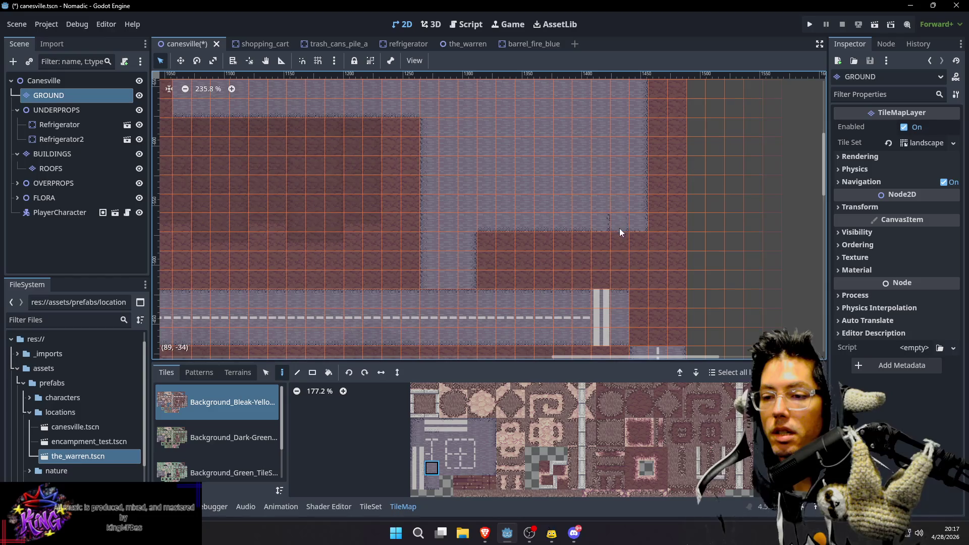
scroll(424, 225, "up", 4)
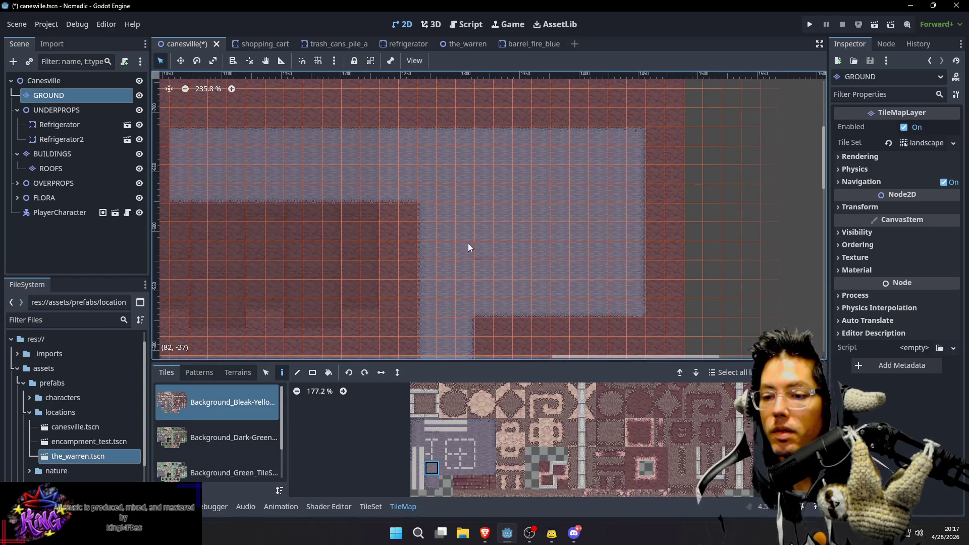
scroll(480, 255, "left", 4)
scroll(575, 201, "right", 2)
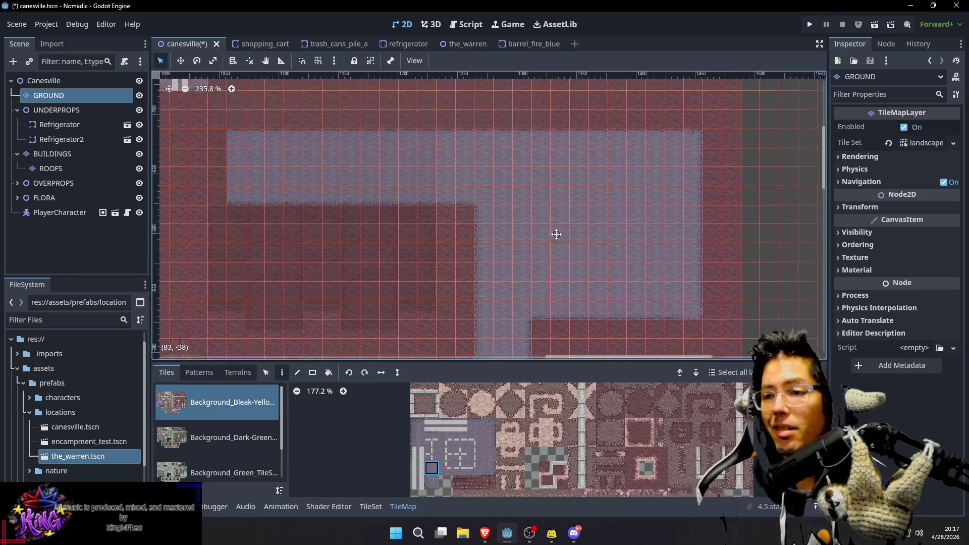
left_click_drag(561, 198, 577, 256)
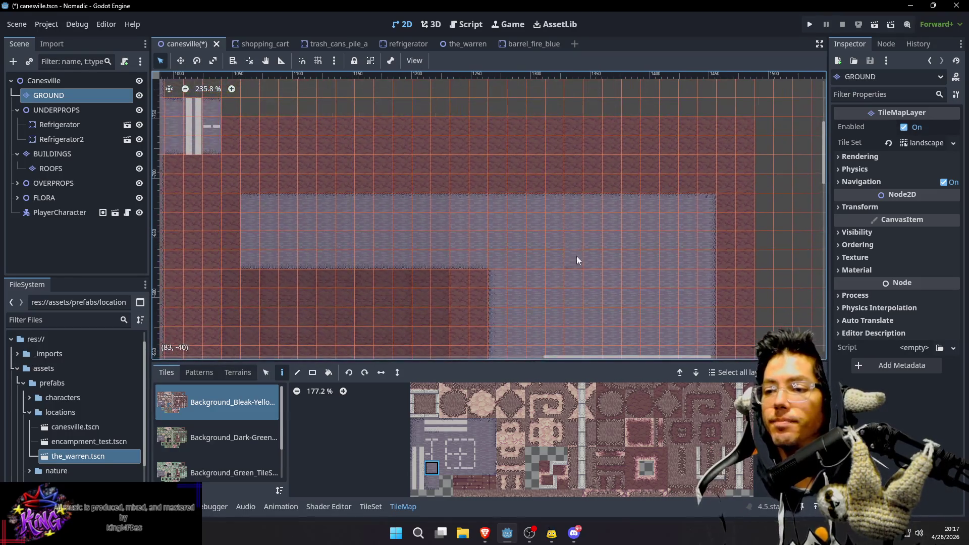
scroll(378, 182, "up", 2)
scroll(378, 182, "left", 9)
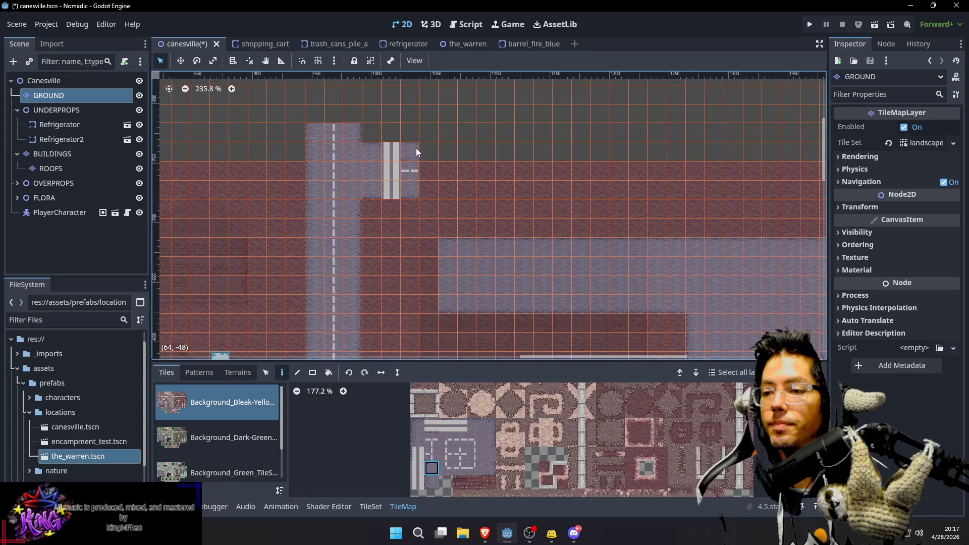
Pick up the road column tiles with the dashed centre line and paint the road further right
key("p")
mouse_move(413, 151)
left_mouse_down()
mouse_move(411, 188)
mouse_move(515, 169)
mouse_move(770, 171)
mouse_move(437, 178)
mouse_move(571, 180)
left_mouse_up()
scroll(183, 223, "down", 1)
left_click_drag(184, 223, 573, 256)
scroll(573, 255, "down", 3)
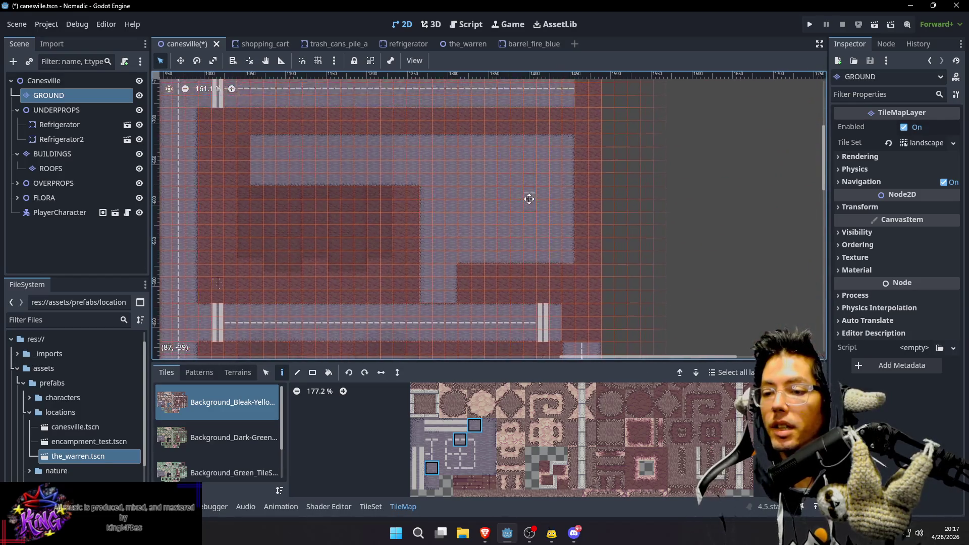
left_click_drag(528, 216, 529, 204)
Select the crosswalk marking tiles and copy-paste them ready for placing
key("s")
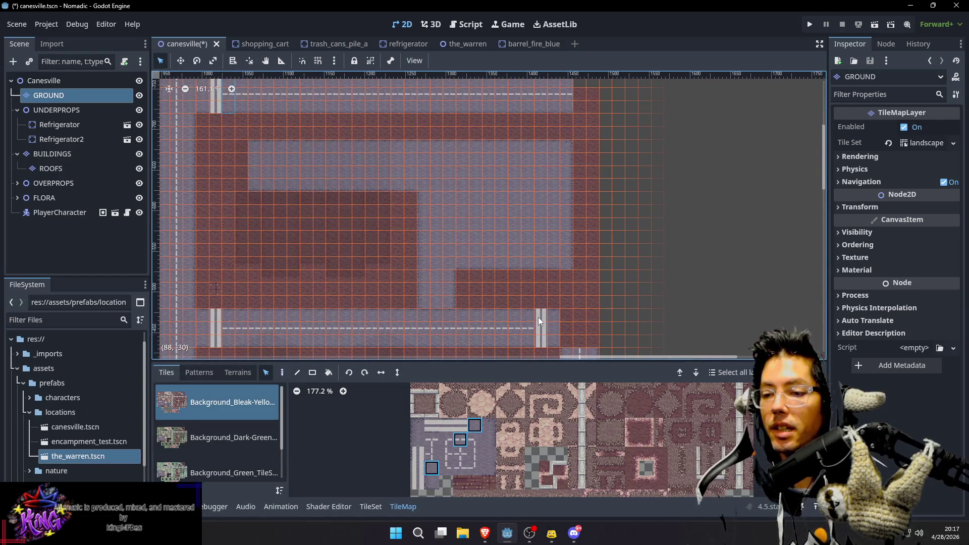
left_click_drag(546, 328, 550, 341)
key("ctrl+c")
key("ctrl+v")
mouse_move(554, 121)
left_mouse_down()
mouse_move(557, 170)
mouse_move(540, 123)
mouse_move(550, 143)
left_mouse_up()
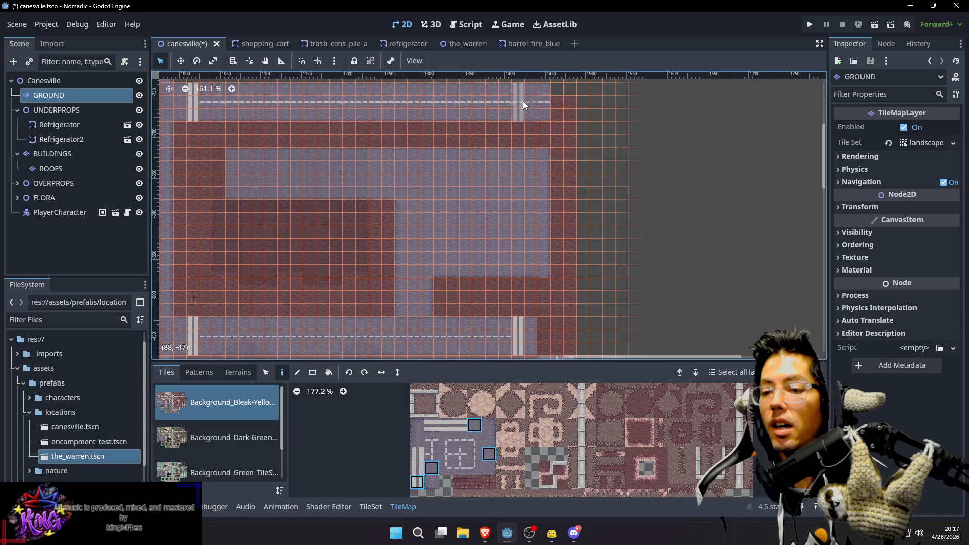
Stamp a road patch beside the road end and paint the dashed road column downward
scroll(555, 152, "down", 5)
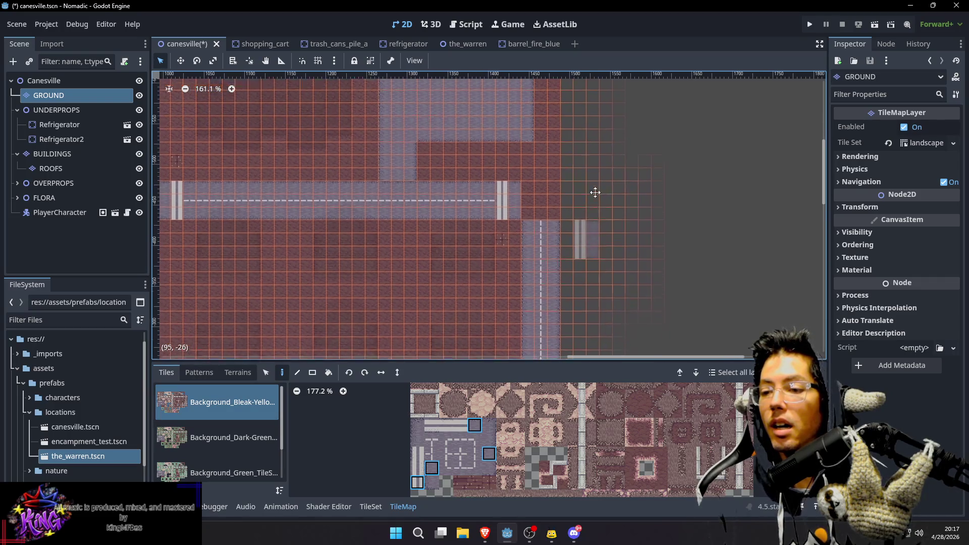
scroll(593, 203, "up", 3)
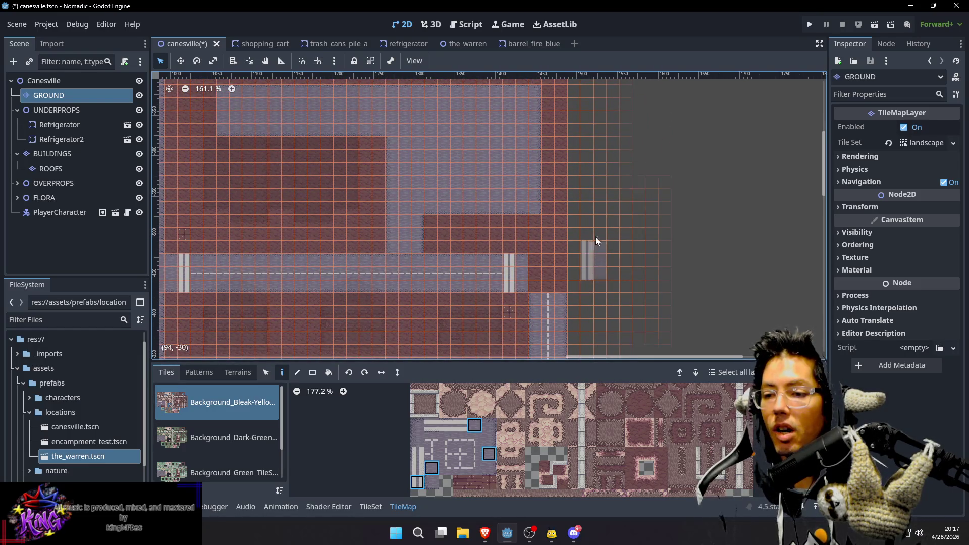
scroll(604, 205, "up", 2)
scroll(604, 204, "up", 2)
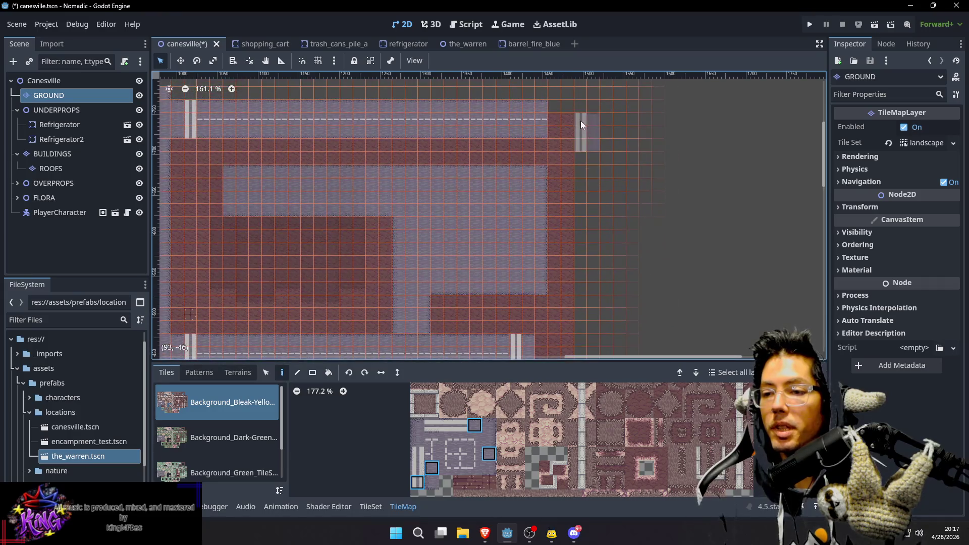
scroll(567, 117, "up", 4)
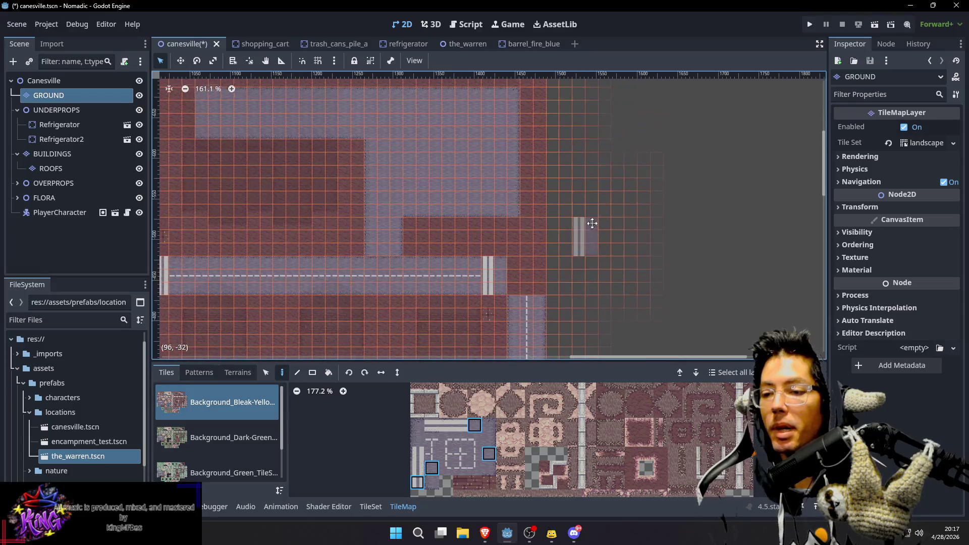
key("Escape")
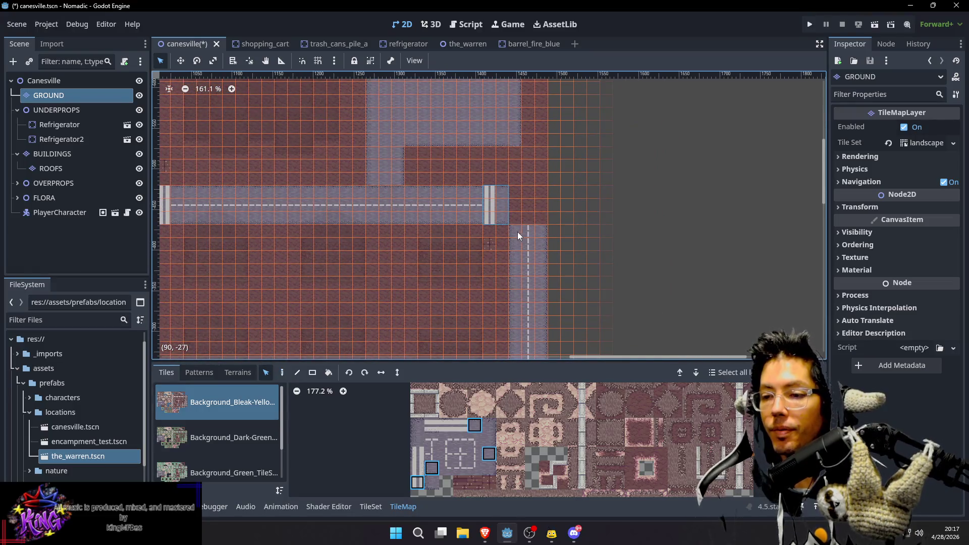
left_click_drag(538, 250, 546, 261)
key("d")
scroll(613, 194, "up", 7)
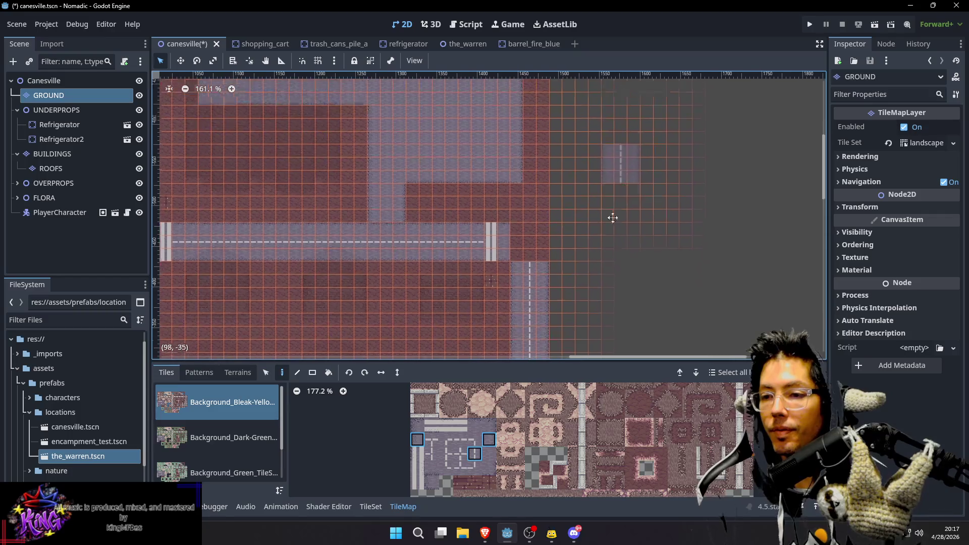
left_click(553, 151)
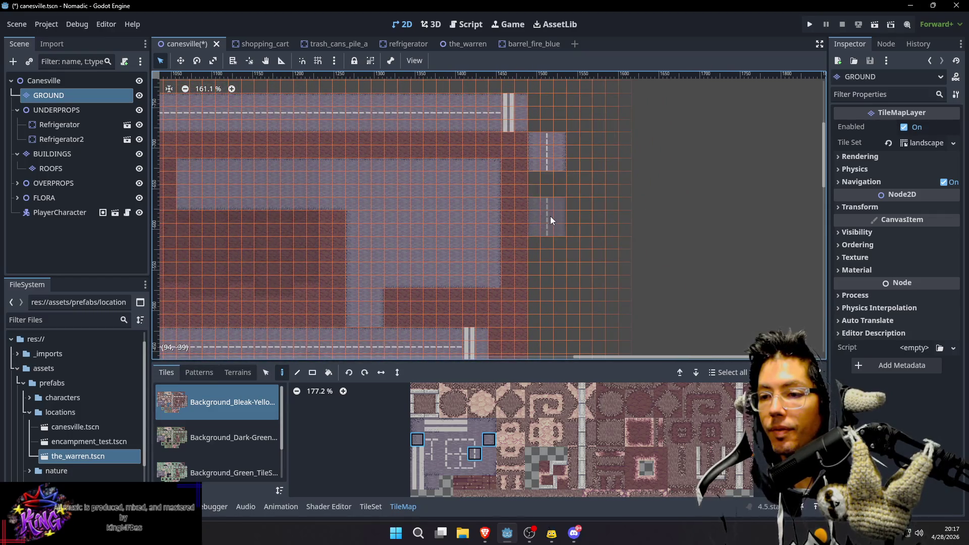
left_click_drag(553, 195, 544, 290)
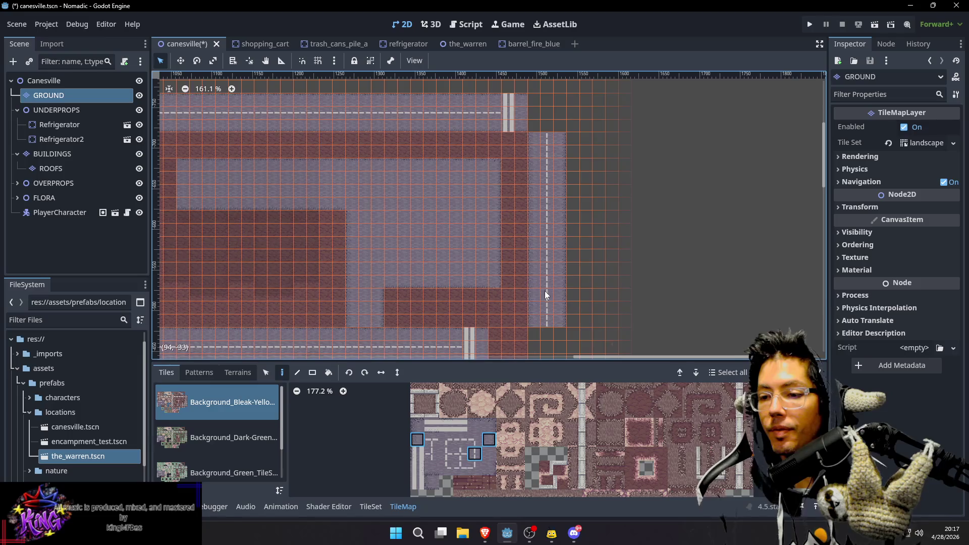
scroll(566, 252, "down", 7)
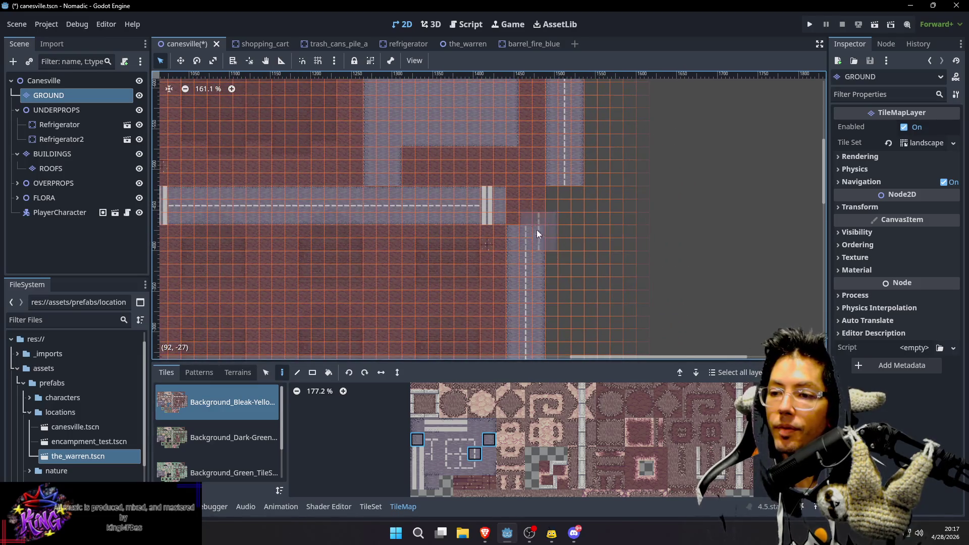
Take a block of road tiles as the pattern and extend the horizontal road two columns right
key("s")
left_click_drag(538, 237, 510, 257)
mouse_move(502, 197)
left_mouse_down()
mouse_move(505, 215)
mouse_move(534, 208)
left_mouse_up()
key("d")
scroll(556, 211, "right", 1)
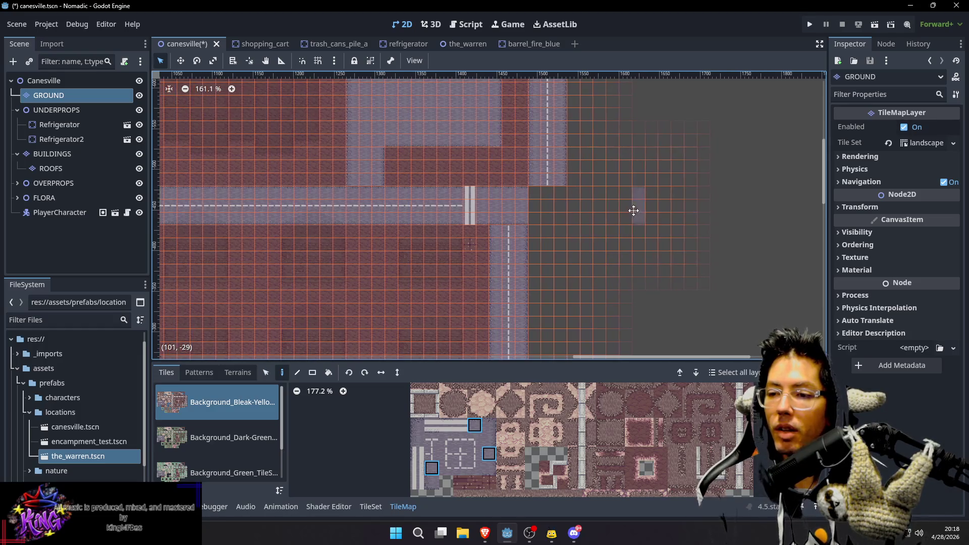
scroll(520, 214, "up", 1)
key("s")
key("d")
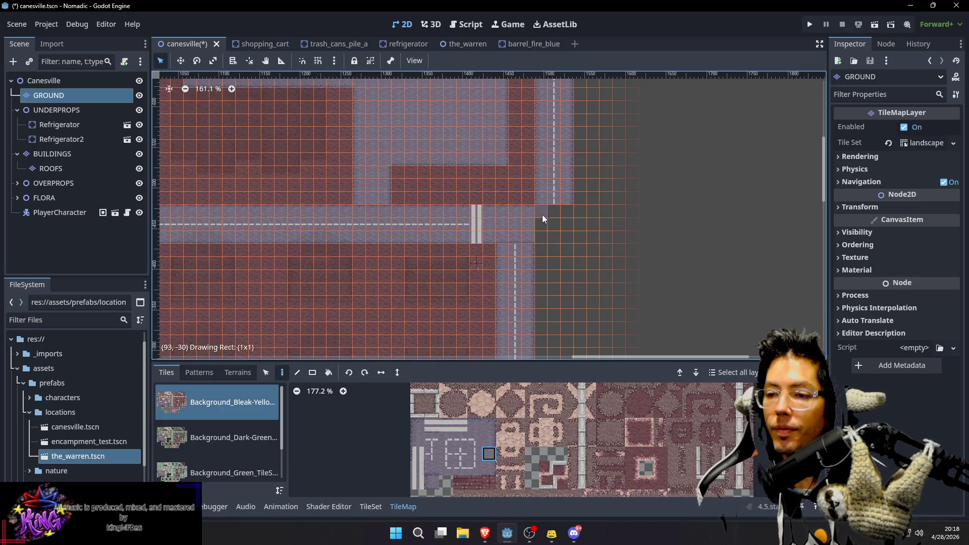
left_click_drag(541, 241, 566, 213)
Pick a road tile at the junction, then review the roads with all map layers shown
scroll(565, 213, "down", 1)
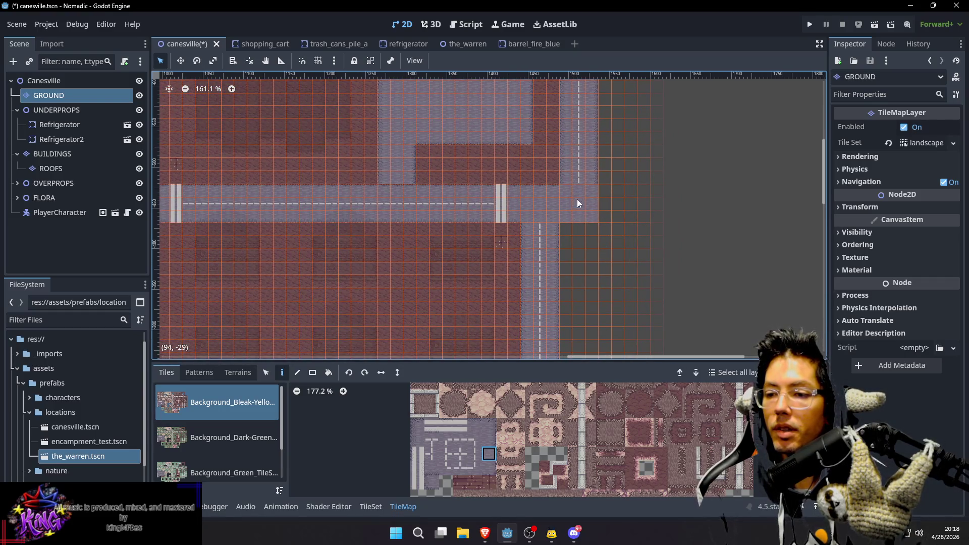
scroll(578, 203, "down", 2)
scroll(591, 187, "up", 3)
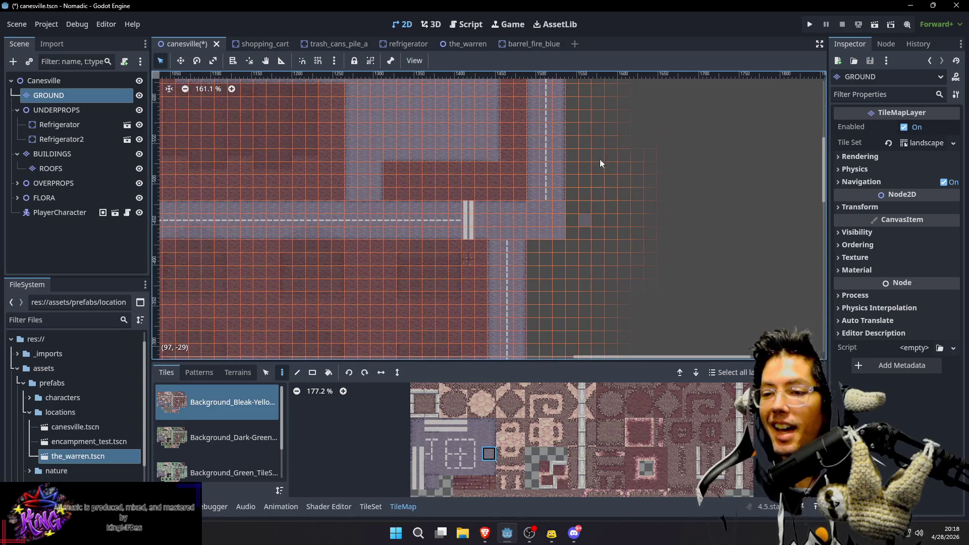
scroll(600, 162, "up", 2)
left_click_drag(590, 227, 611, 183)
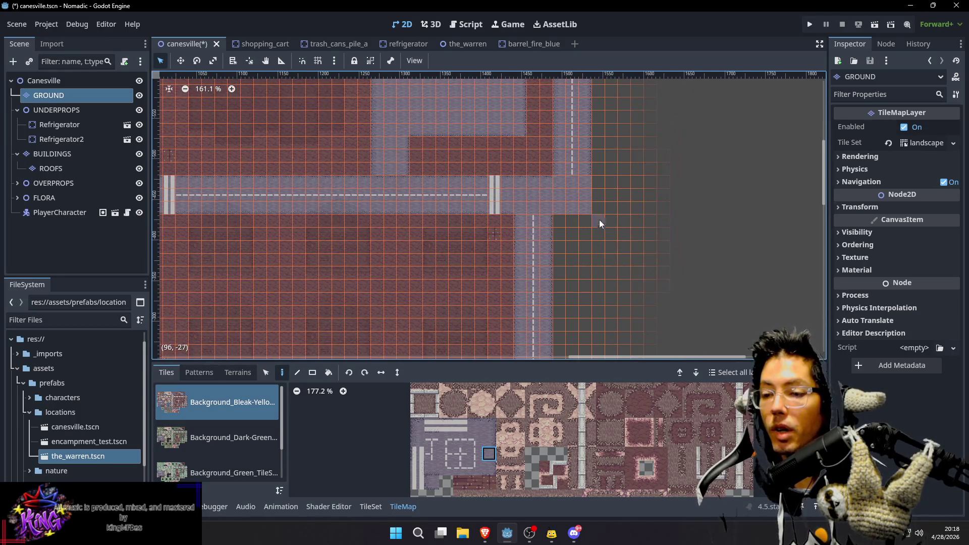
scroll(606, 212, "up", 3)
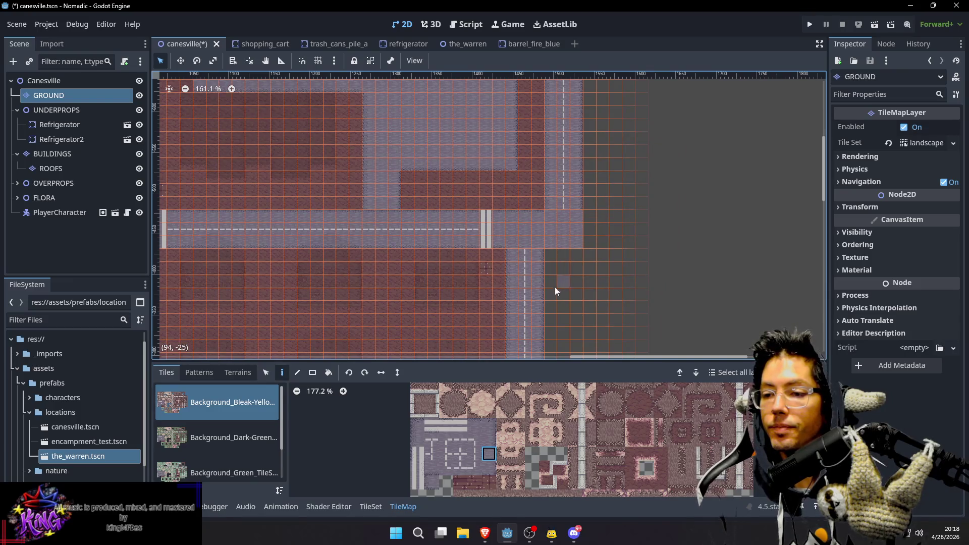
left_click(454, 243, "ctrl")
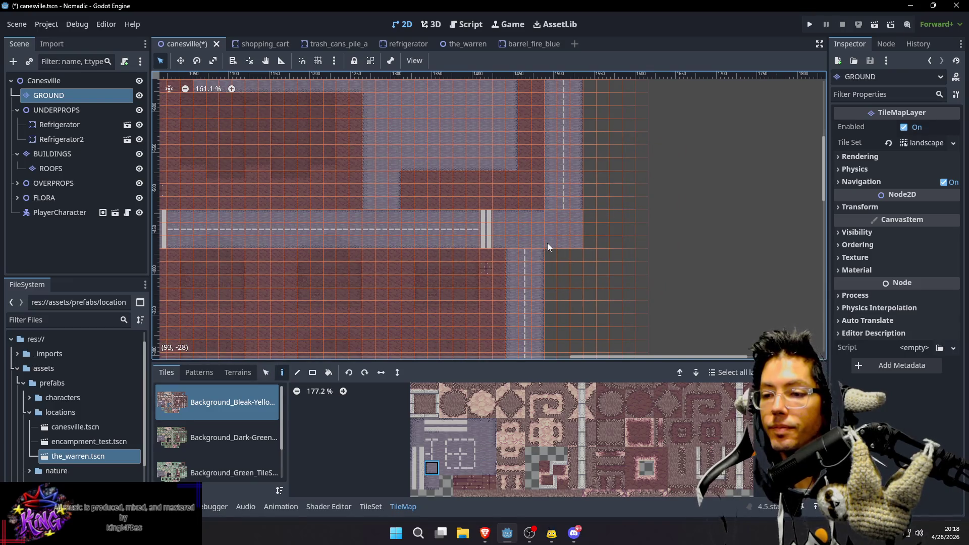
scroll(609, 232, "up", 6)
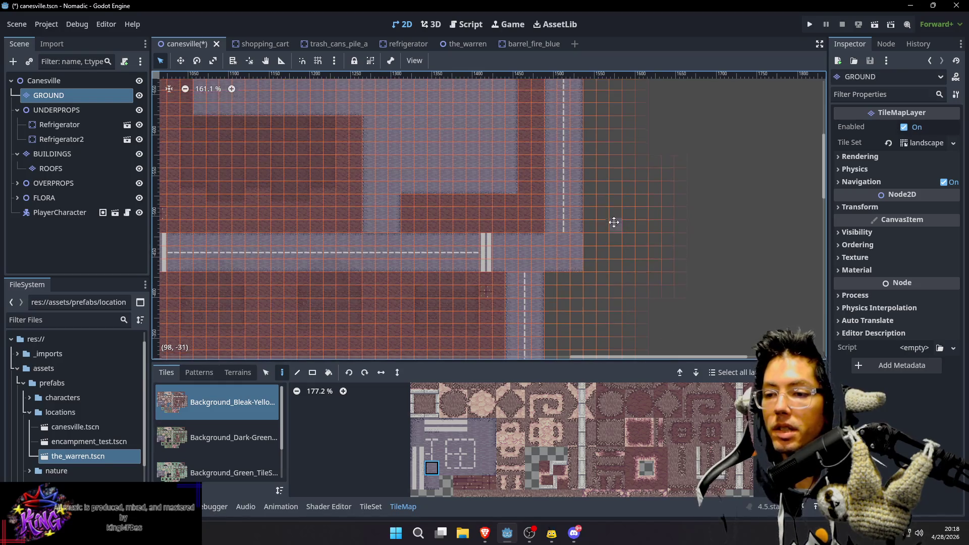
scroll(547, 195, "down", 6)
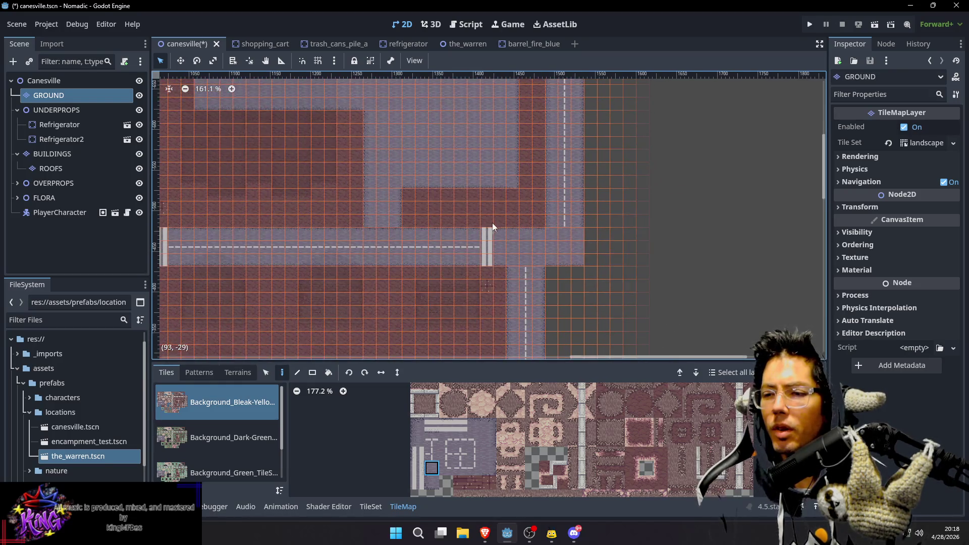
scroll(526, 177, "down", 5)
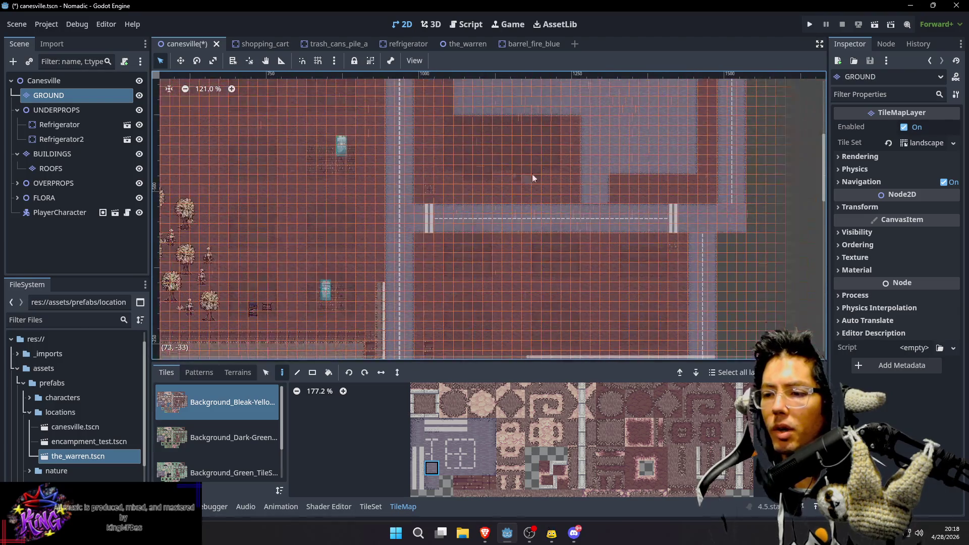
scroll(480, 171, "up", 2)
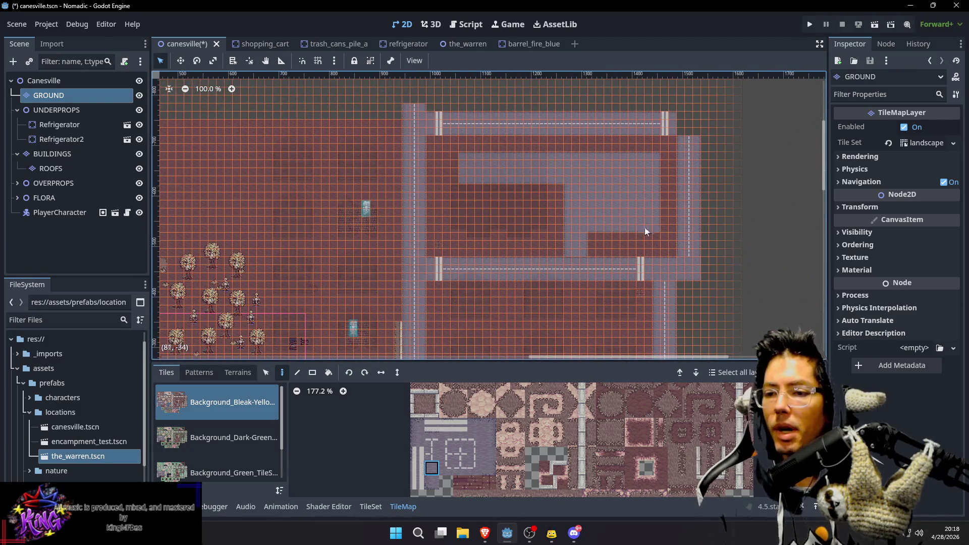
scroll(647, 256, "up", 7)
left_click(45, 81)
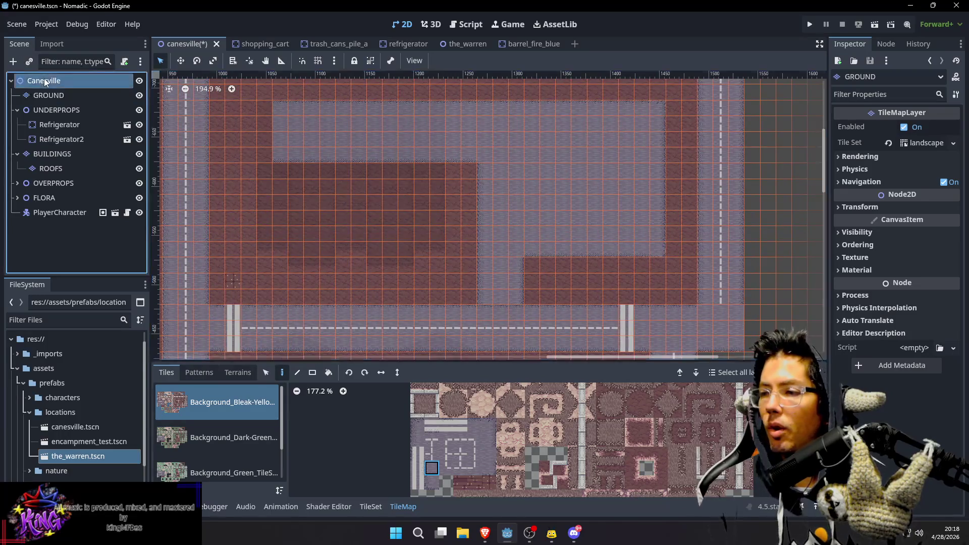
scroll(565, 212, "up", 6)
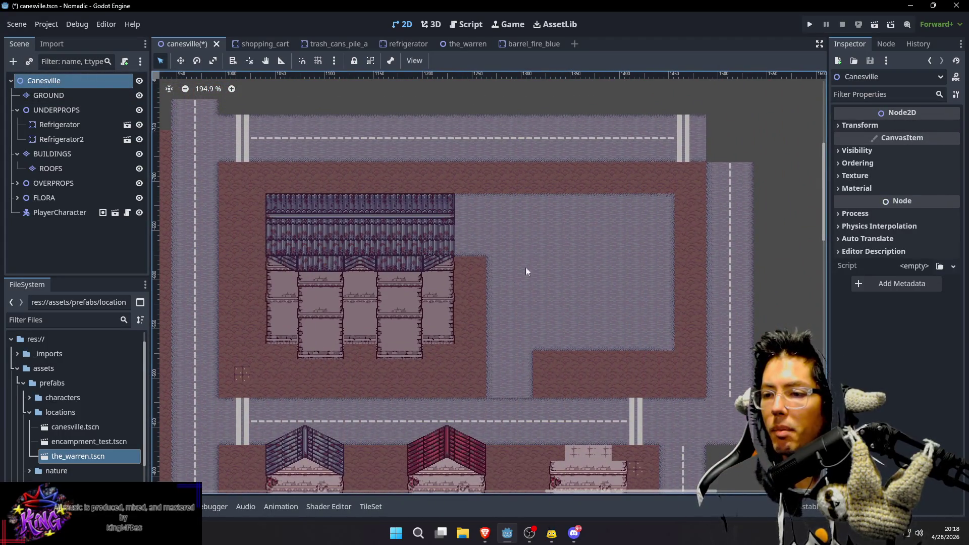
scroll(507, 193, "down", 10)
scroll(578, 162, "right", 5)
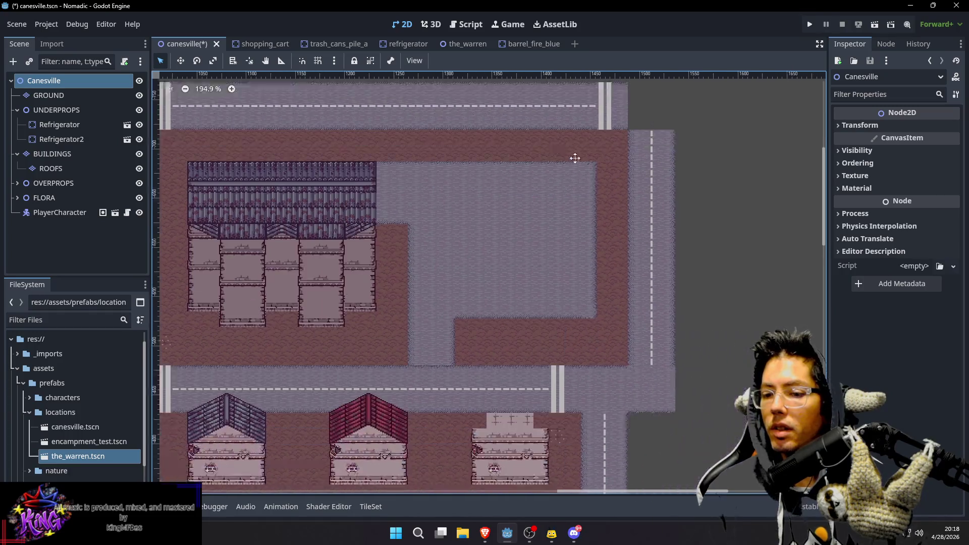
scroll(584, 155, "down", 1)
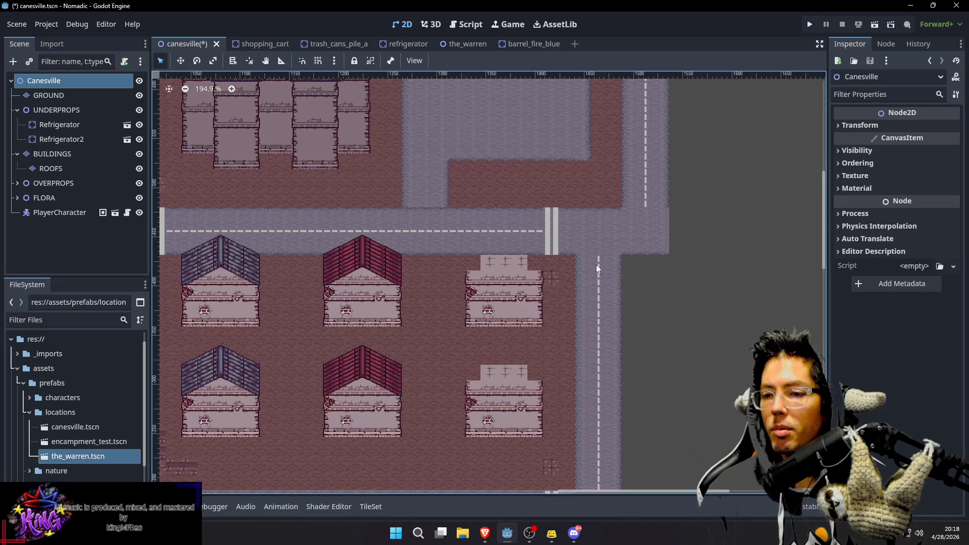
scroll(596, 255, "down", 13)
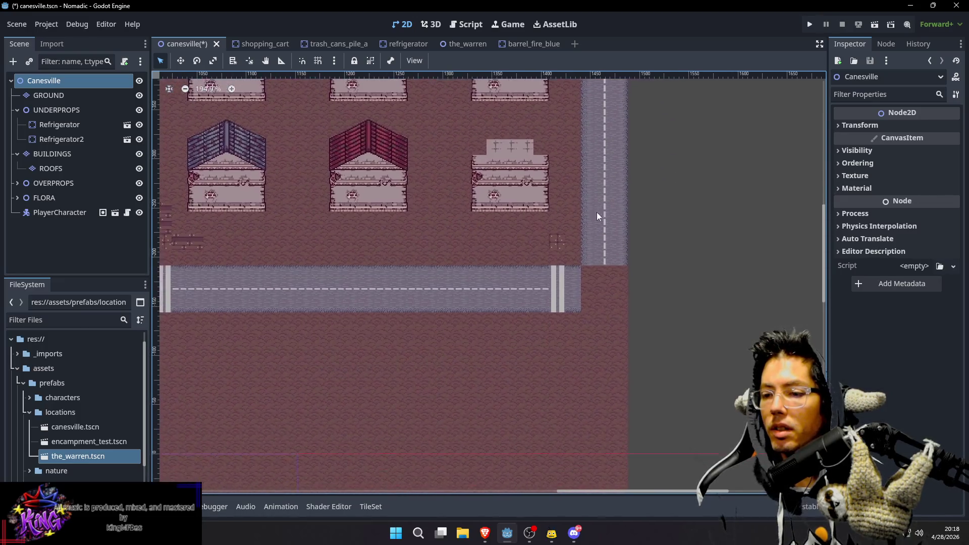
scroll(597, 216, "left", 10)
scroll(631, 222, "up", 5)
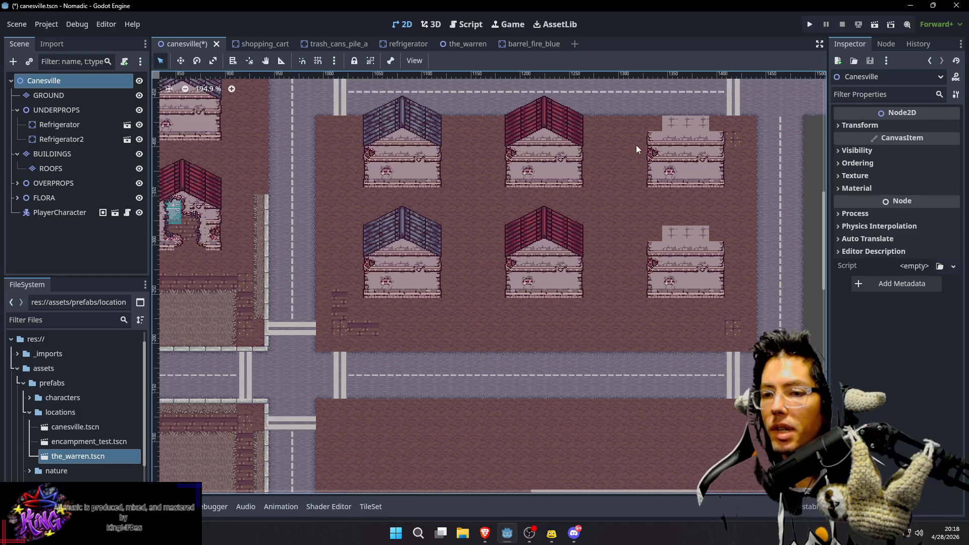
scroll(636, 149, "right", 7)
scroll(637, 149, "up", 5)
On the ROOFS layer, copy the red roof onto the lower-right house
left_click(76, 169)
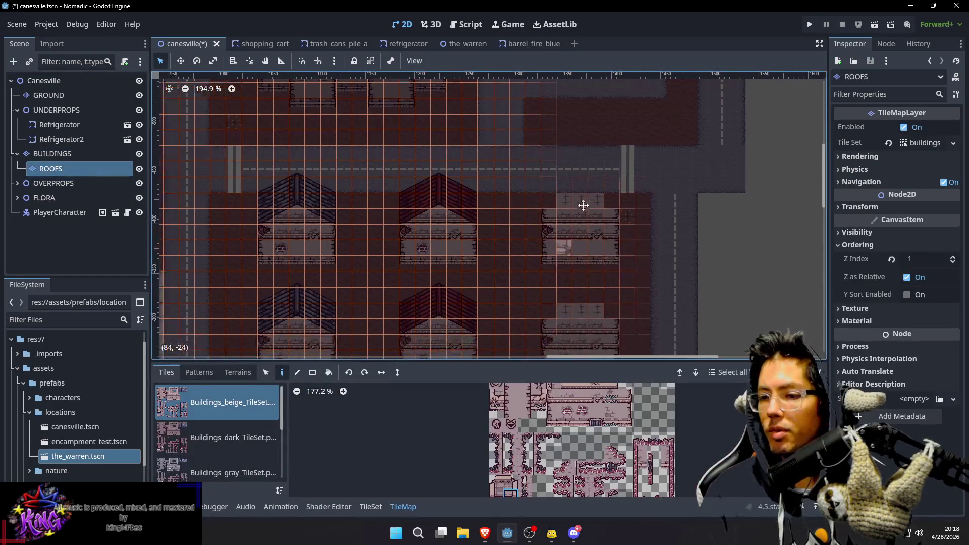
scroll(582, 213, "down", 6)
scroll(565, 227, "left", 1)
left_click_drag(425, 199, 456, 222)
mouse_move(426, 180)
left_mouse_down()
mouse_move(493, 247)
mouse_move(489, 233)
left_mouse_up()
key("ctrl+c")
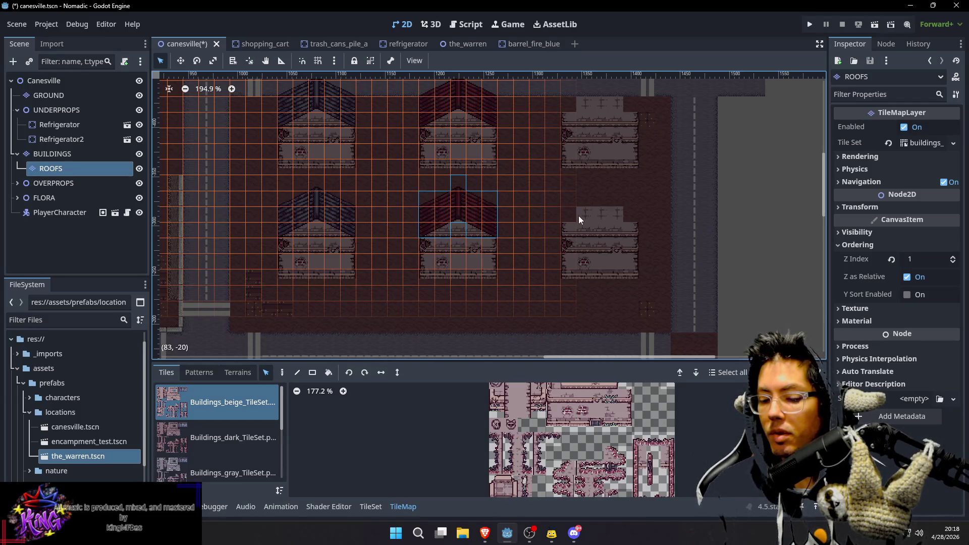
left_click(600, 206)
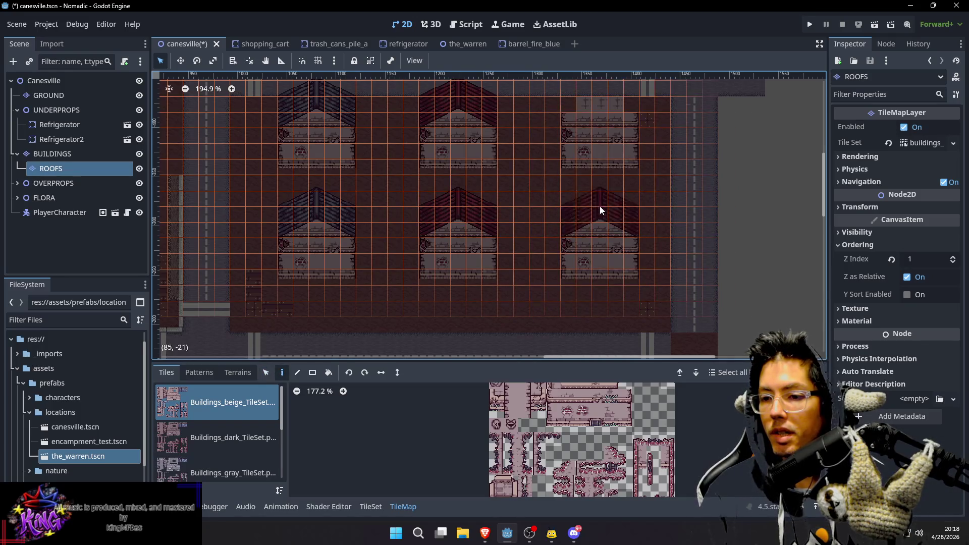
left_click_drag(335, 208, 407, 240)
Copy the lower-left roof onto the upper-right house and save the scene
mouse_move(375, 204)
left_mouse_down()
mouse_move(425, 256)
mouse_move(435, 252)
left_mouse_up()
key("ctrl+c")
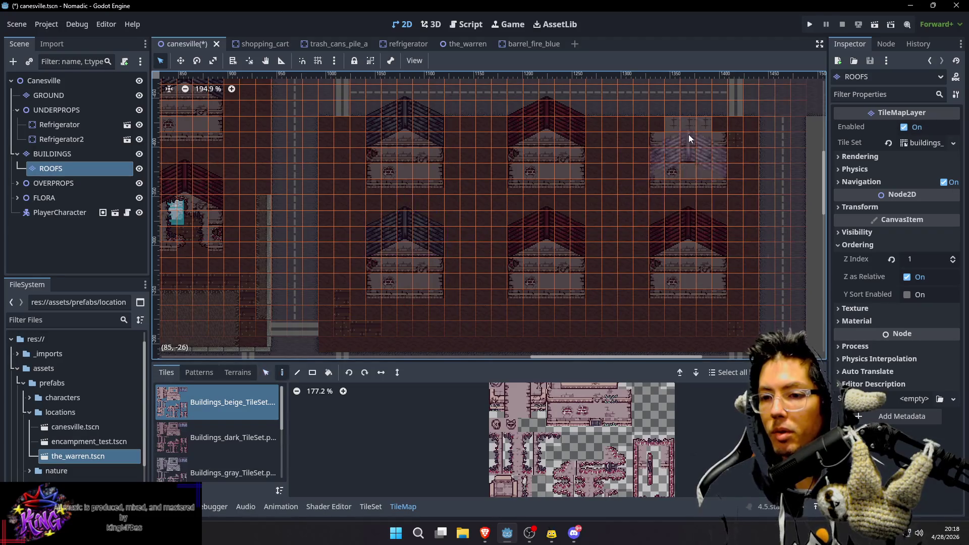
left_click(689, 110)
mouse_move(496, 118)
left_mouse_down()
mouse_move(530, 156)
mouse_move(545, 264)
mouse_move(601, 180)
mouse_move(553, 240)
mouse_move(563, 138)
mouse_move(513, 271)
mouse_move(454, 202)
mouse_move(397, 101)
mouse_move(497, 101)
mouse_move(558, 223)
left_mouse_up()
key("ctrl+s")
scroll(469, 243, "down", 4)
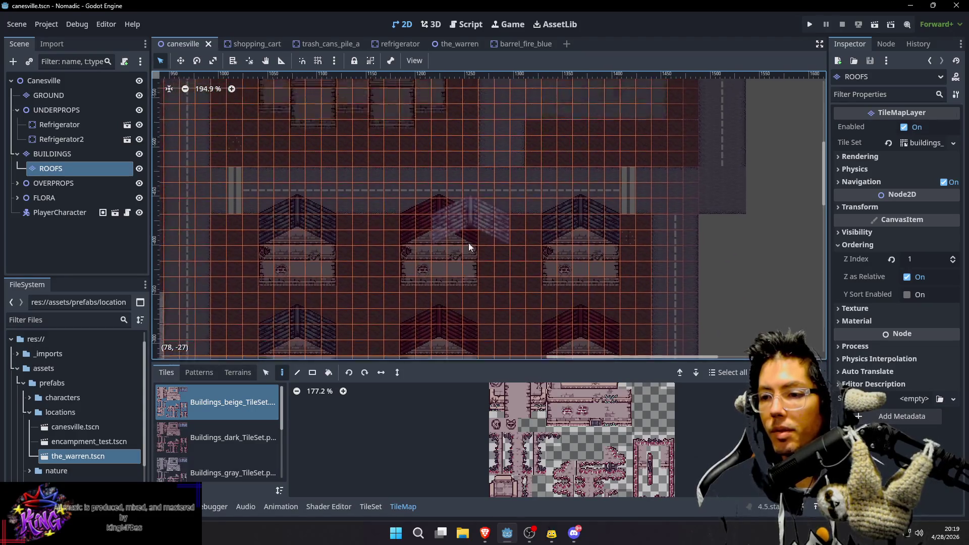
Review the upper roofed houses with all layers shown, then select the GROUND layer
left_click(50, 81)
left_click_drag(326, 159, 387, 215)
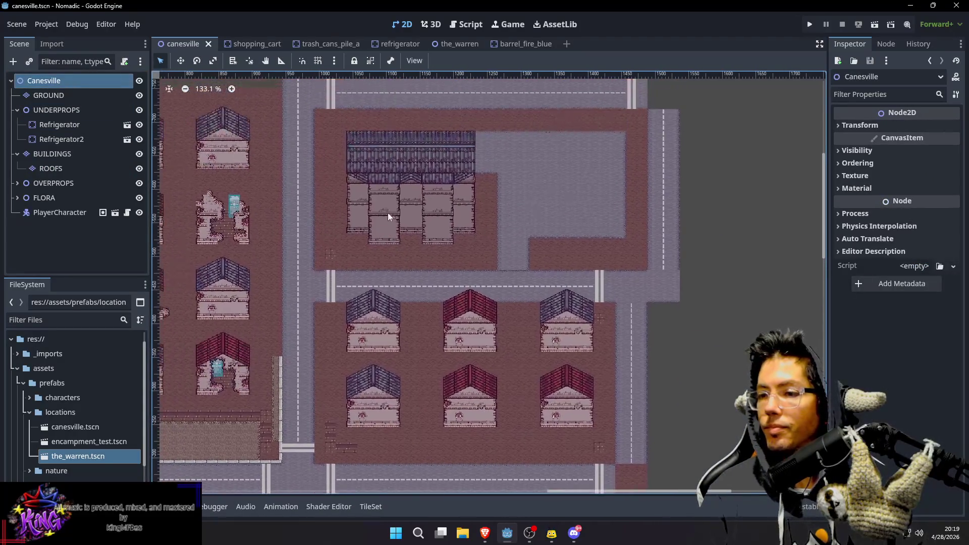
scroll(501, 272, "up", 2)
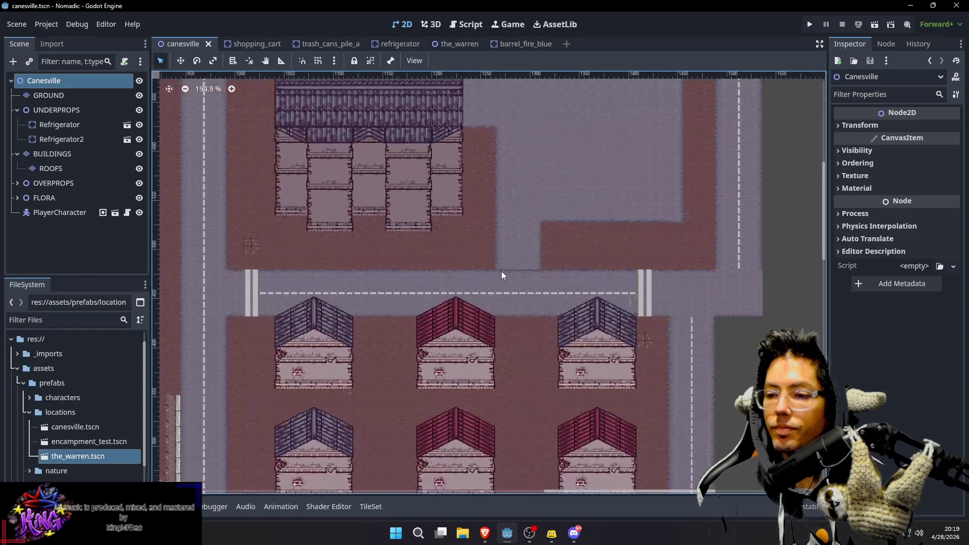
scroll(466, 274, "up", 2)
left_click_drag(466, 277, 480, 216)
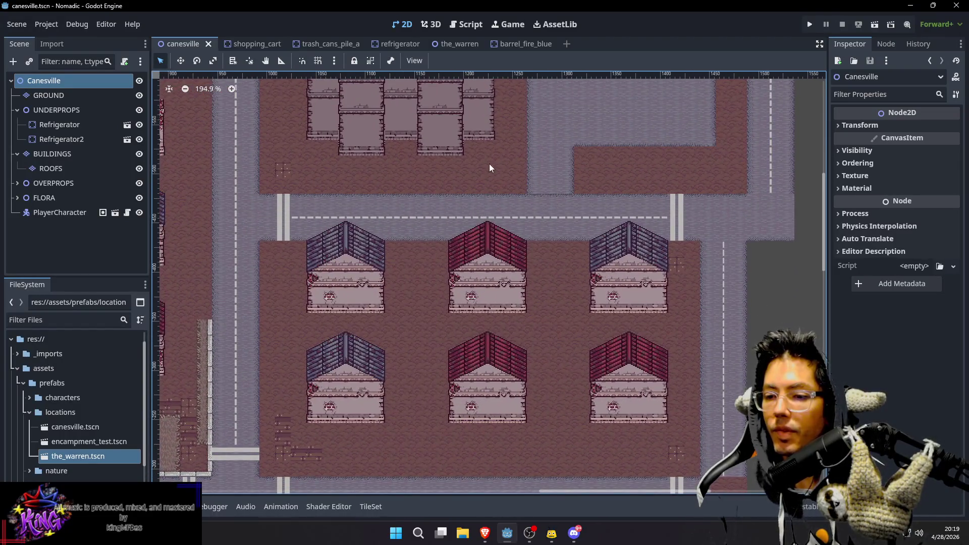
scroll(485, 217, "up", 5)
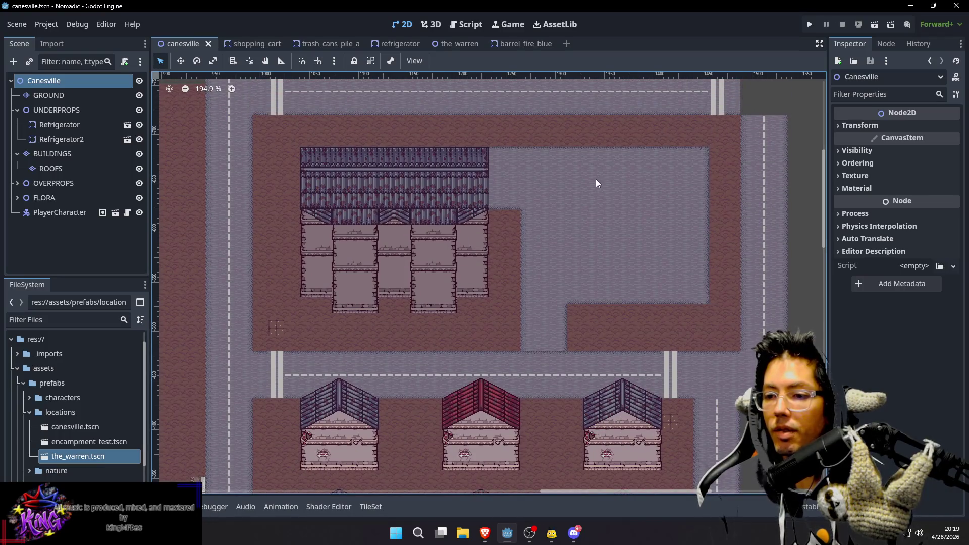
scroll(577, 367, "up", 3)
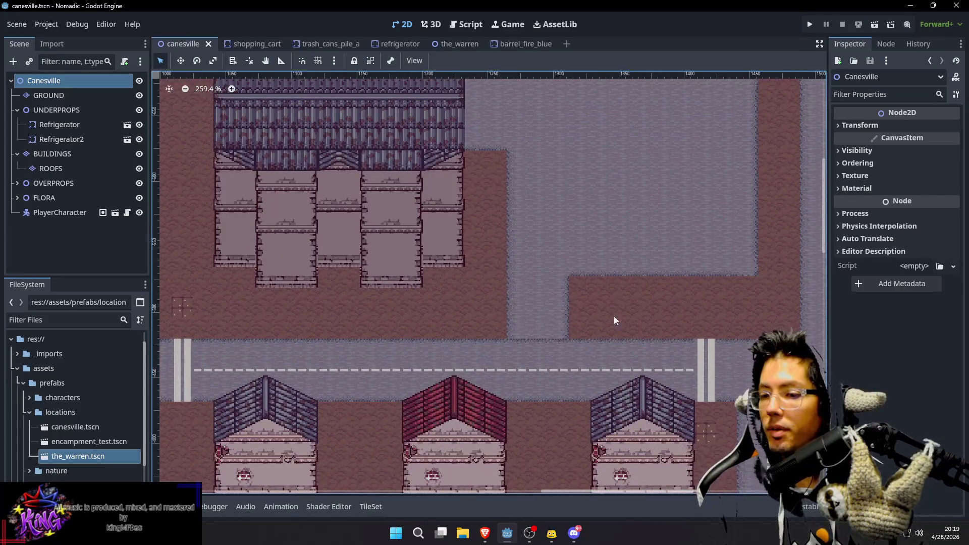
left_click(56, 96)
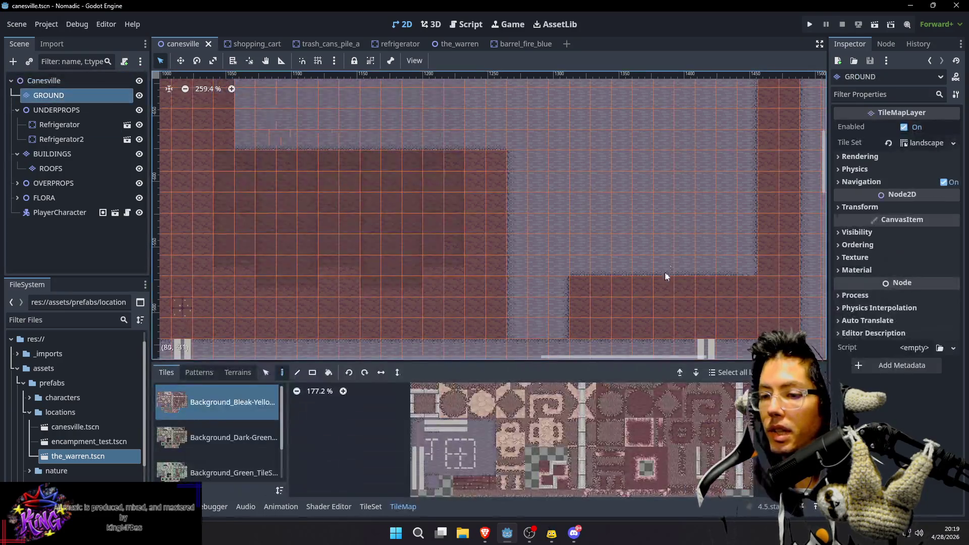
Paint one ground tile from the palette onto a map cell on the GROUND layer
left_click(547, 246)
key("d")
left_click(538, 332)
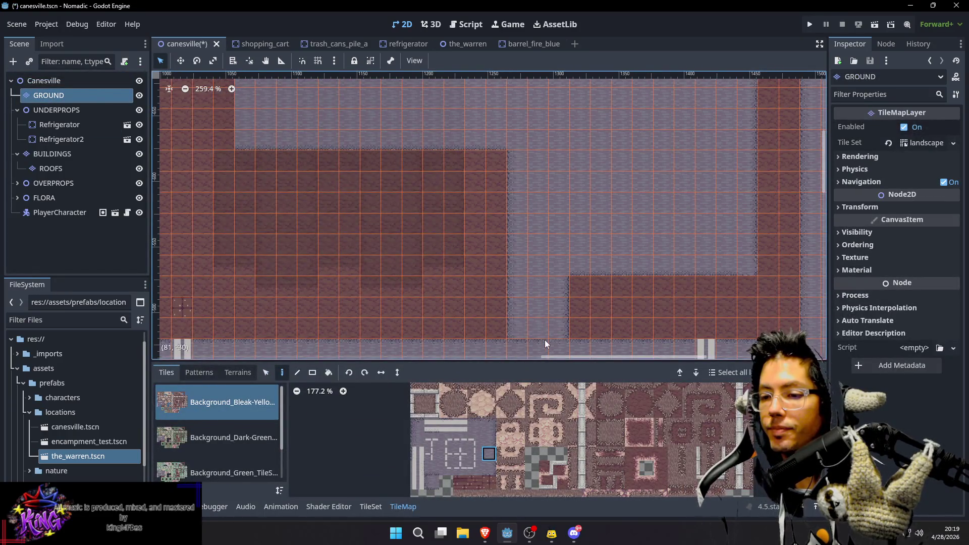
scroll(619, 327, "down", 3)
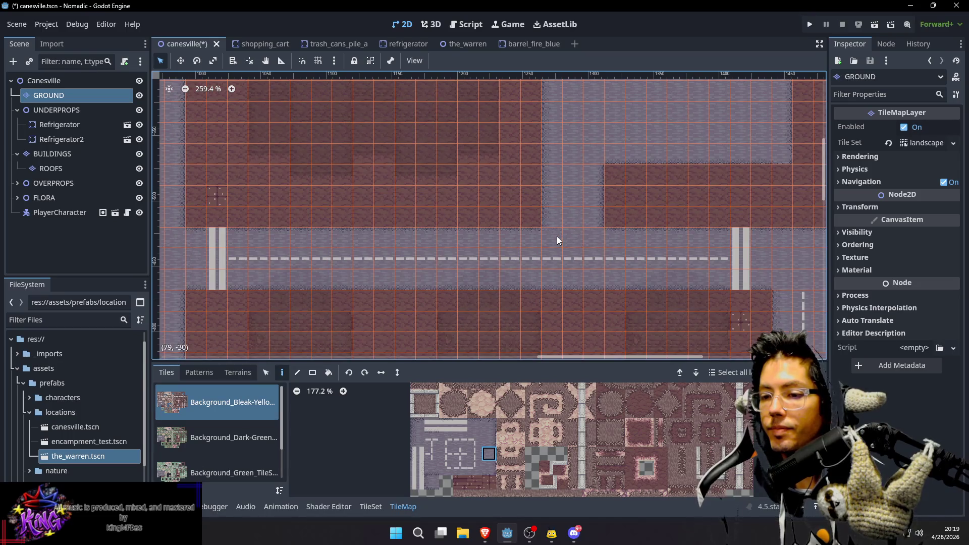
scroll(697, 182, "up", 2)
Save the canesville scene and view the full map with all layers
key("ctrl+s")
scroll(645, 229, "up", 5)
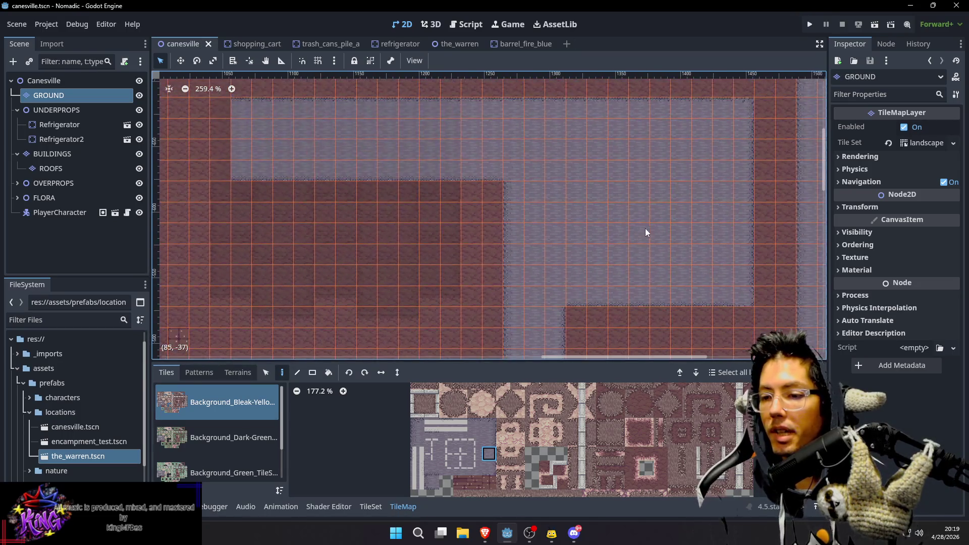
scroll(587, 168, "down", 2)
left_click(44, 80)
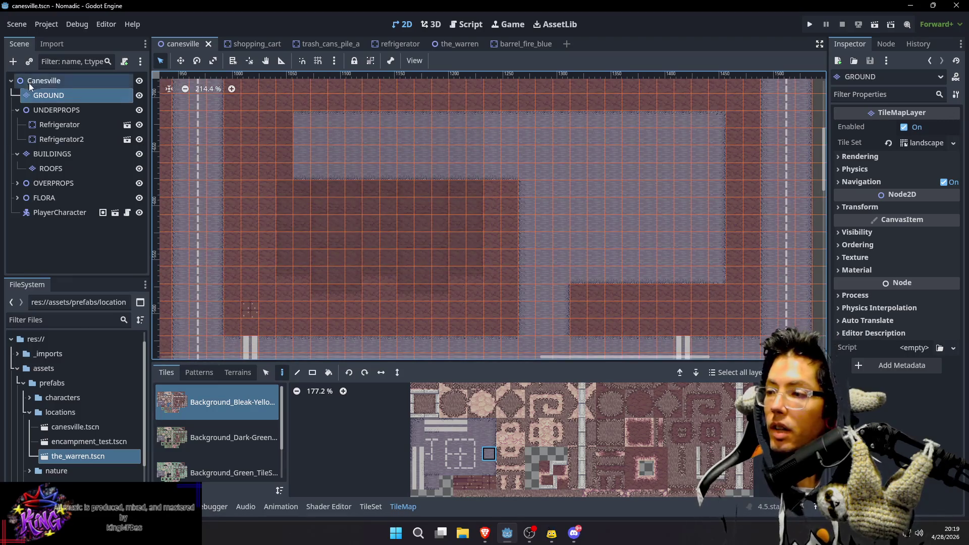
scroll(377, 172, "left", 3)
scroll(404, 167, "down", 2)
scroll(625, 199, "up", 2)
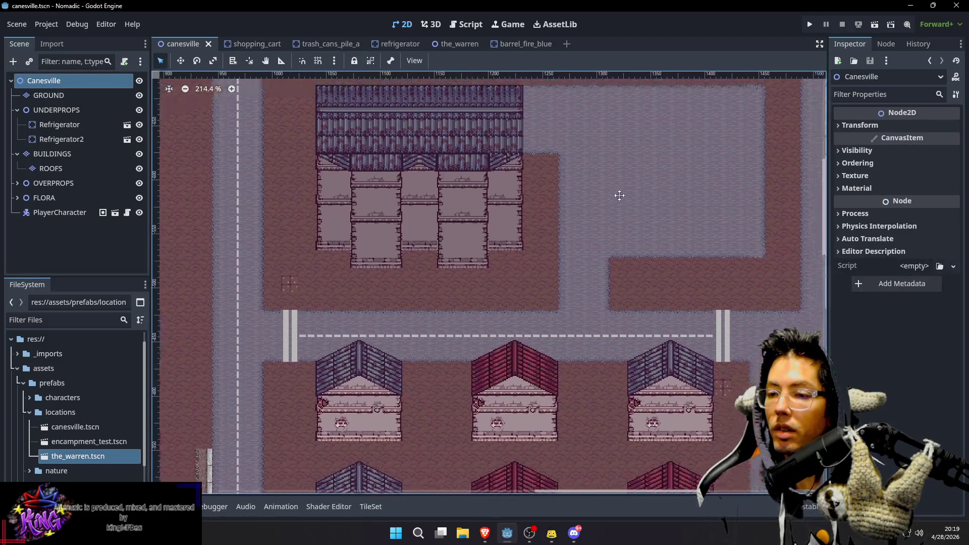
scroll(515, 204, "right", 4)
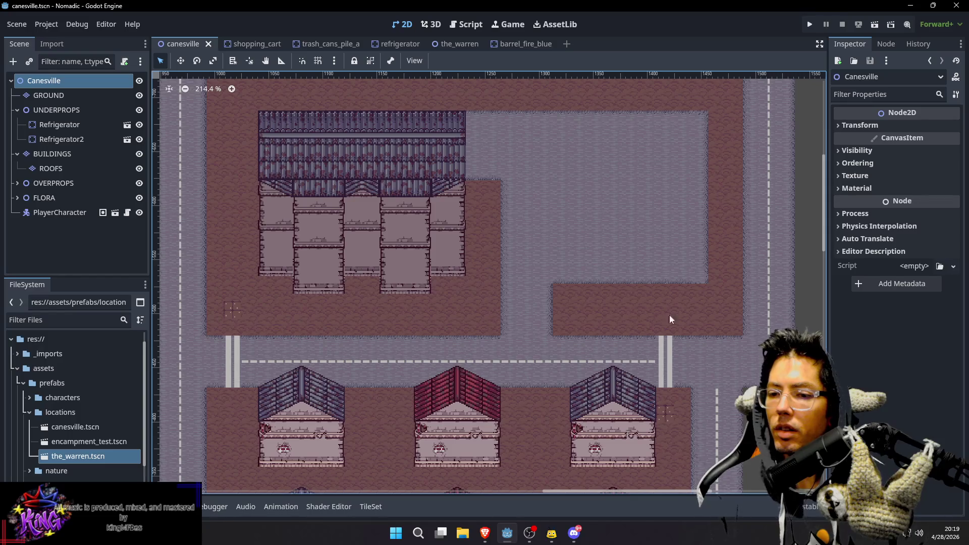
scroll(681, 248, "down", 6)
scroll(681, 249, "left", 1)
scroll(581, 171, "up", 5)
scroll(581, 172, "left", 1)
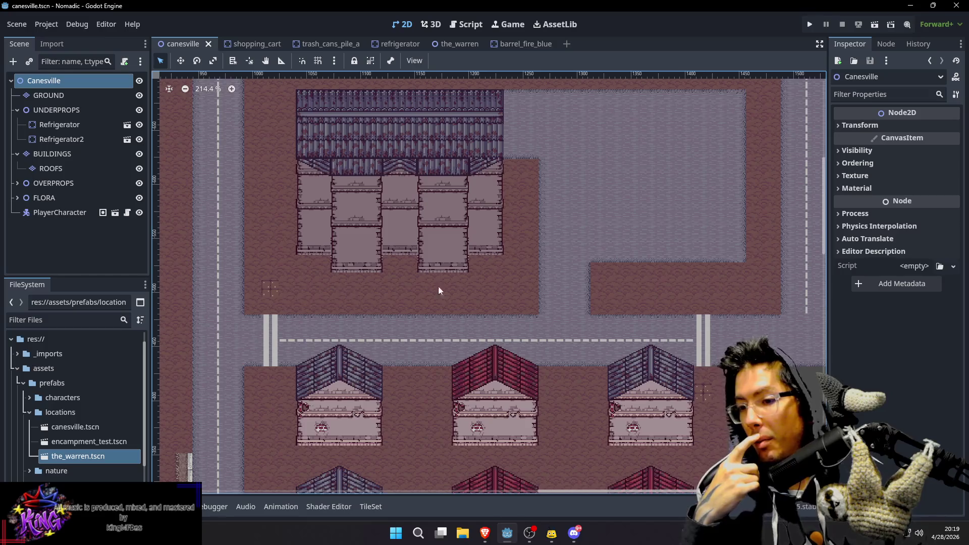
left_click_drag(755, 91, 753, 154)
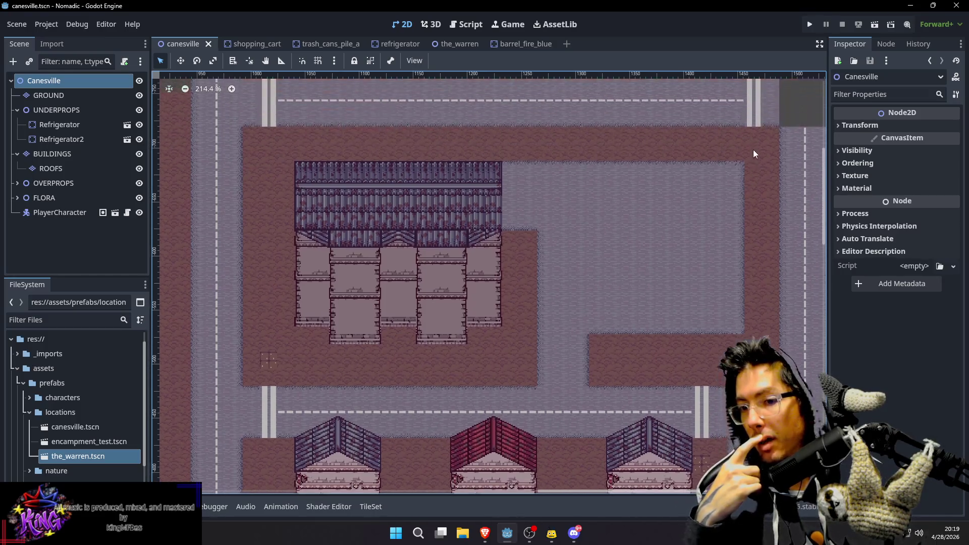
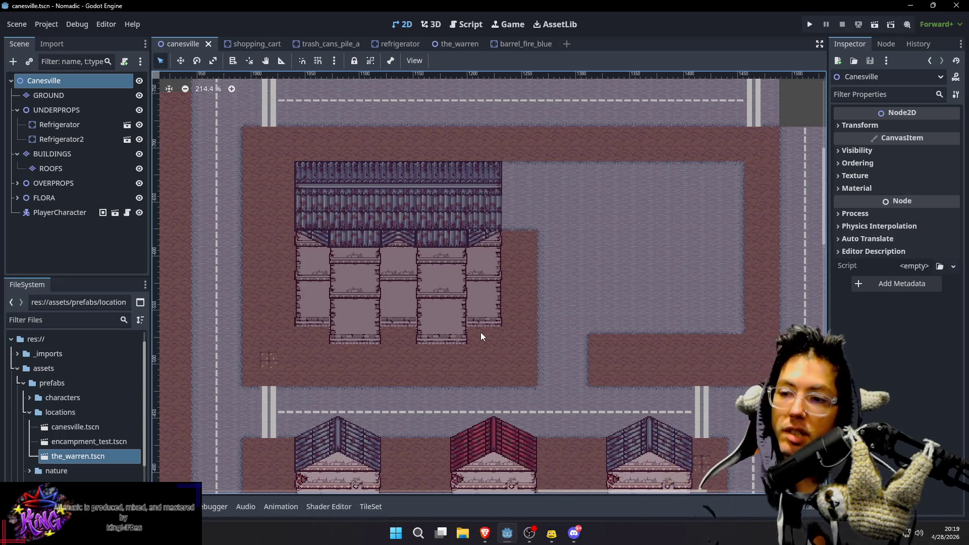
Survey the Canesville town map and shift the view to the eastern town blocks
scroll(538, 178, "down", 3)
scroll(578, 164, "down", 5)
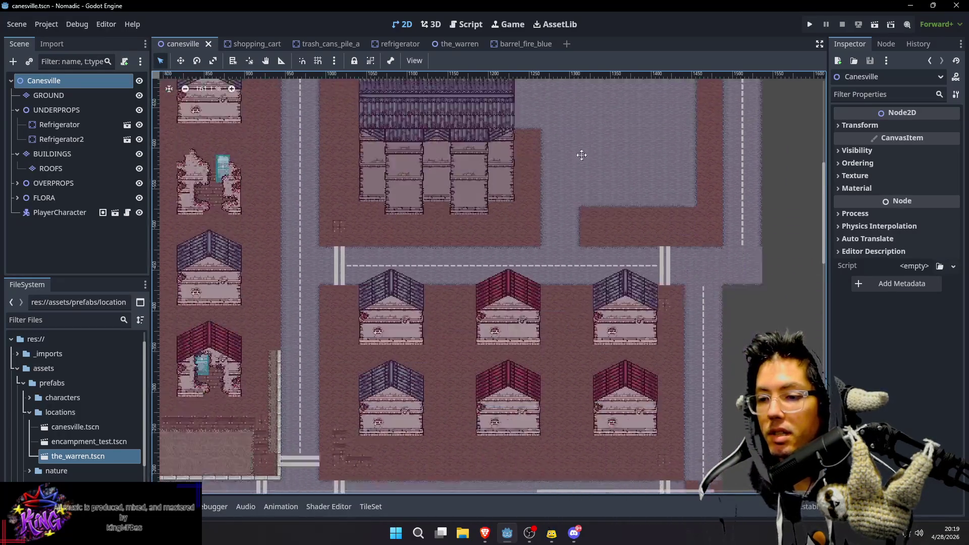
scroll(532, 309, "left", 5)
scroll(450, 232, "down", 3)
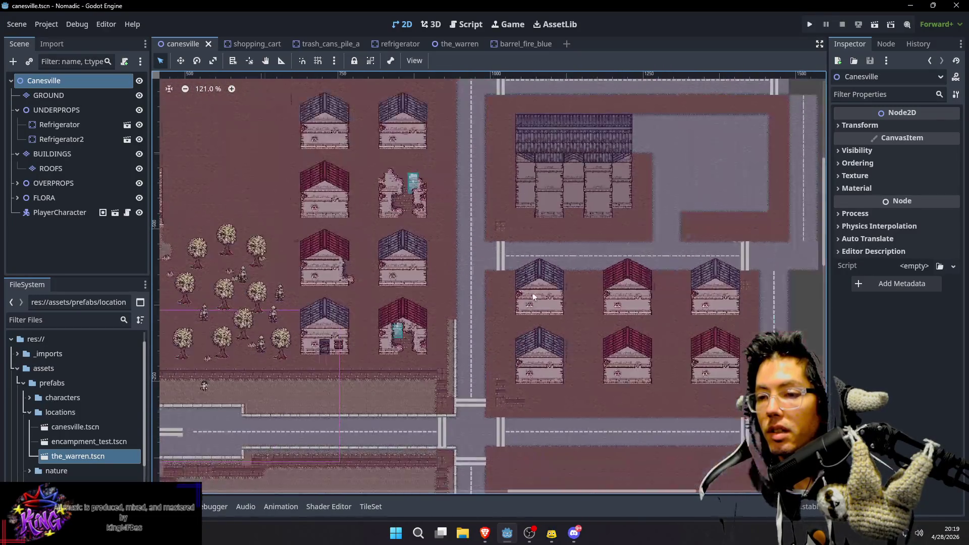
scroll(271, 184, "up", 1)
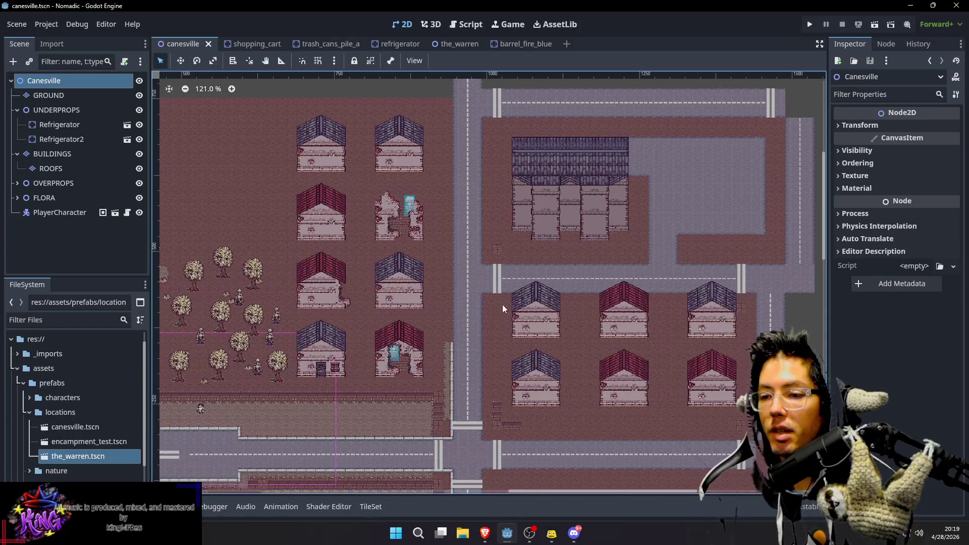
scroll(596, 266, "down", 3)
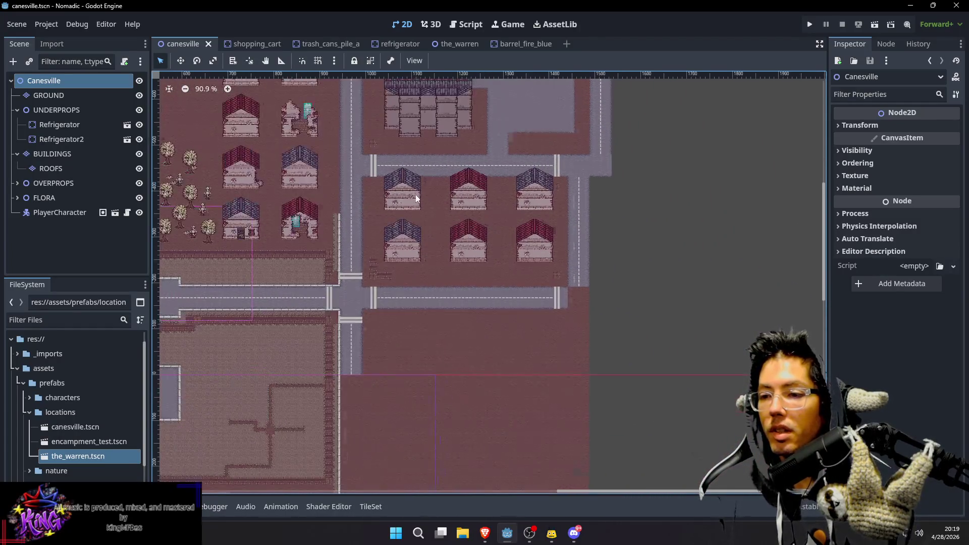
scroll(601, 267, "up", 3)
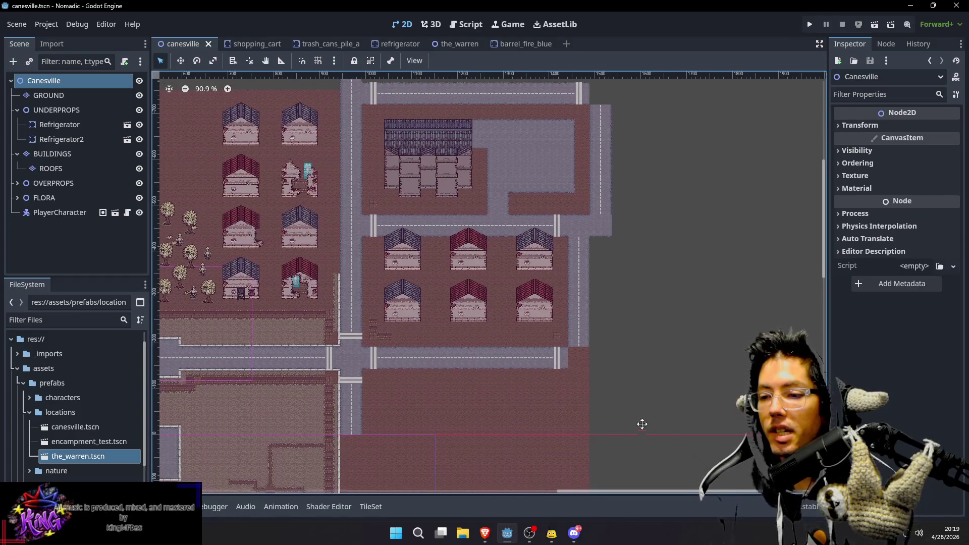
left_click_drag(642, 428, 608, 305)
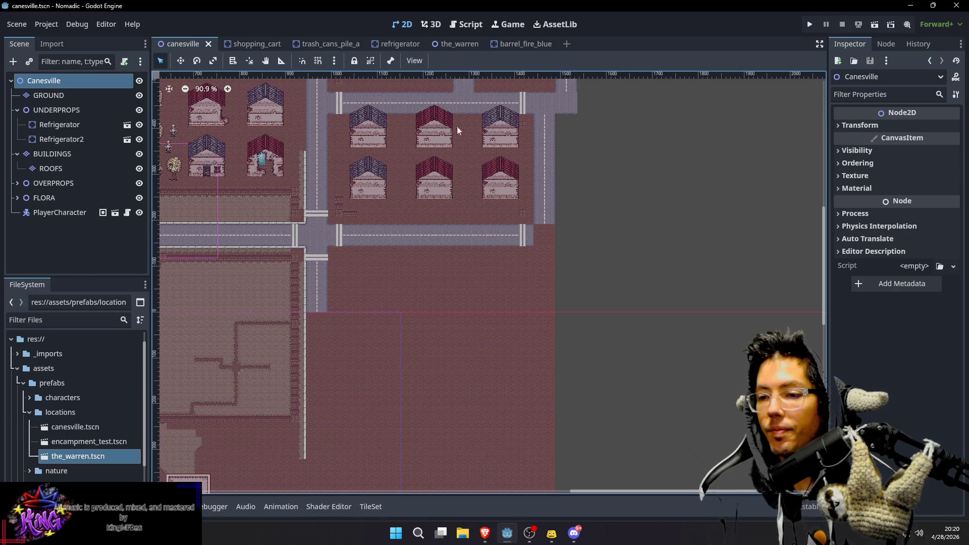
scroll(513, 292, "up", 5)
scroll(600, 217, "left", 3)
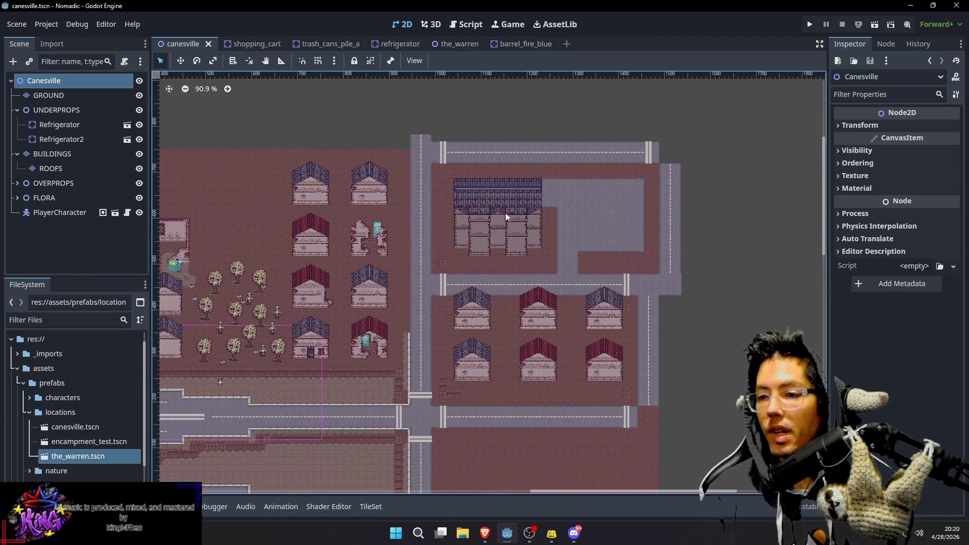
scroll(502, 214, "up", 3)
scroll(428, 141, "left", 1)
Zoom in on the white building's wall corner and make BUILDINGS the active layer
key("w")
scroll(606, 190, "left", 4)
scroll(621, 197, "up", 2)
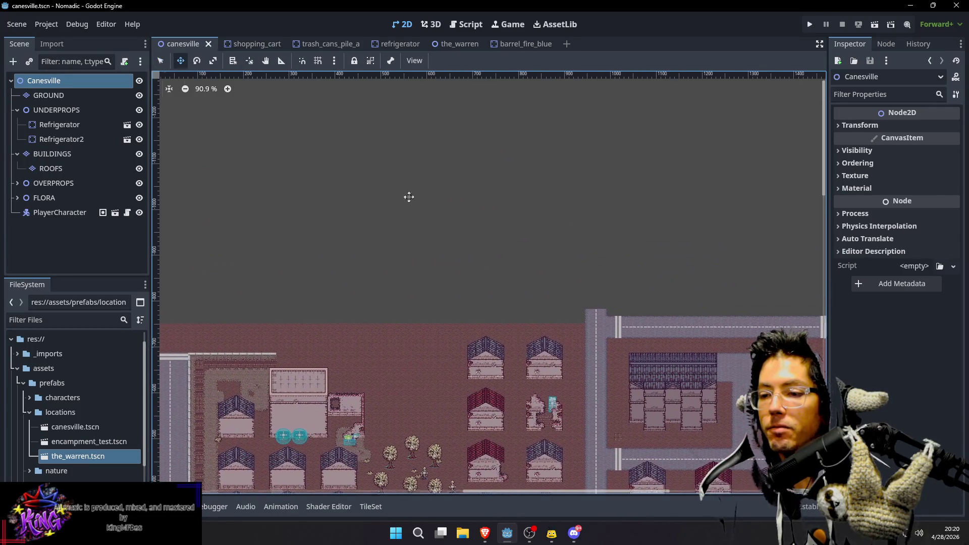
scroll(502, 260, "up", 2)
scroll(500, 182, "down", 5)
scroll(542, 280, "left", 1)
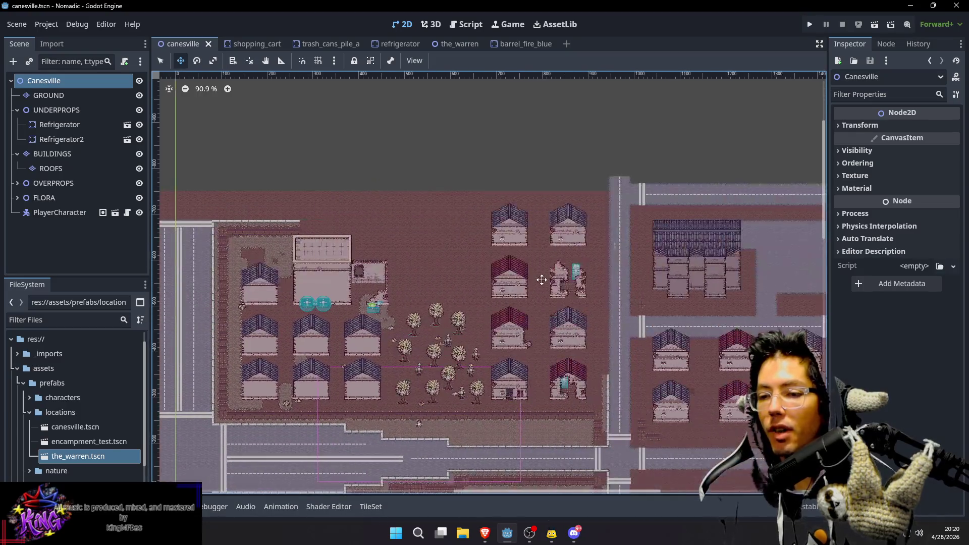
scroll(542, 280, "down", 8)
scroll(429, 303, "right", 1)
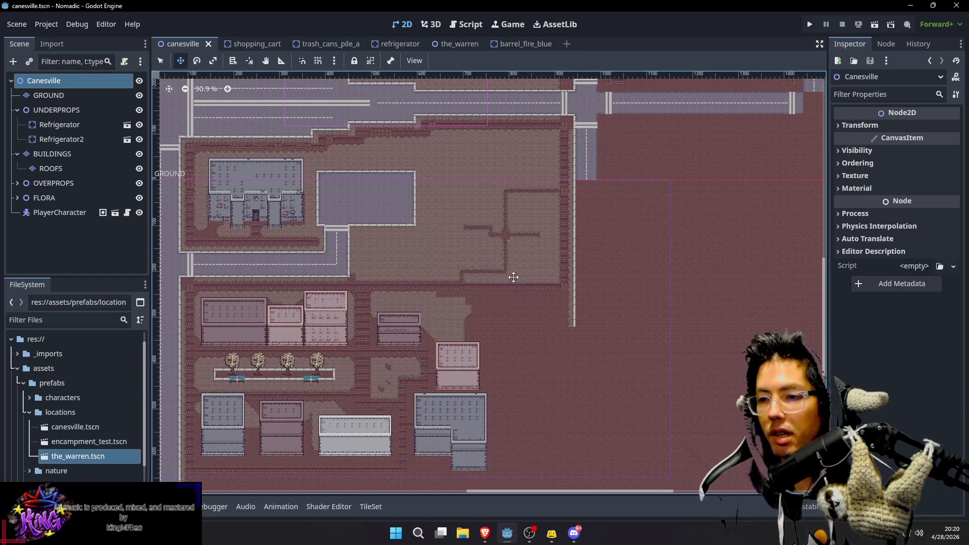
scroll(537, 228, "down", 3)
scroll(576, 269, "left", 5)
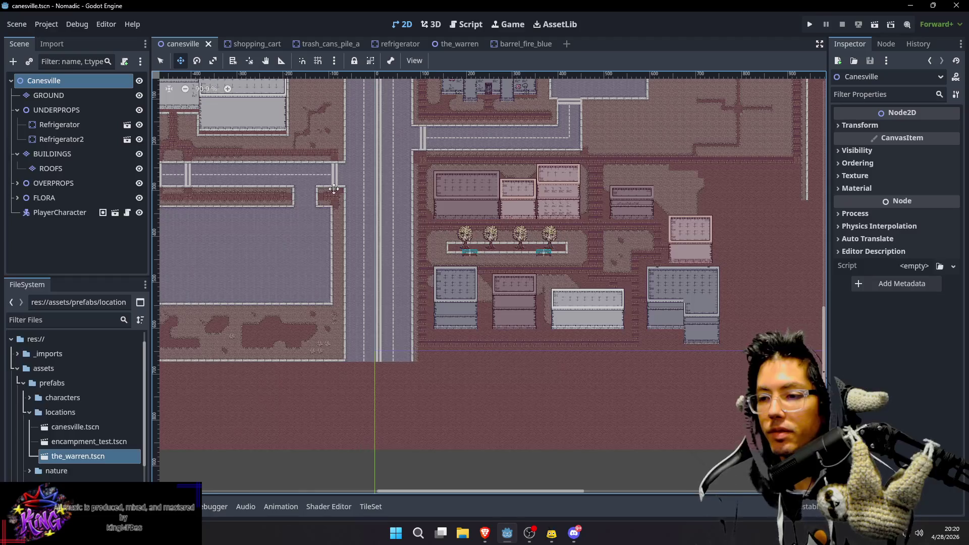
scroll(434, 212, "left", 4)
scroll(470, 303, "up", 3)
scroll(469, 303, "left", 2)
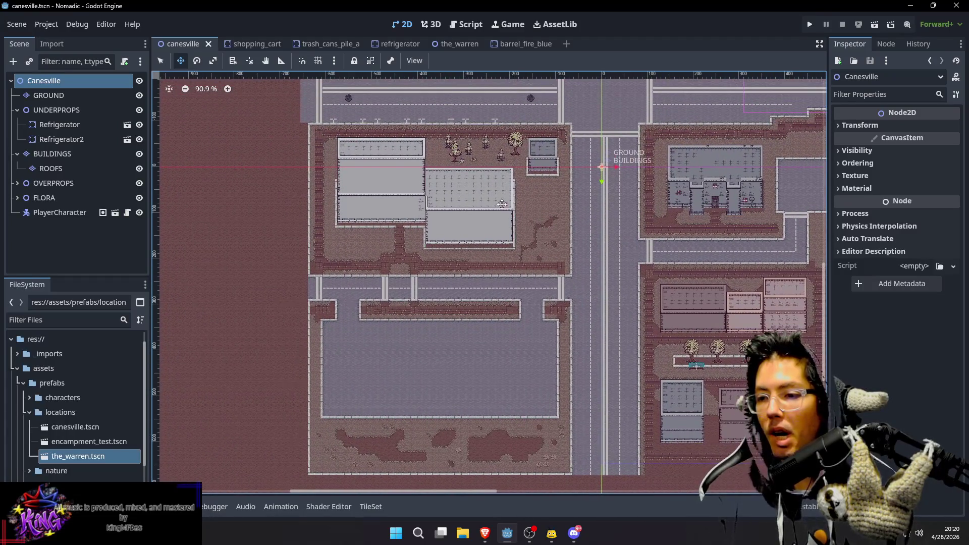
scroll(430, 243, "up", 2)
scroll(429, 242, "left", 2)
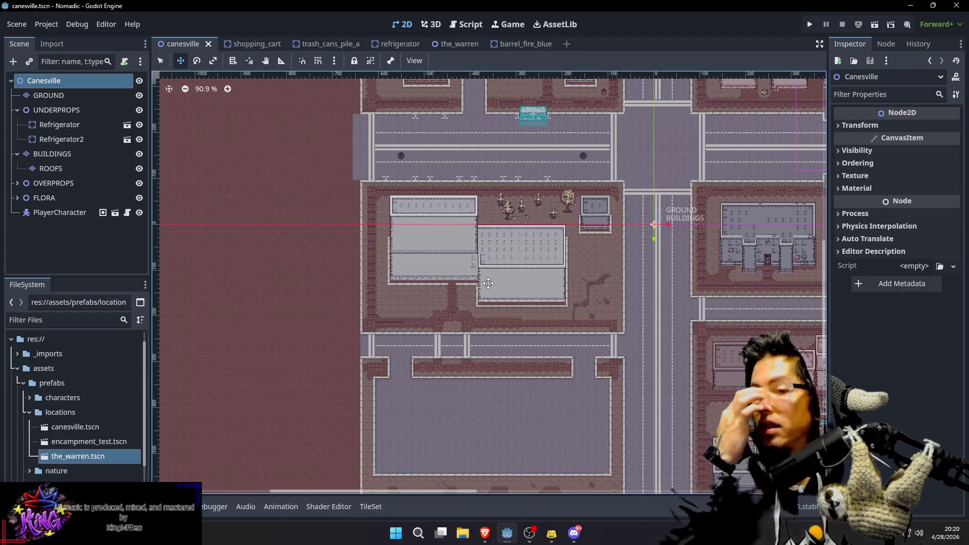
scroll(489, 284, "up", 9)
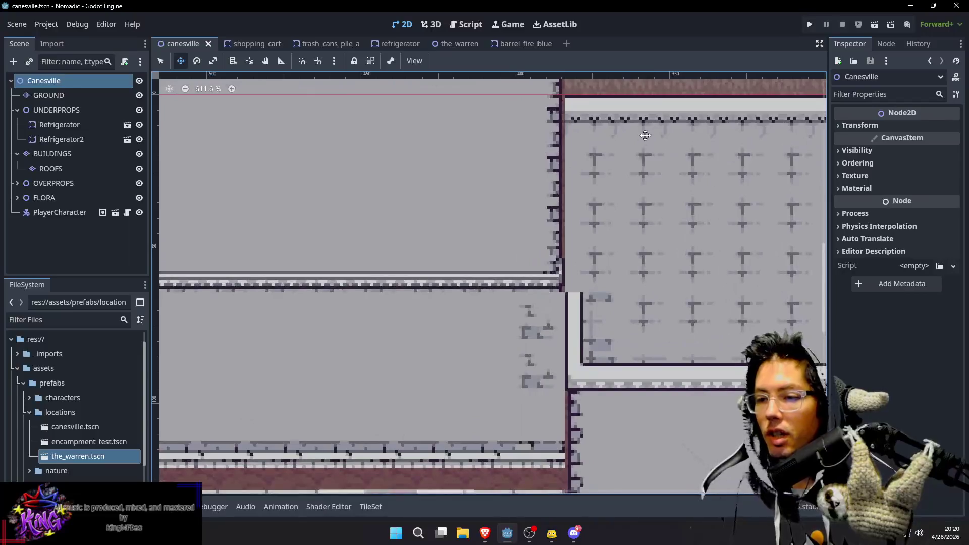
scroll(644, 138, "right", 2)
scroll(644, 137, "up", 1)
left_click(74, 154)
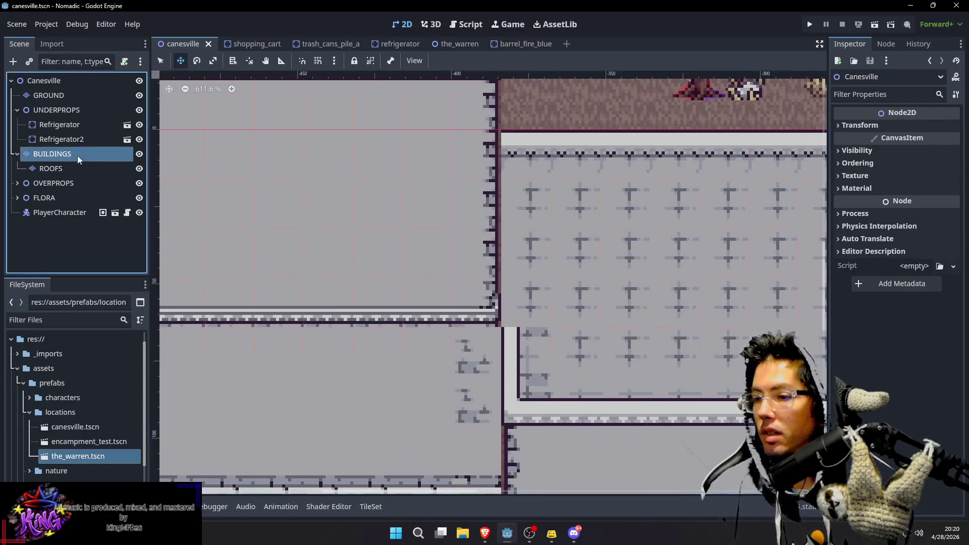
Choose Buildings_white_TileSet and paint a wall tile at the building's corner cell
scroll(232, 435, "down", 2)
left_click(233, 438)
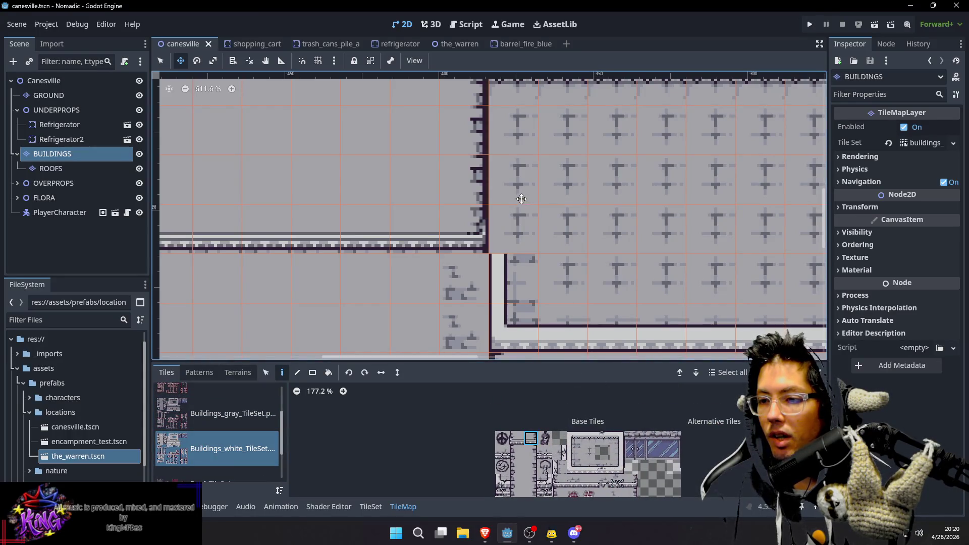
key("q")
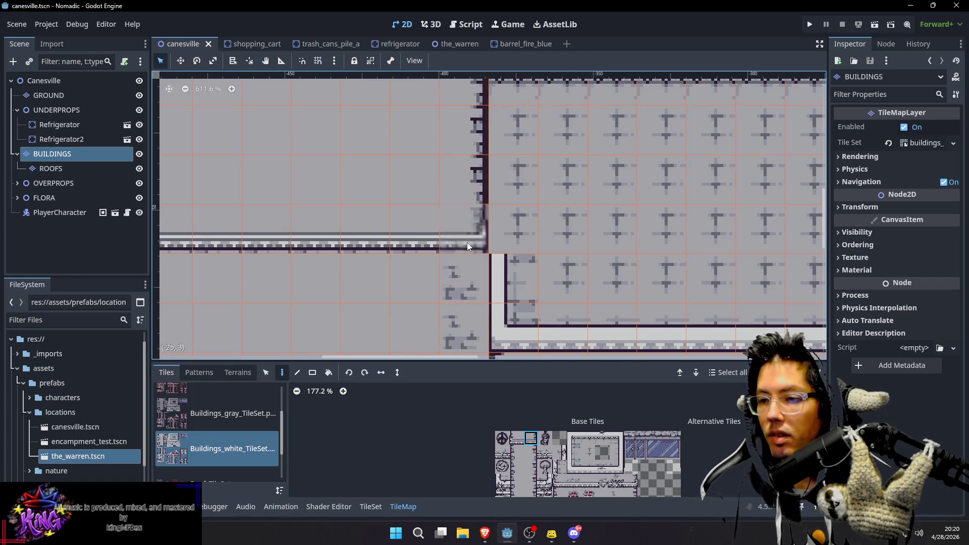
left_click(467, 241)
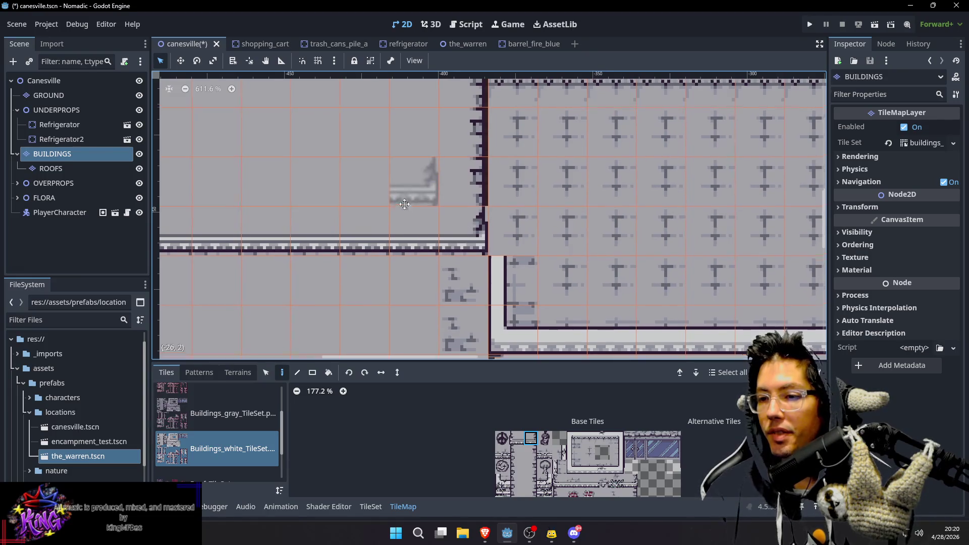
Try two other wall tiles from the Buildings_white atlas
scroll(404, 329, "up", 2)
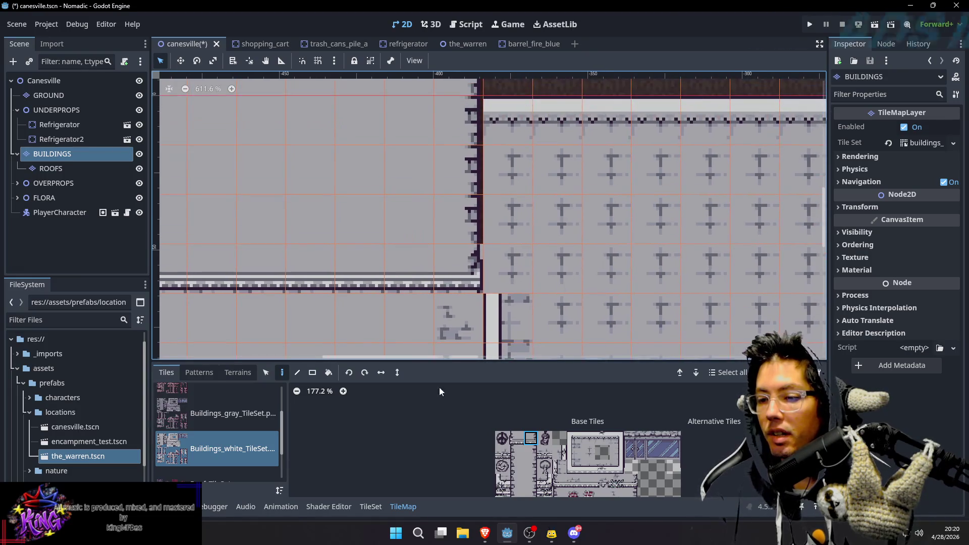
left_click(529, 468)
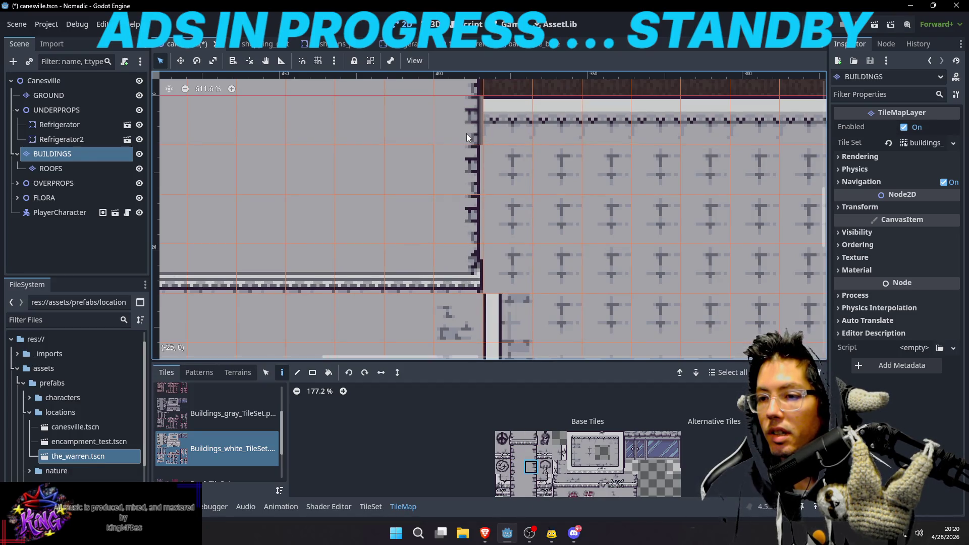
scroll(513, 278, "up", 1)
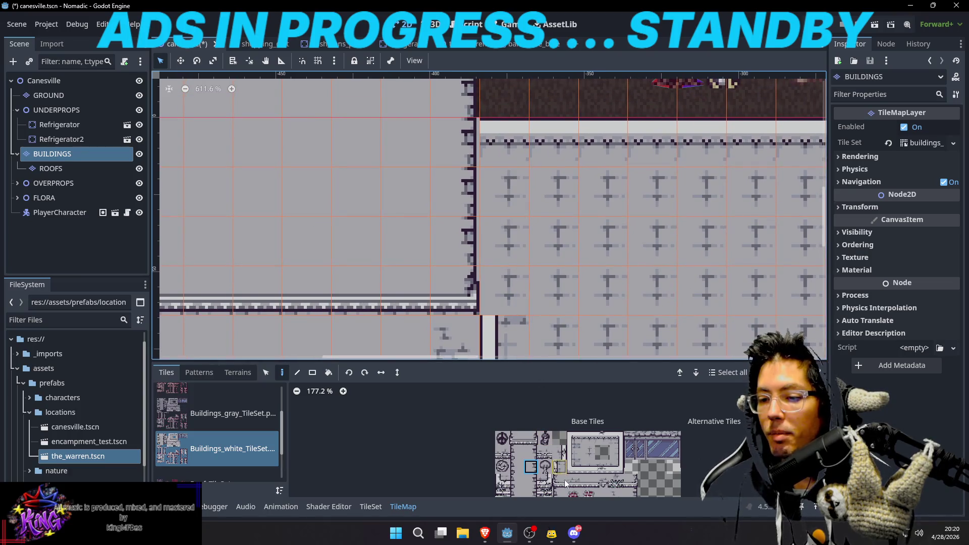
left_click(532, 485)
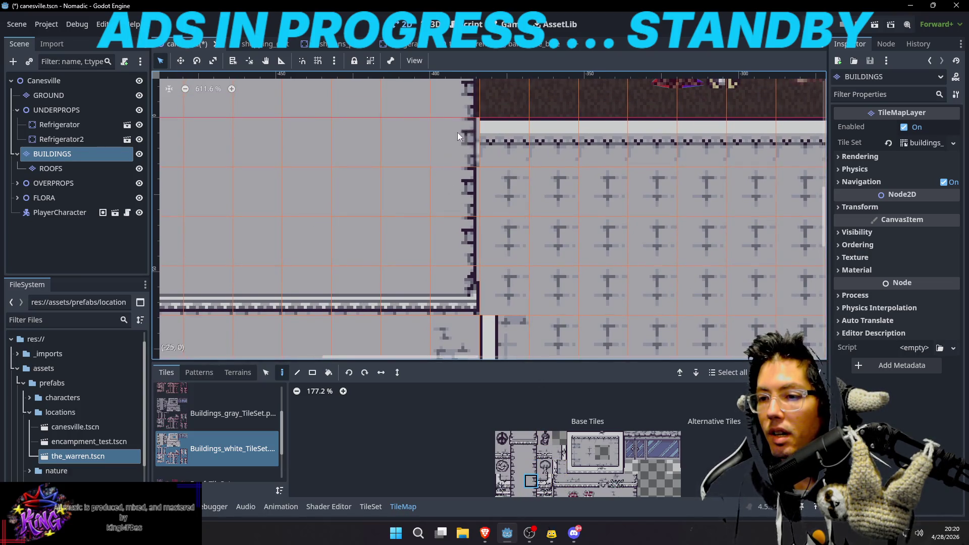
scroll(543, 424, "down", 1)
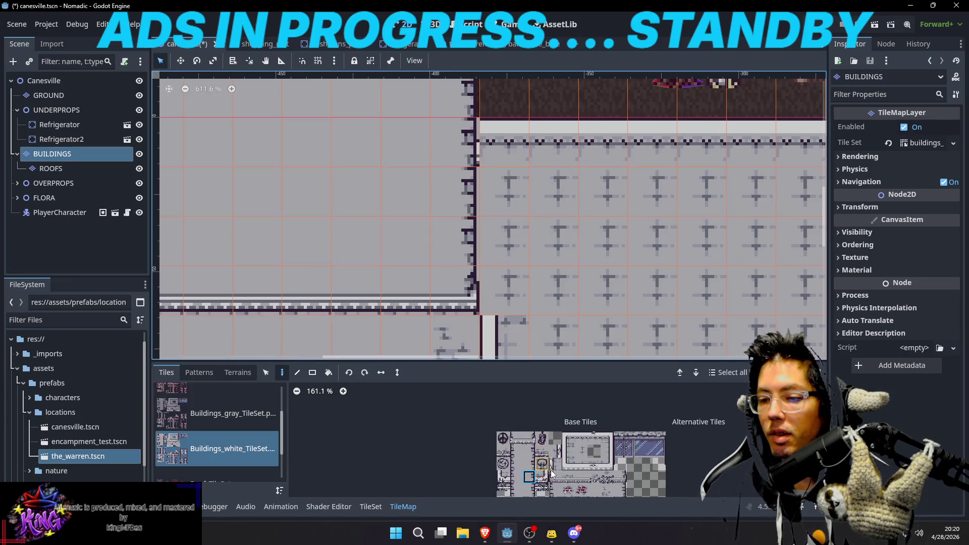
Select a lower white building tile and scroll through the Buildings_white atlas
scroll(557, 444, "up", 3)
left_click(548, 460)
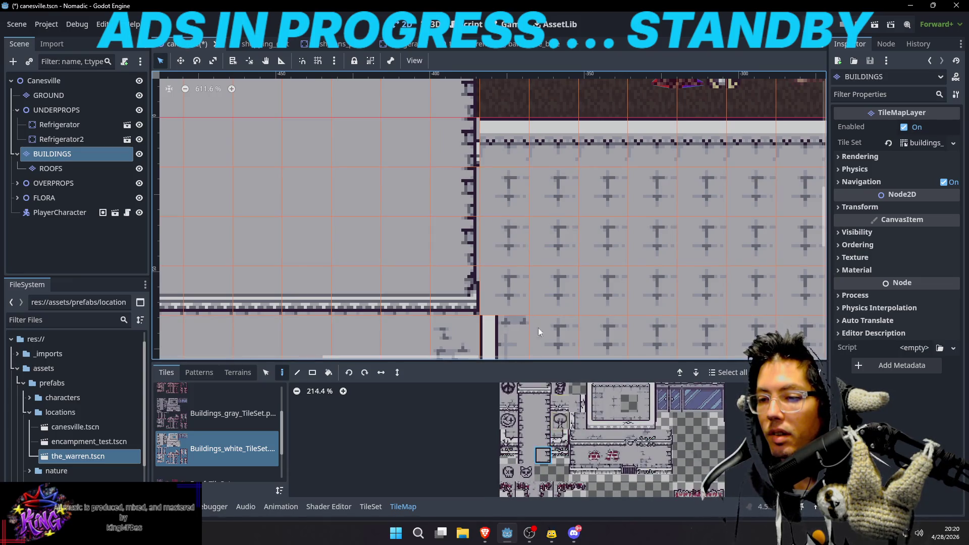
scroll(584, 204, "up", 1)
scroll(584, 205, "up", 2)
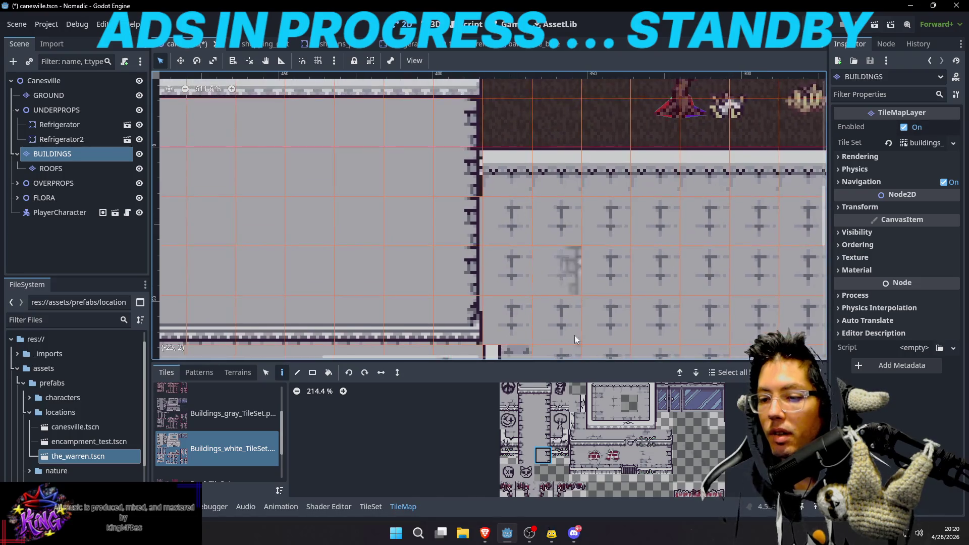
scroll(581, 437, "up", 5)
scroll(606, 434, "up", 3)
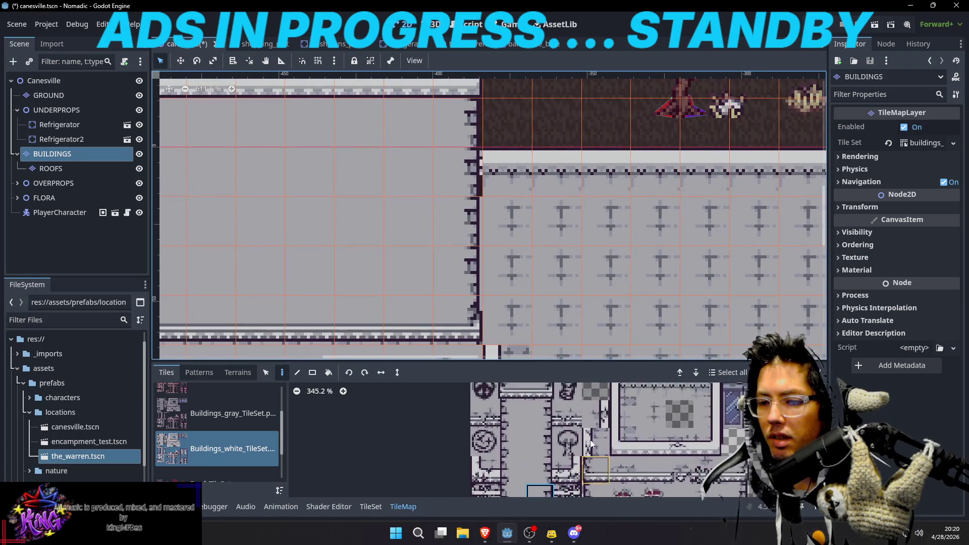
scroll(576, 440, "down", 4)
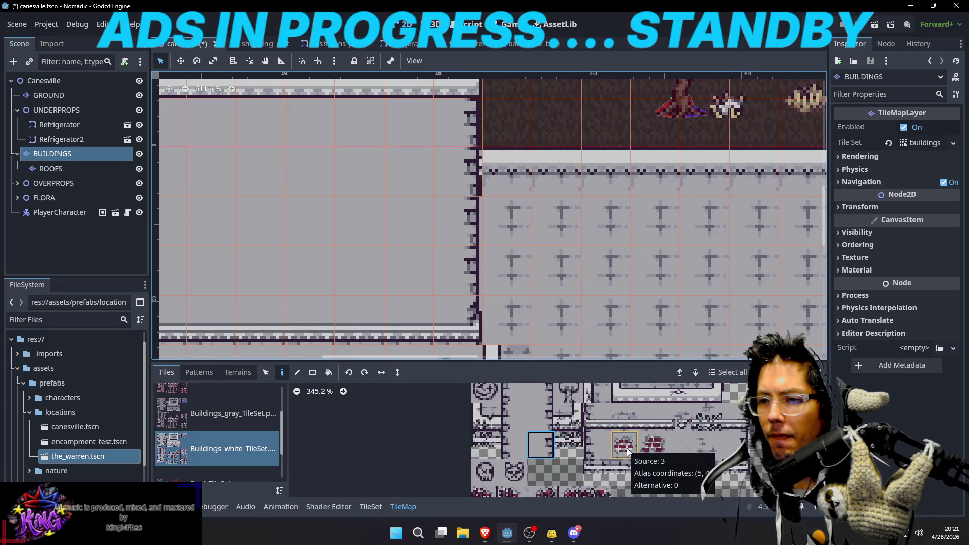
scroll(574, 440, "up", 2)
scroll(575, 439, "up", 4)
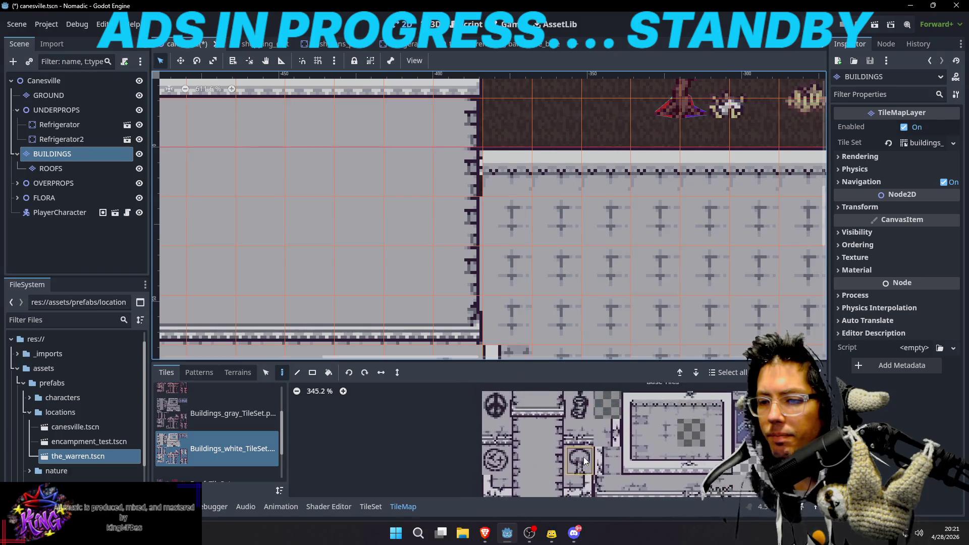
scroll(606, 434, "down", 3)
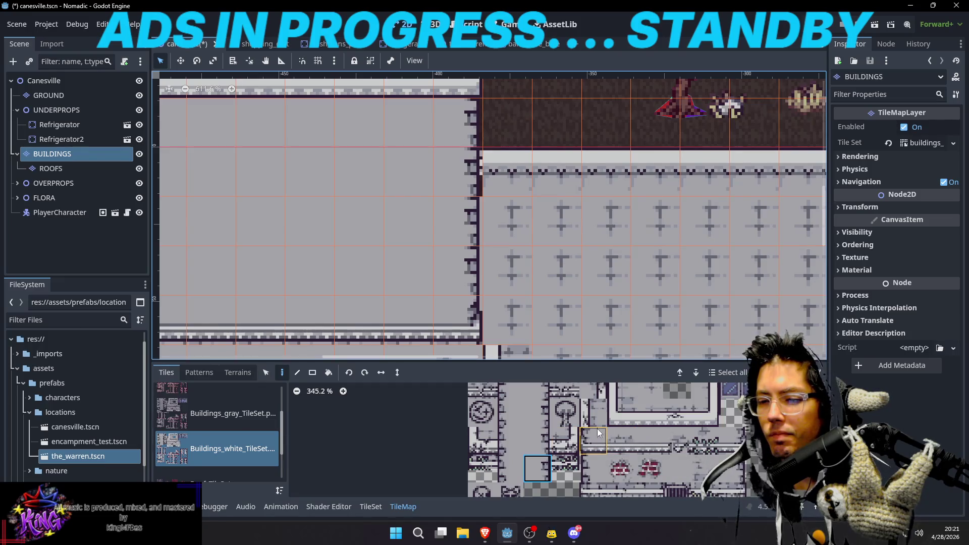
Pick a wall tile one row higher and bring neighbouring atlas tiles into view
left_click(547, 448)
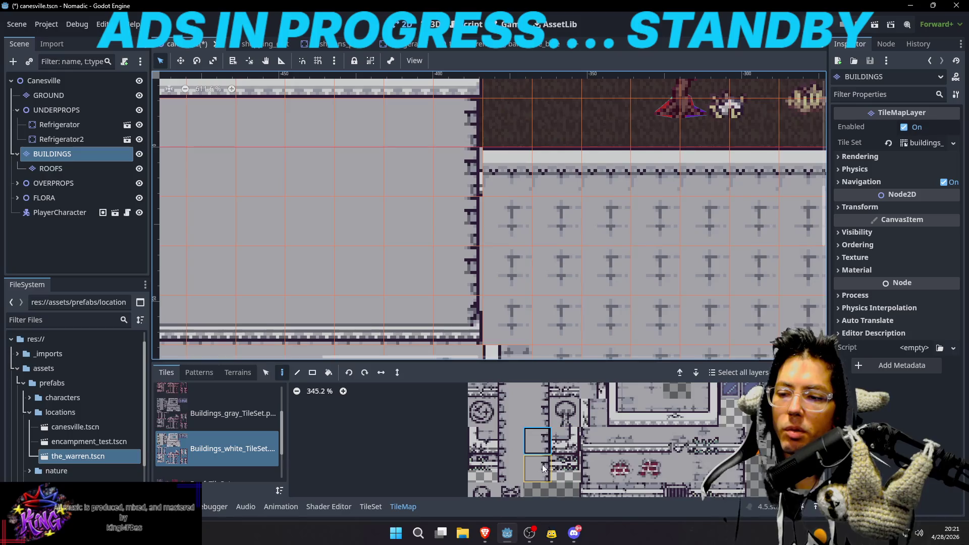
scroll(553, 447, "up", 2)
left_click(549, 433)
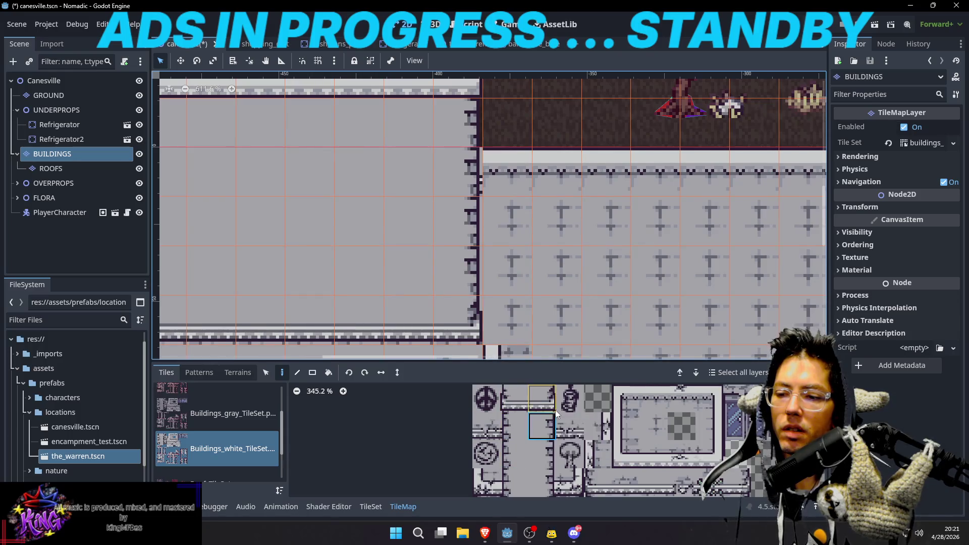
scroll(593, 434, "down", 1)
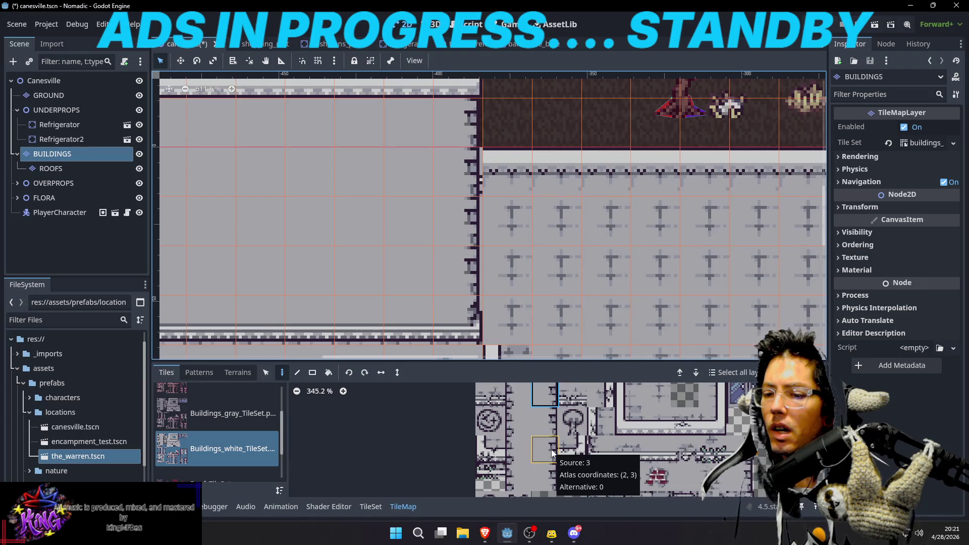
left_click_drag(587, 412, 529, 459)
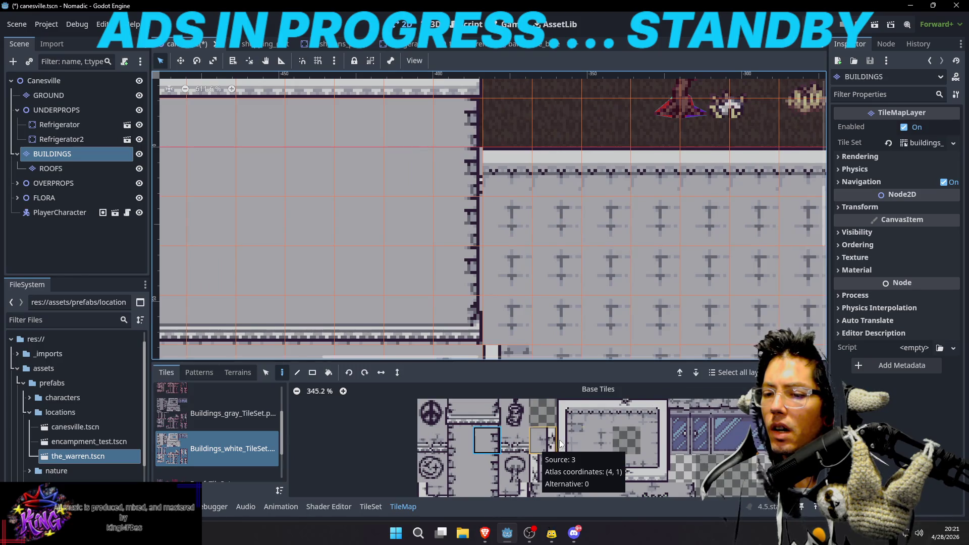
Try two different atlas tiles and browse the lower part of the Buildings_white atlas
left_click(497, 417)
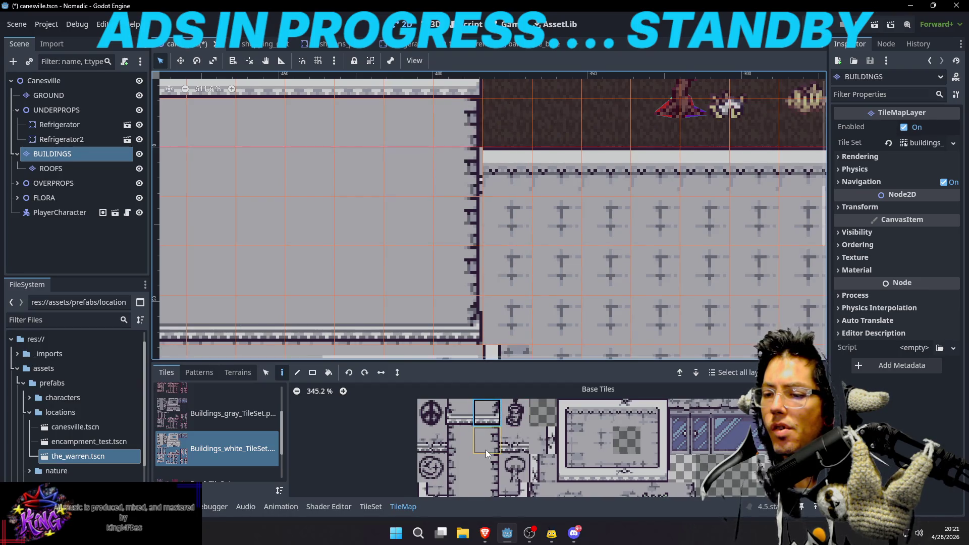
scroll(485, 450, "down", 2)
left_click(502, 431)
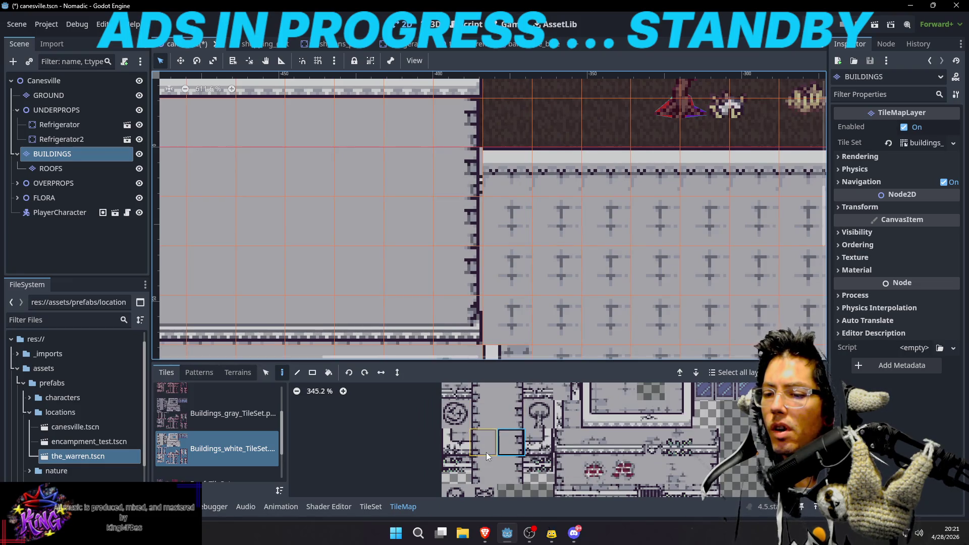
scroll(498, 438, "up", 2)
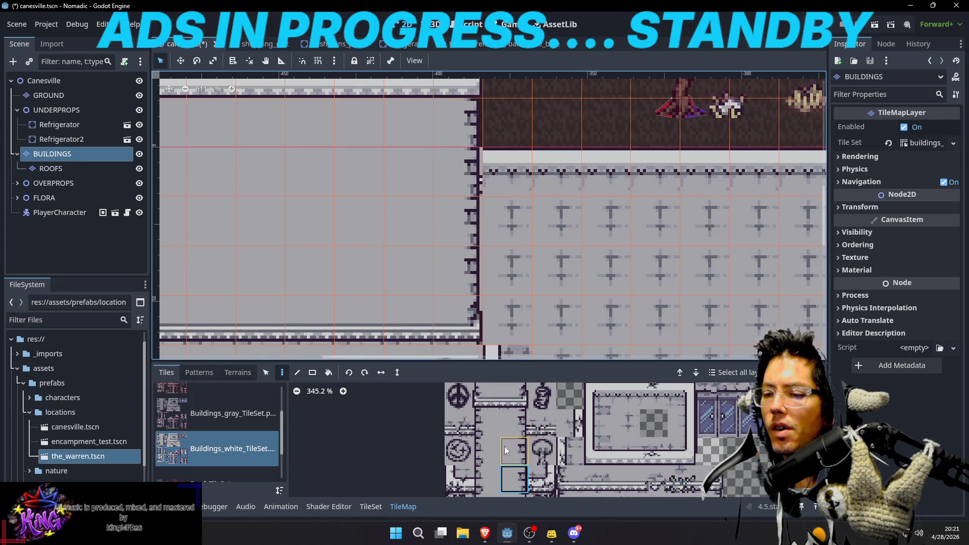
scroll(478, 449, "down", 2)
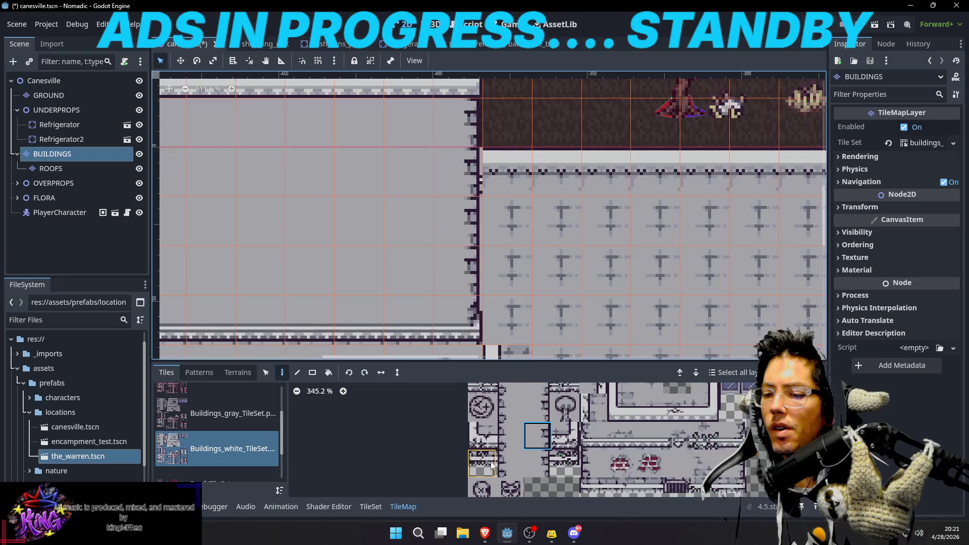
scroll(537, 459, "down", 2)
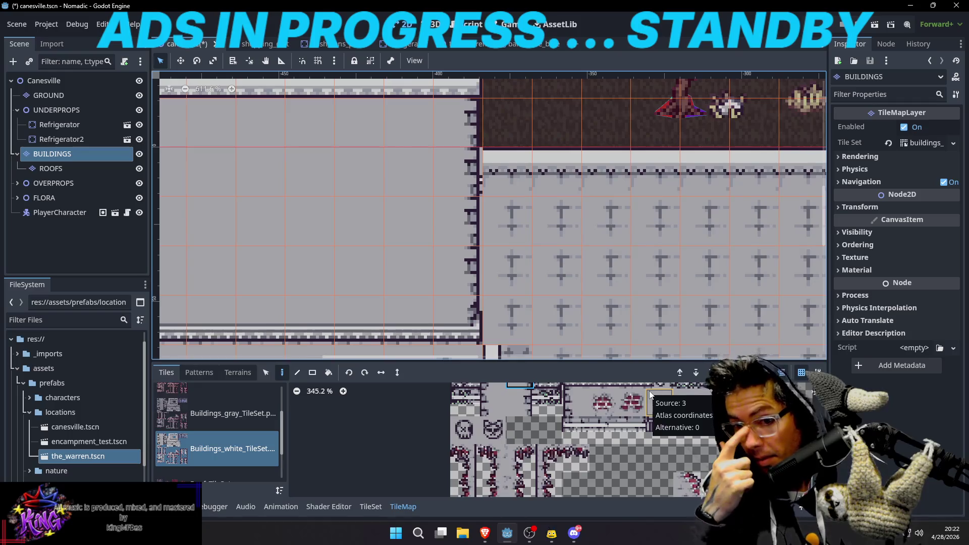
left_click_drag(634, 410, 639, 461)
scroll(585, 420, "up", 3)
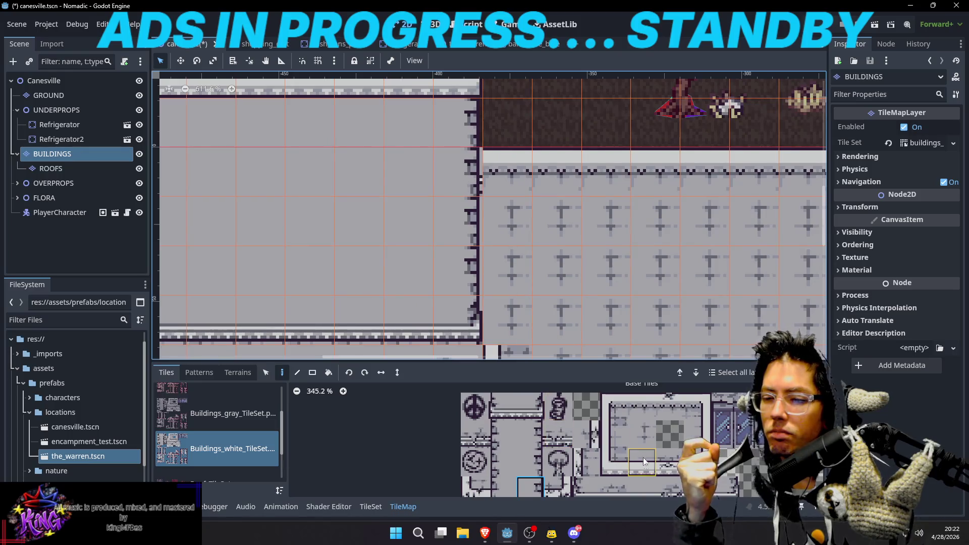
scroll(610, 456, "down", 2)
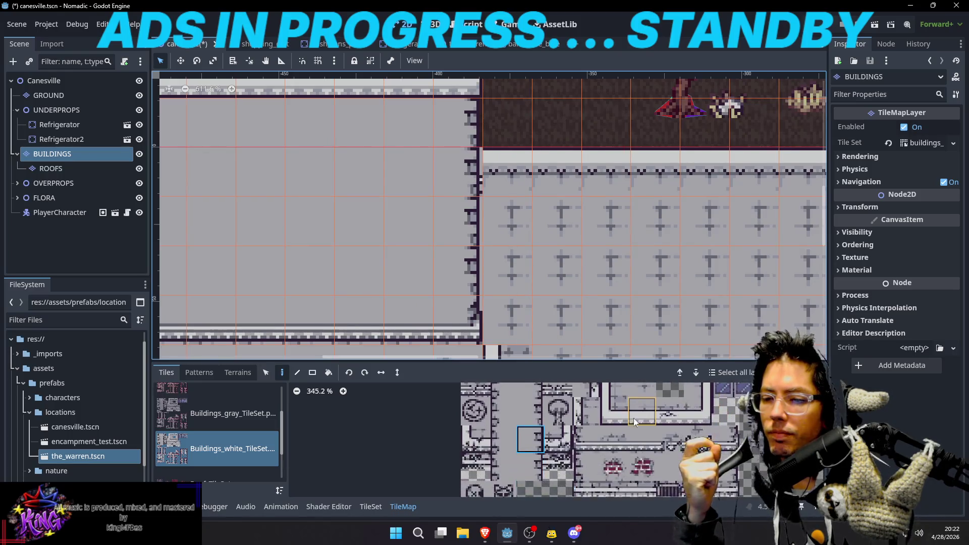
scroll(607, 448, "up", 3)
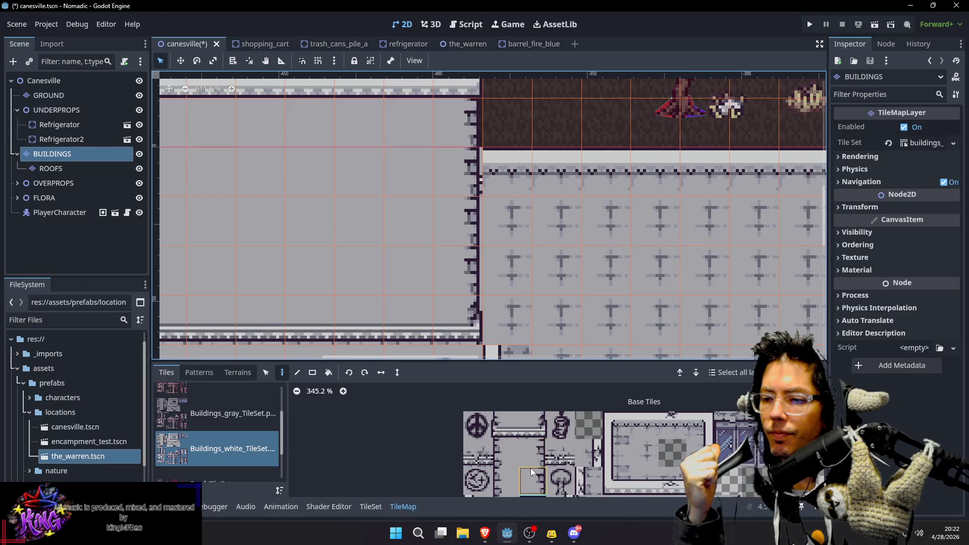
left_click_drag(531, 468, 541, 448)
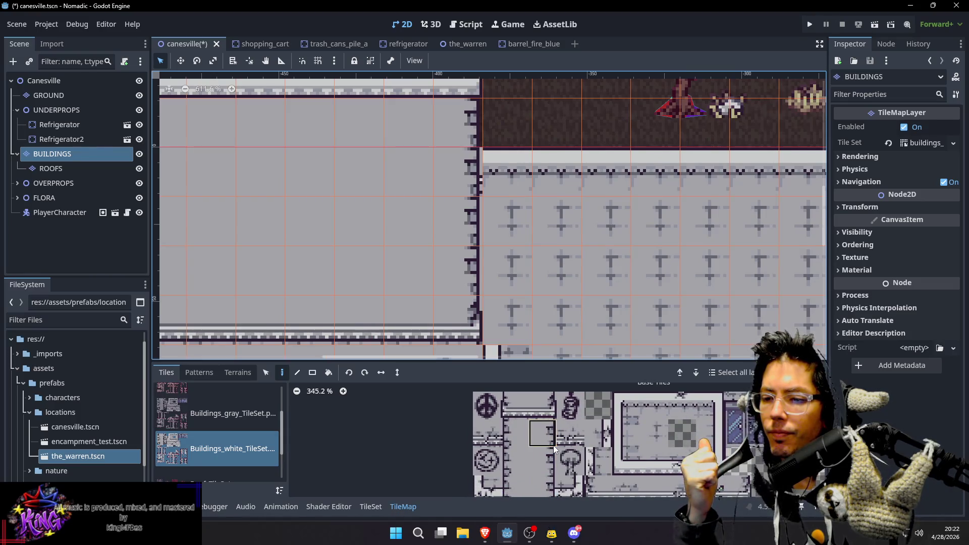
Paint the wall-corner tile at two cells where the vertical and horizontal walls meet
left_click(553, 445)
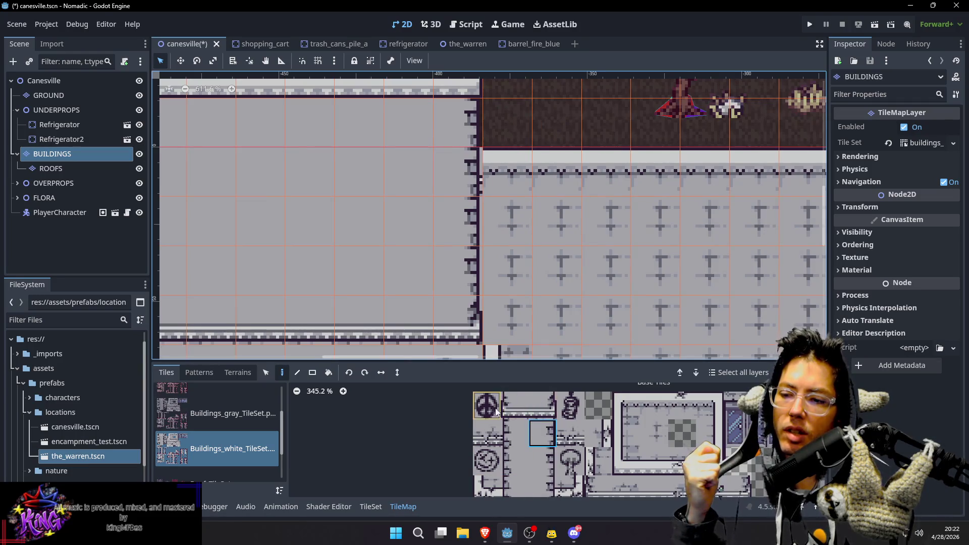
scroll(706, 426, "down", 2)
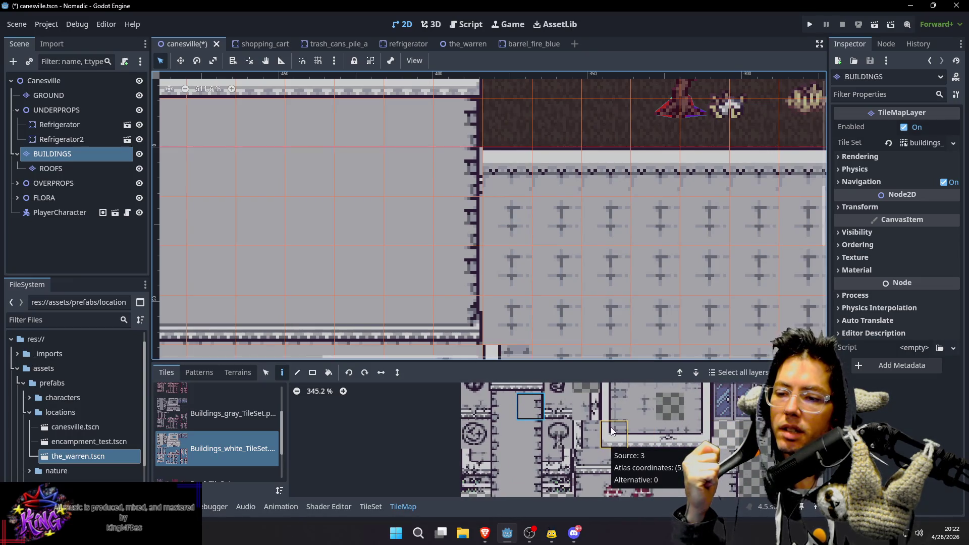
scroll(611, 427, "up", 2)
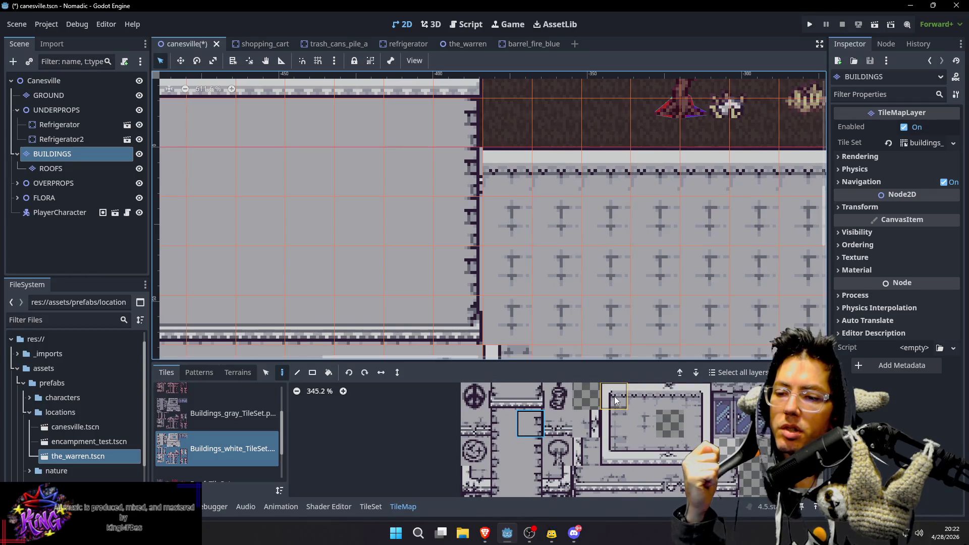
mouse_move(625, 438)
left_mouse_down()
mouse_move(574, 453)
mouse_move(553, 390)
left_mouse_up()
mouse_move(586, 464)
left_mouse_down()
mouse_move(566, 432)
mouse_move(513, 402)
mouse_move(514, 421)
mouse_move(537, 434)
mouse_move(523, 444)
left_mouse_up()
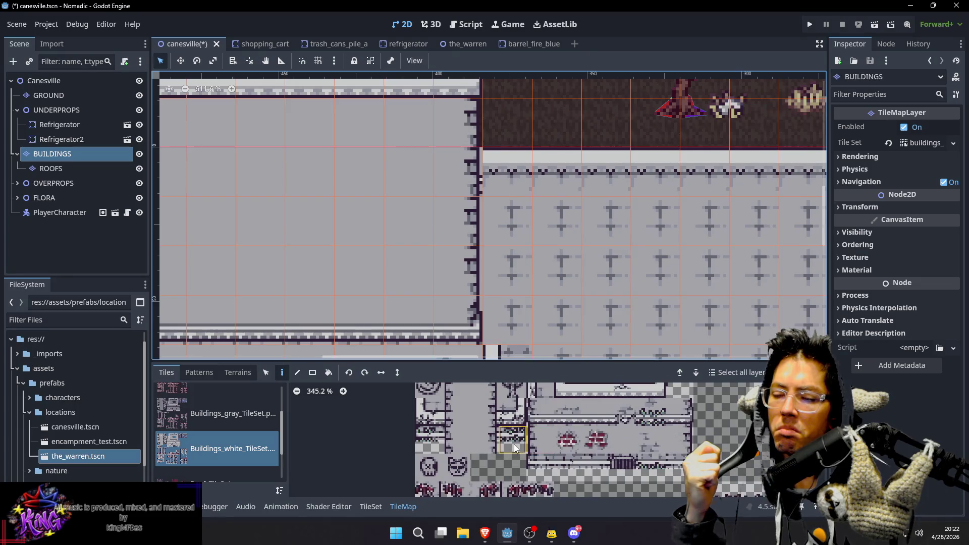
left_click(493, 445)
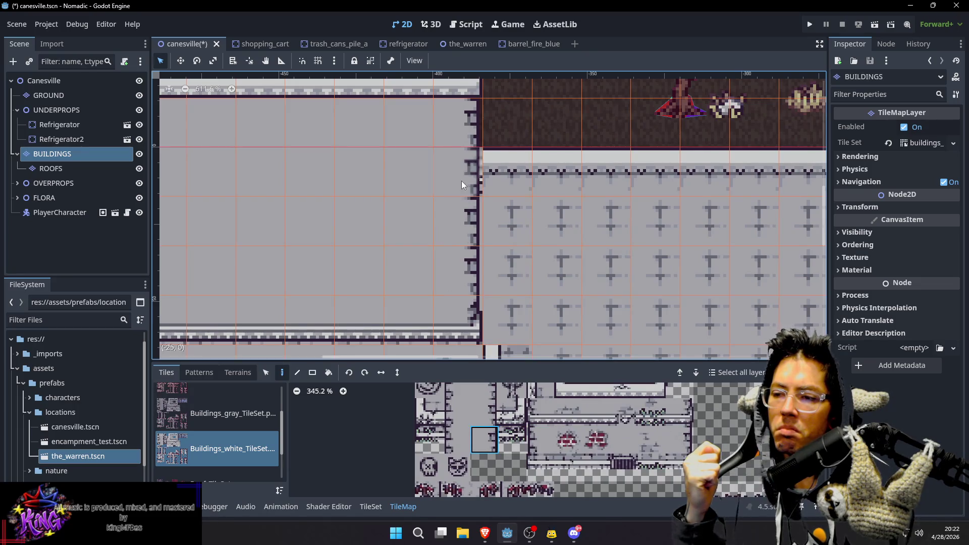
left_click(476, 305)
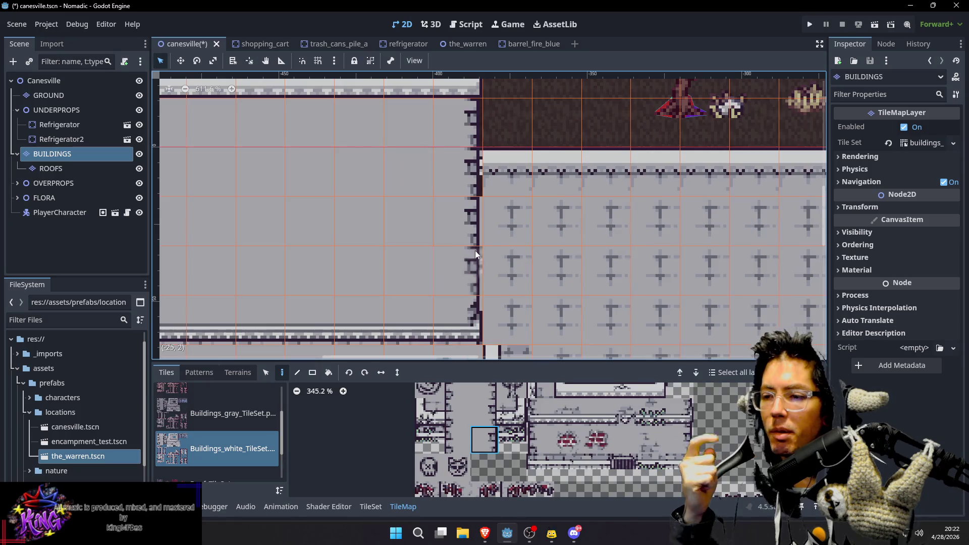
left_click(480, 190)
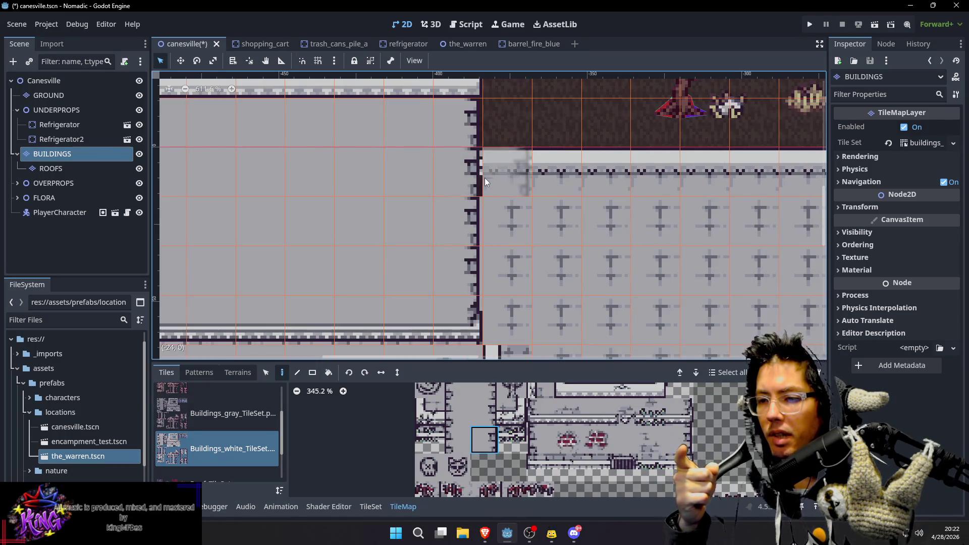
Try several other wall tiles from the top and lower rows of the atlas
scroll(548, 411, "up", 2)
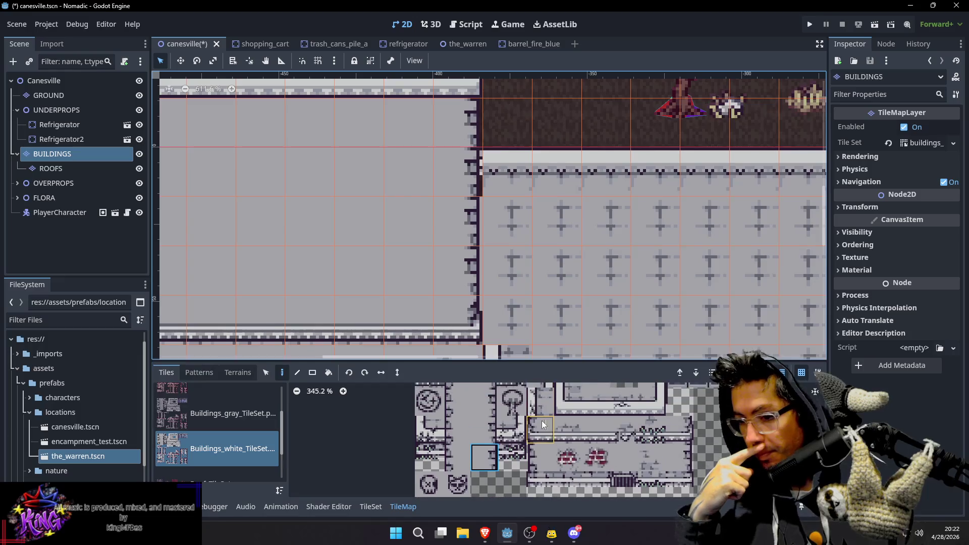
left_click(490, 412)
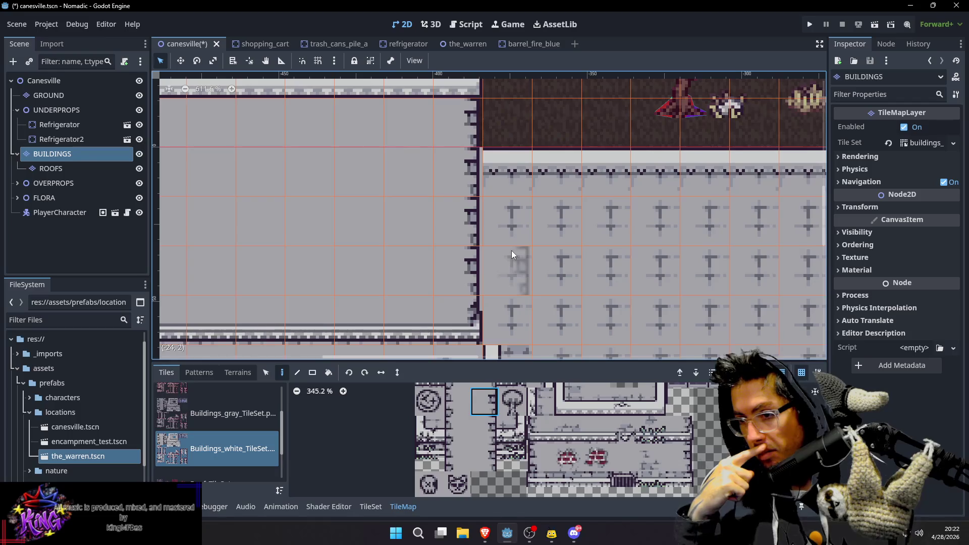
scroll(499, 404, "up", 3)
scroll(531, 446, "down", 1)
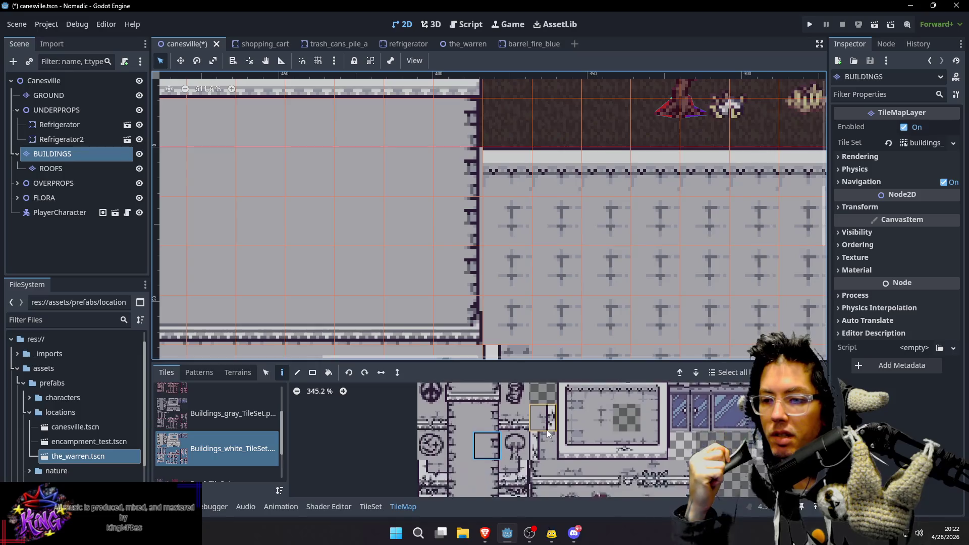
left_click(487, 403)
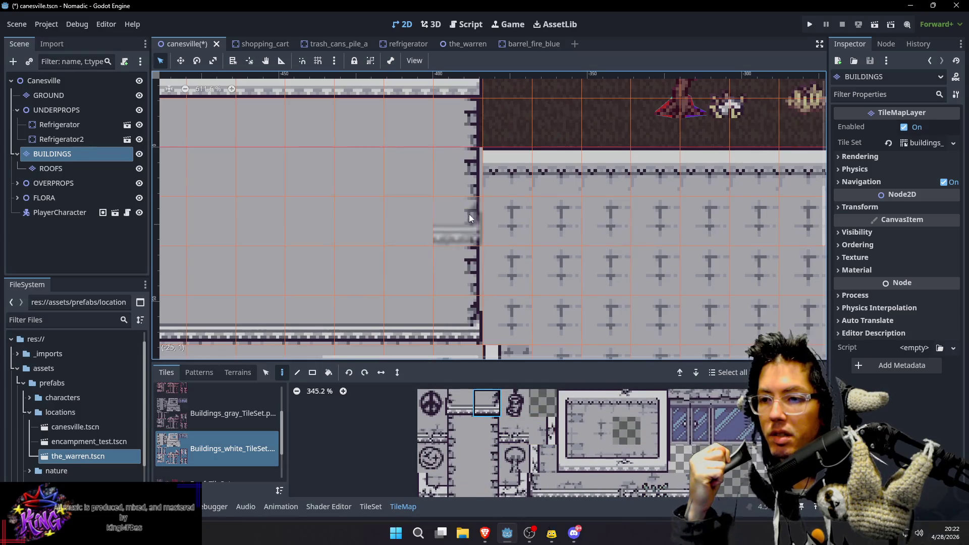
scroll(490, 414, "down", 2)
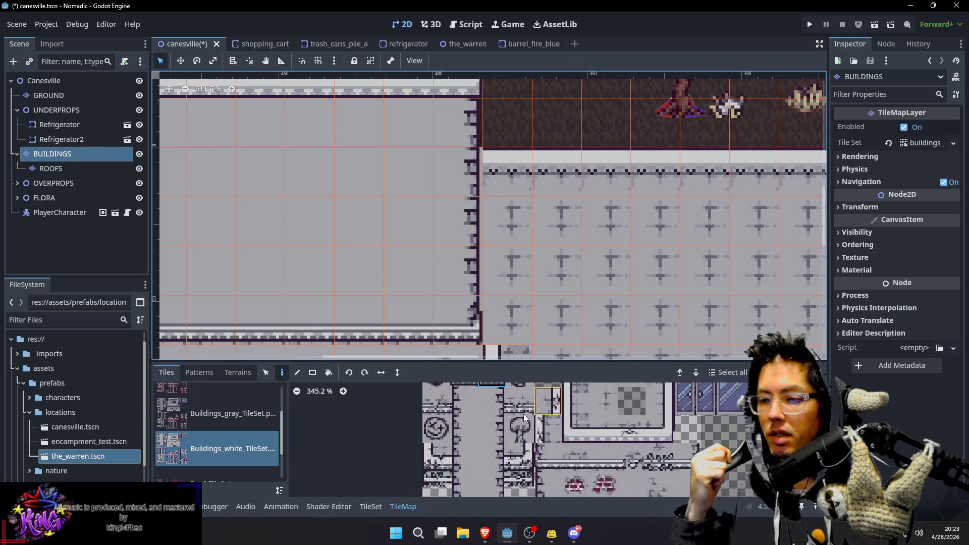
left_click(490, 413)
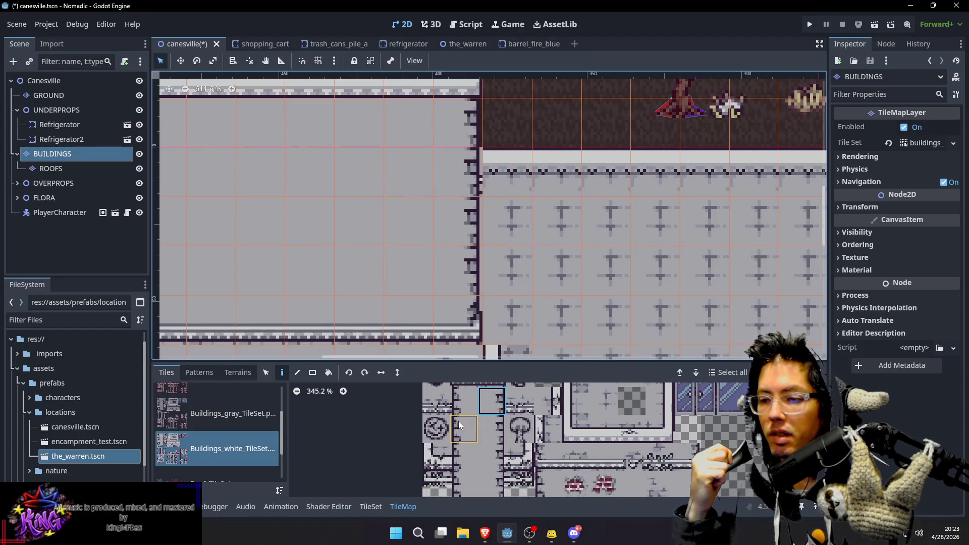
scroll(544, 410, "down", 2)
scroll(544, 410, "down", 1)
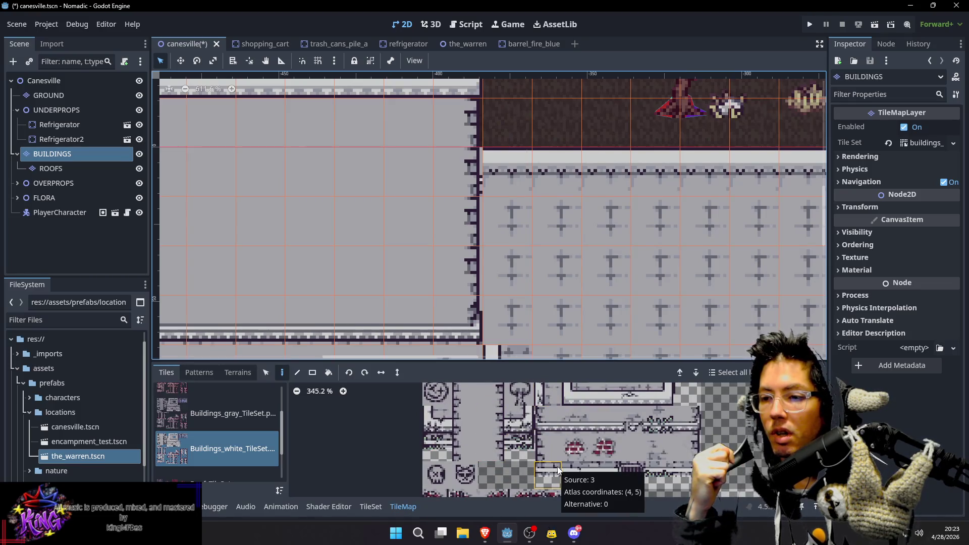
left_click(693, 415)
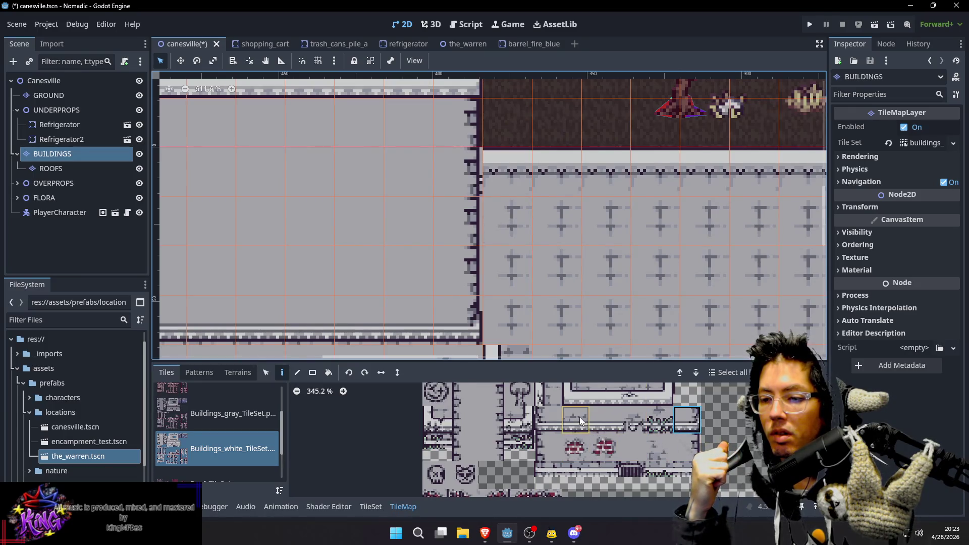
scroll(580, 419, "up", 1)
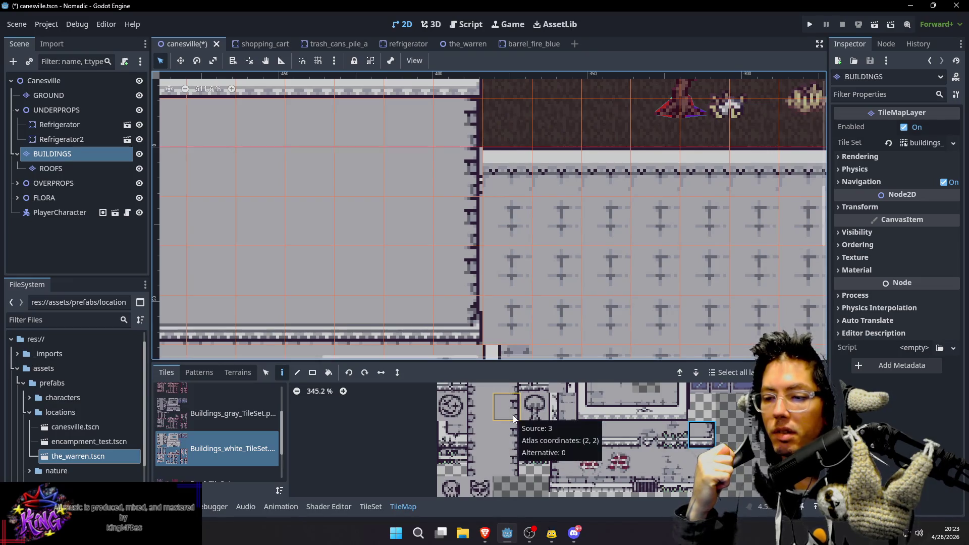
left_click(480, 430)
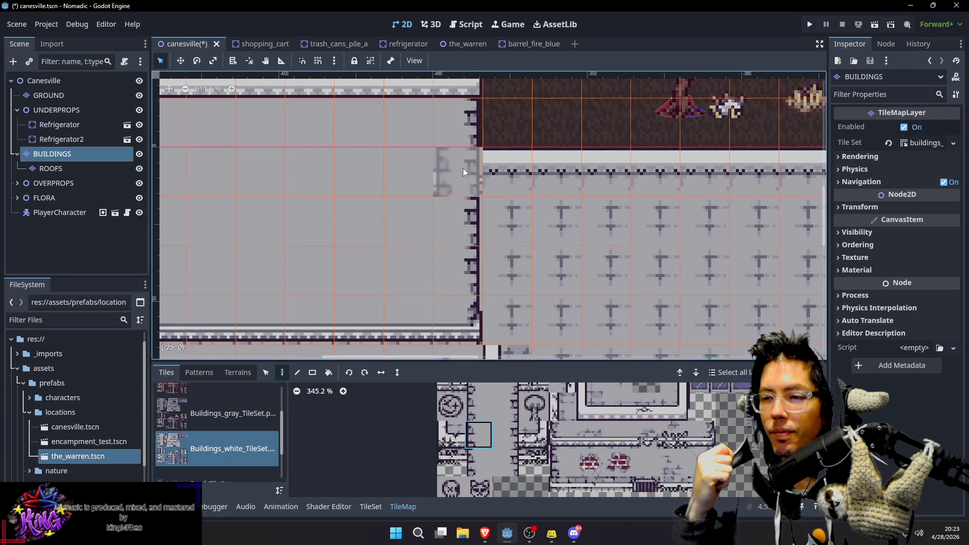
Pick wall-edge tiles from Buildings_white_TileSet for the seam between the two buildings
left_click(508, 435)
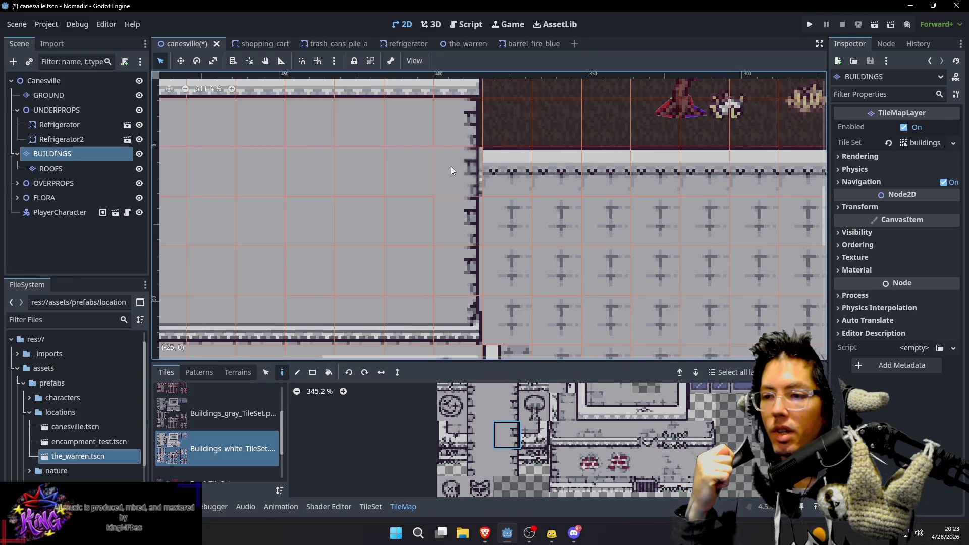
scroll(519, 455, "down", 2)
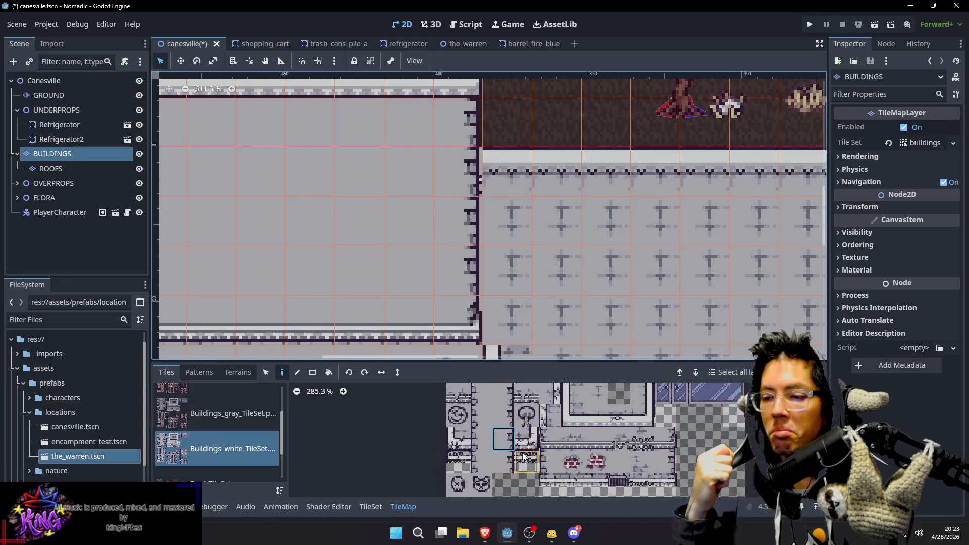
scroll(590, 462, "up", 3)
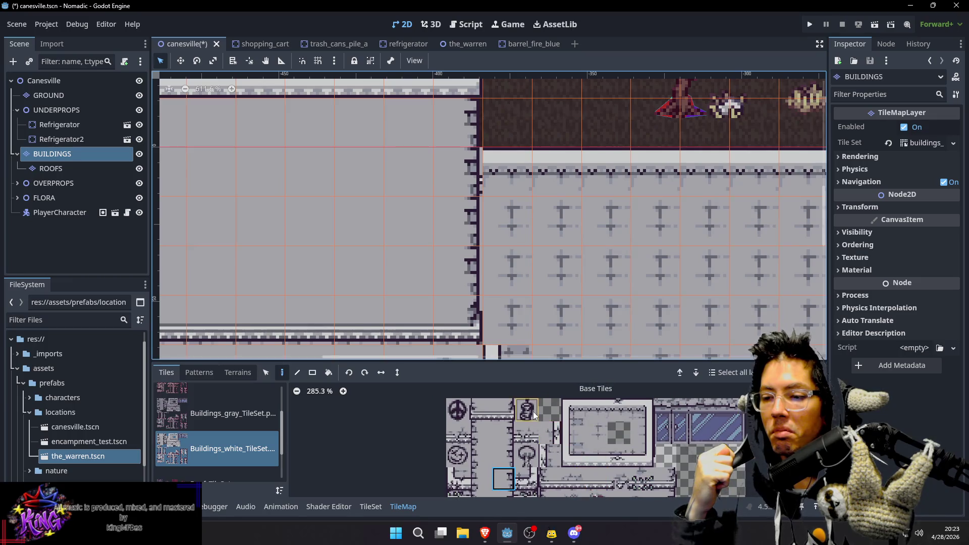
left_click(477, 410)
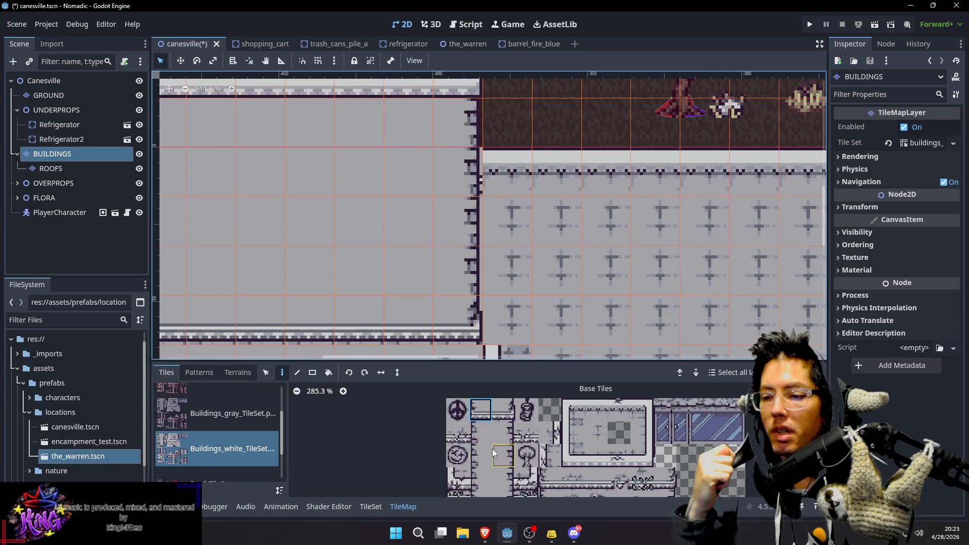
scroll(491, 432, "down", 1)
left_click(475, 418)
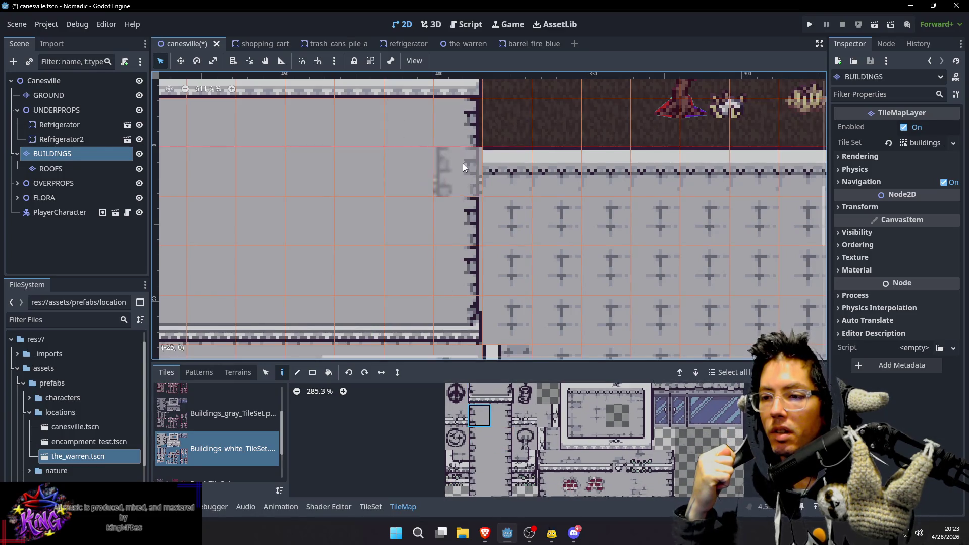
Switch among the top wall tile and adjacent-row wall tiles to match the seam
left_click(501, 393)
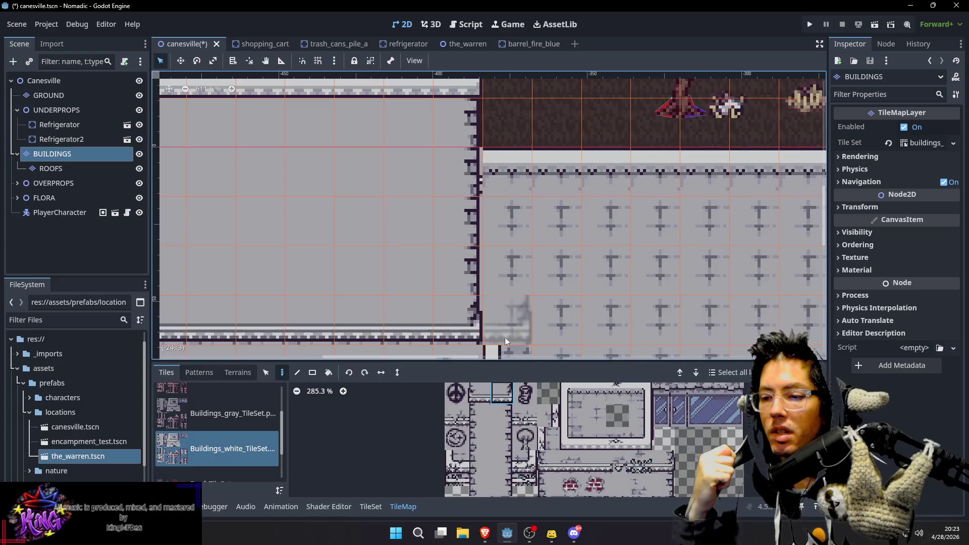
scroll(495, 456, "down", 2)
left_click(500, 429)
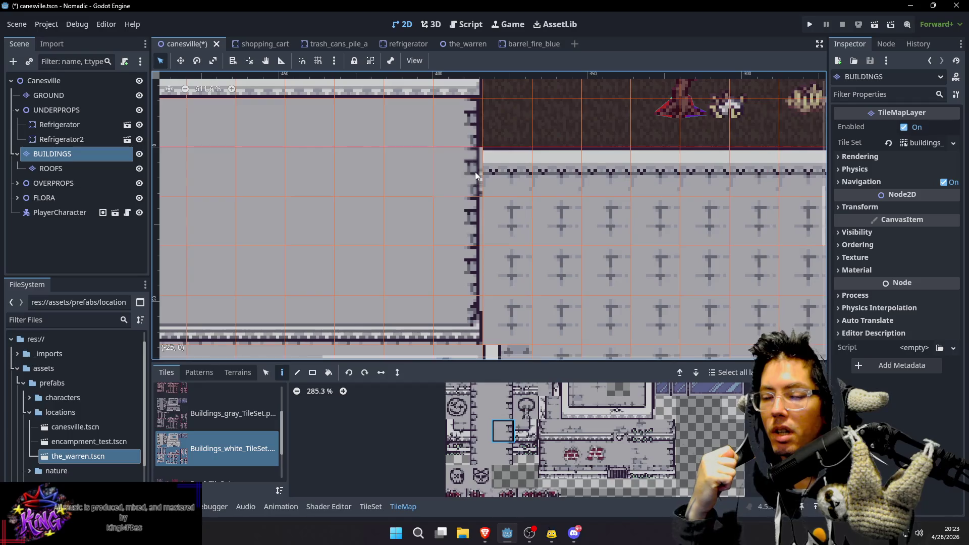
left_click(502, 457)
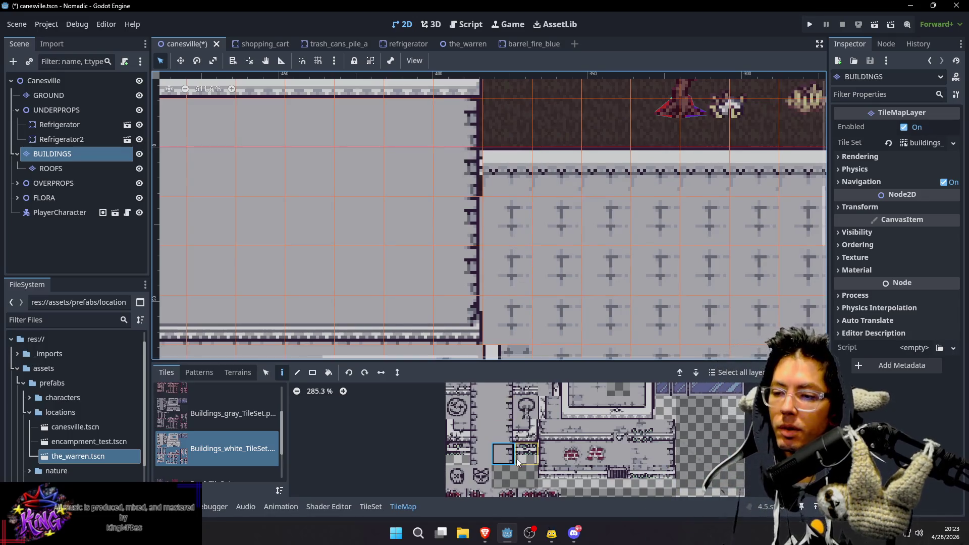
left_click(512, 434)
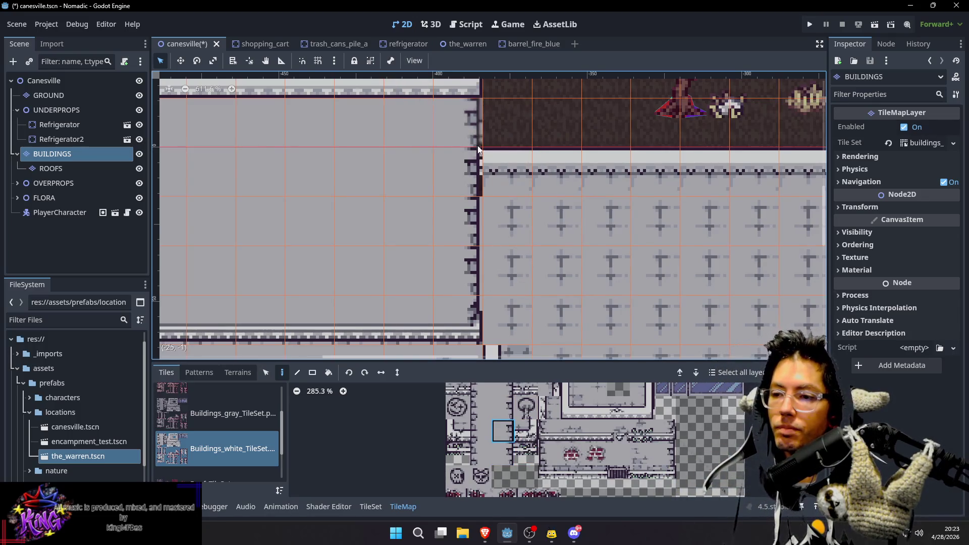
left_click(502, 405)
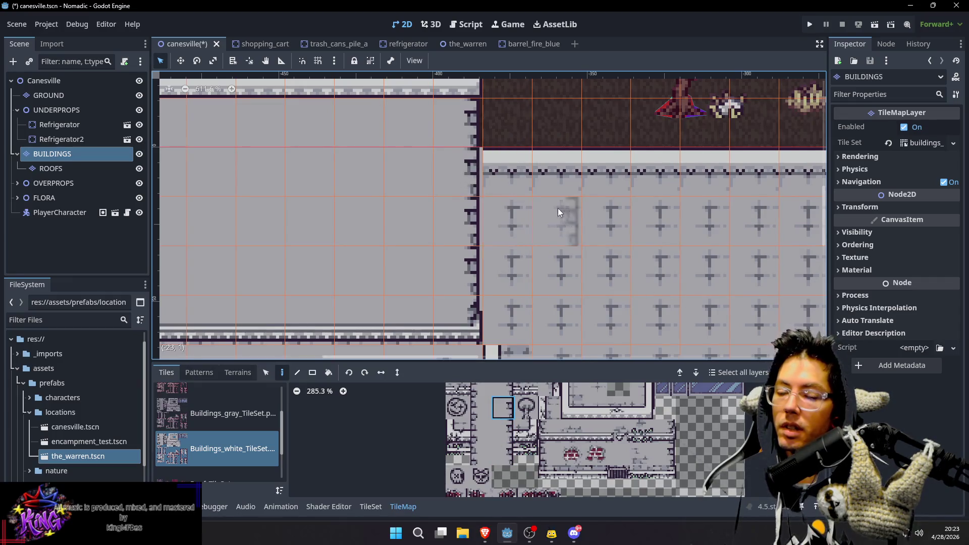
scroll(554, 260, "down", 5)
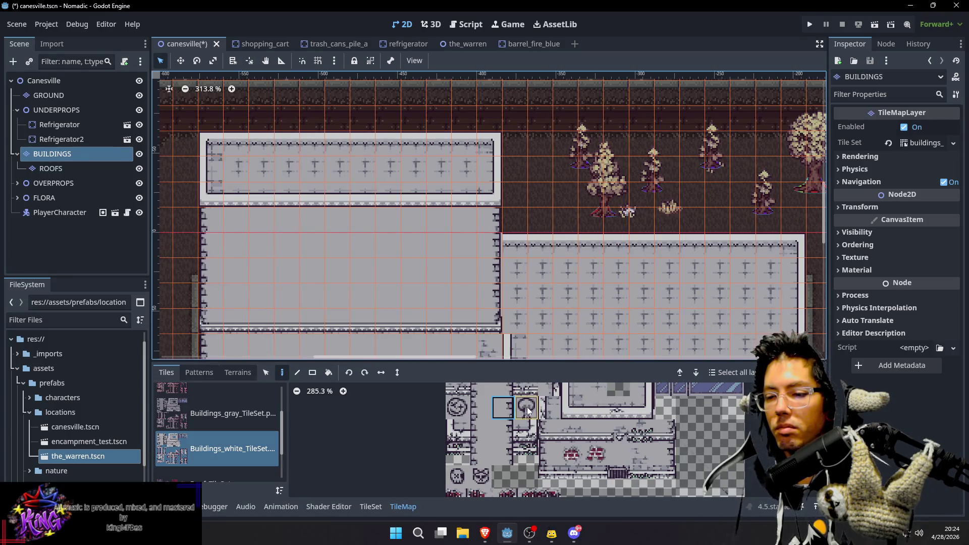
Pick further wall and building-edge tiles from the atlas to fill the remaining seams
left_click(504, 432)
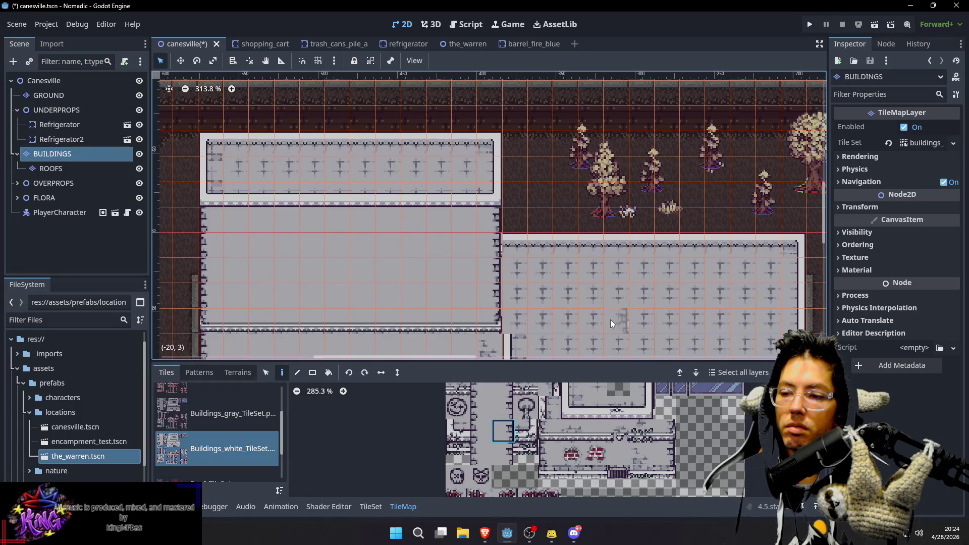
scroll(611, 320, "down", 3)
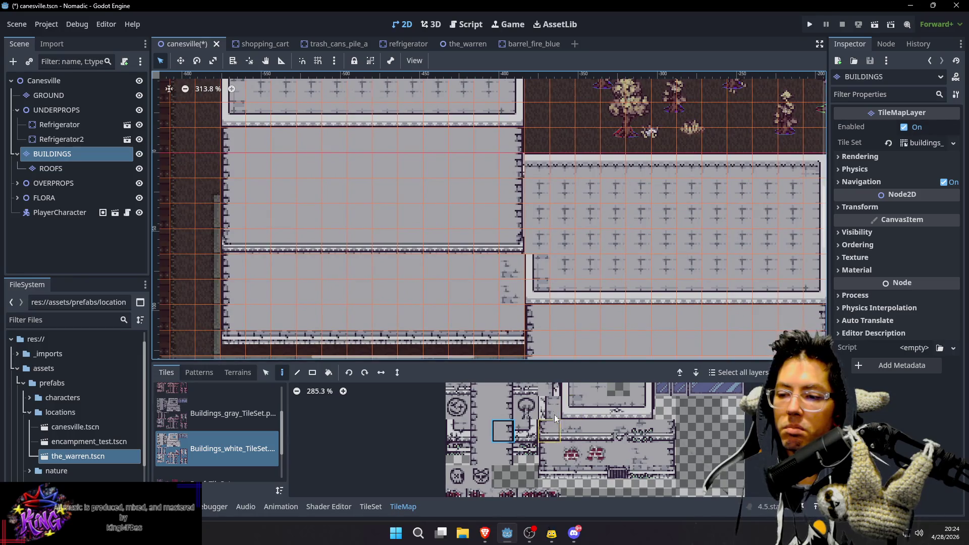
left_click_drag(554, 406, 547, 409)
left_click(547, 409)
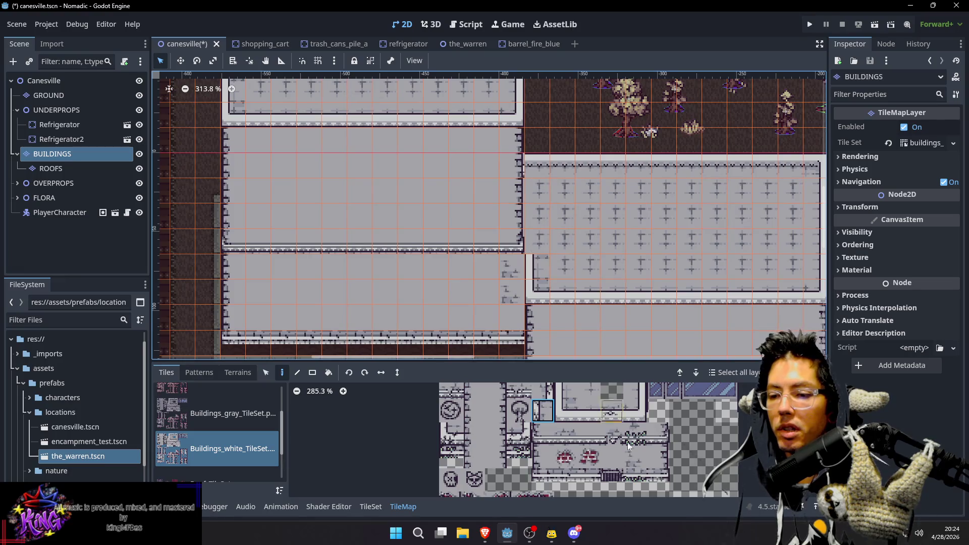
scroll(660, 474, "up", 3)
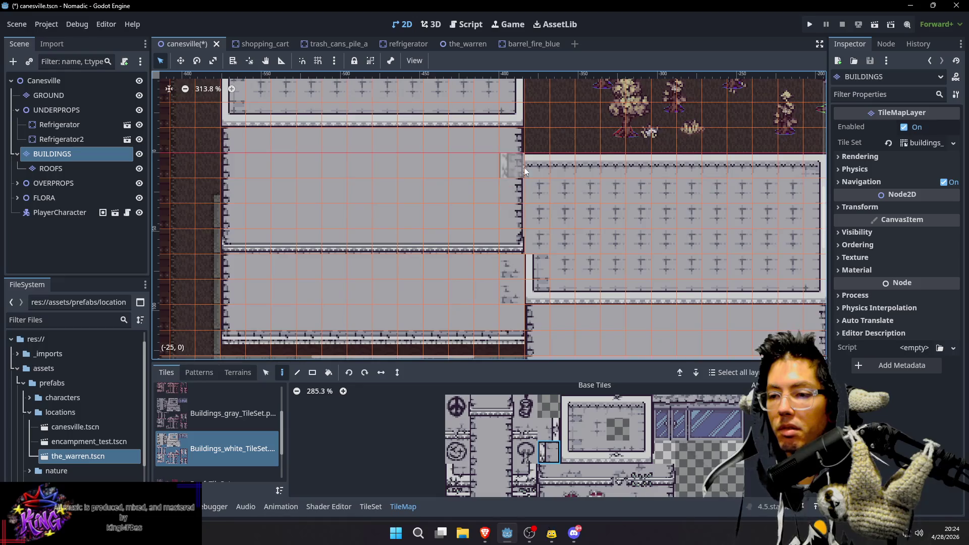
left_click(502, 453)
scroll(593, 230, "up", 3)
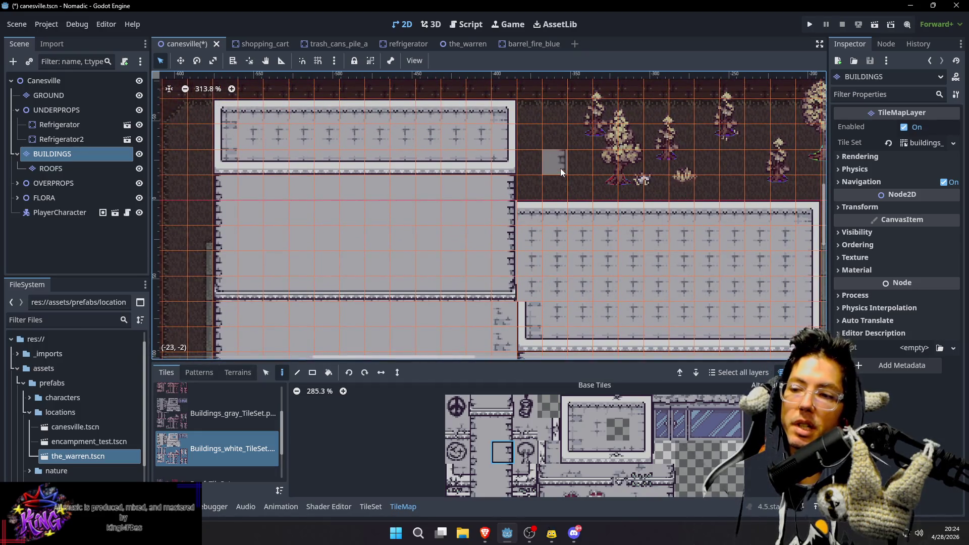
scroll(560, 168, "up", 1)
scroll(725, 299, "right", 1)
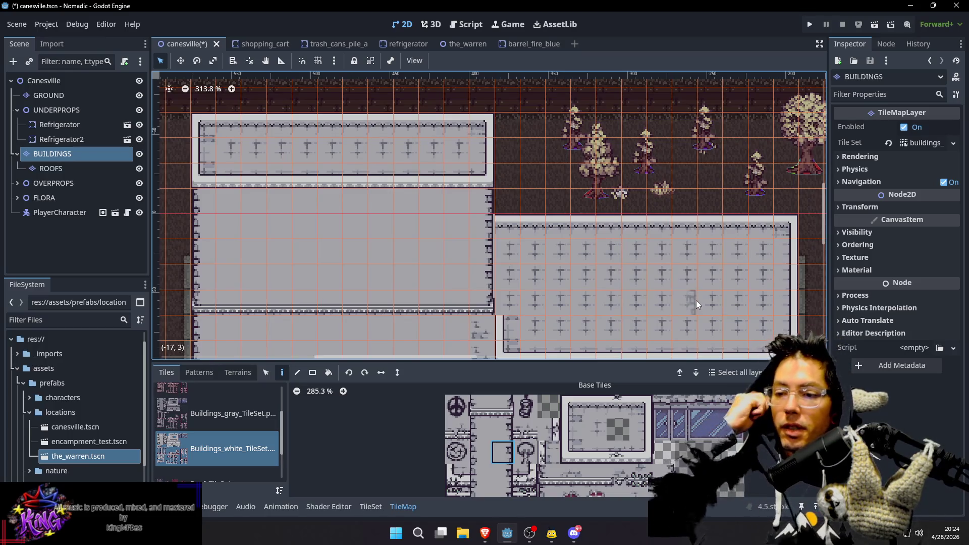
left_click(595, 452)
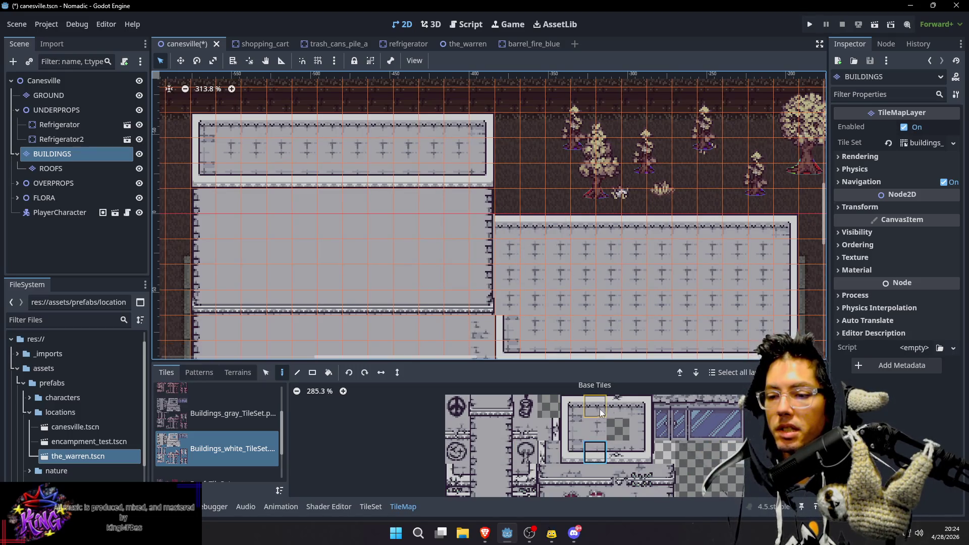
scroll(522, 231, "right", 3)
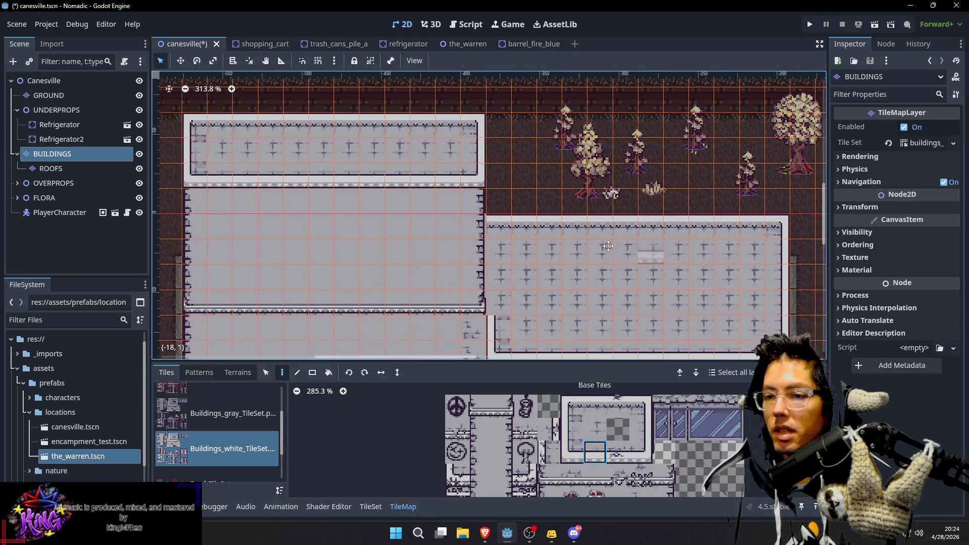
scroll(571, 258, "down", 5)
Pan to the lower building wall and save canesville.tscn with Ctrl+S
left_click_drag(459, 284, 493, 263)
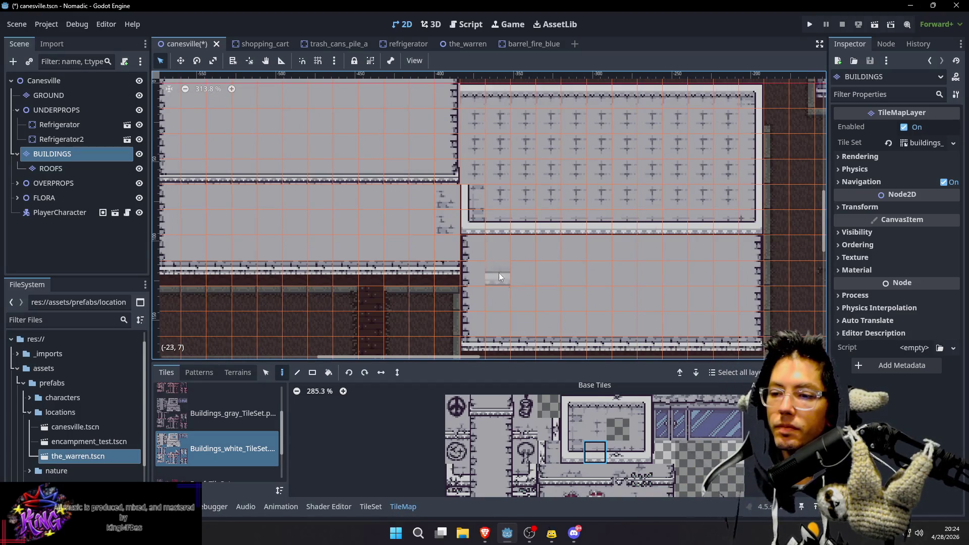
scroll(494, 265, "down", 3)
scroll(460, 206, "up", 3)
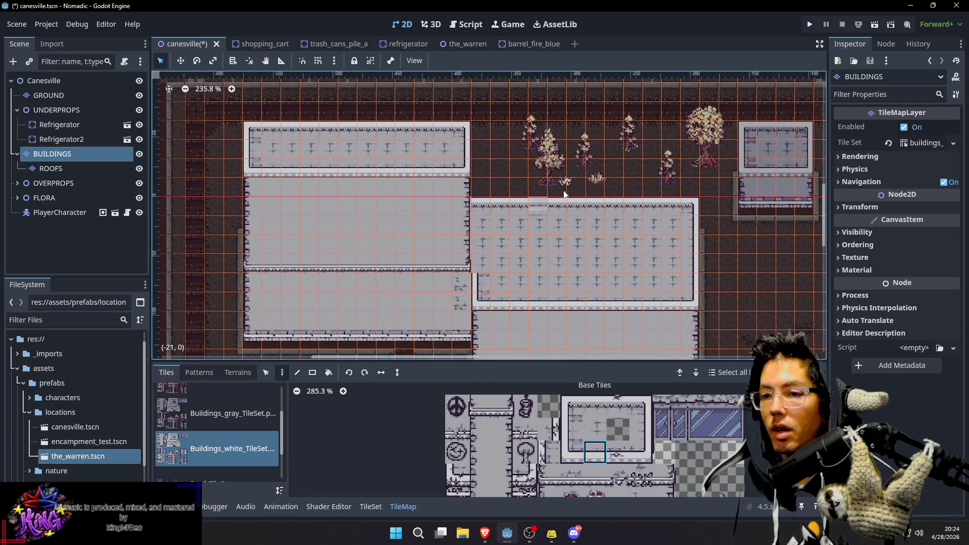
scroll(651, 235, "right", 1)
scroll(621, 231, "right", 2)
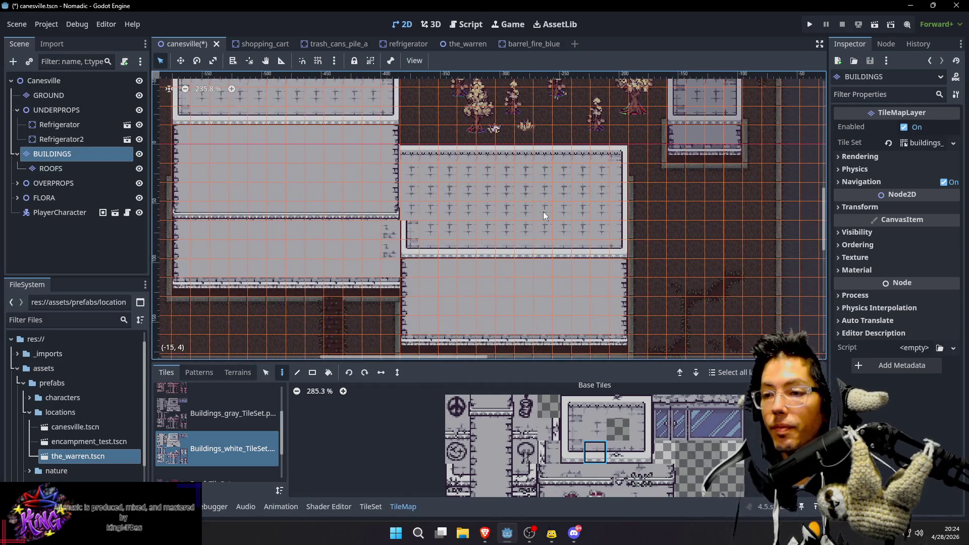
key("ctrl+s")
scroll(545, 212, "down", 2)
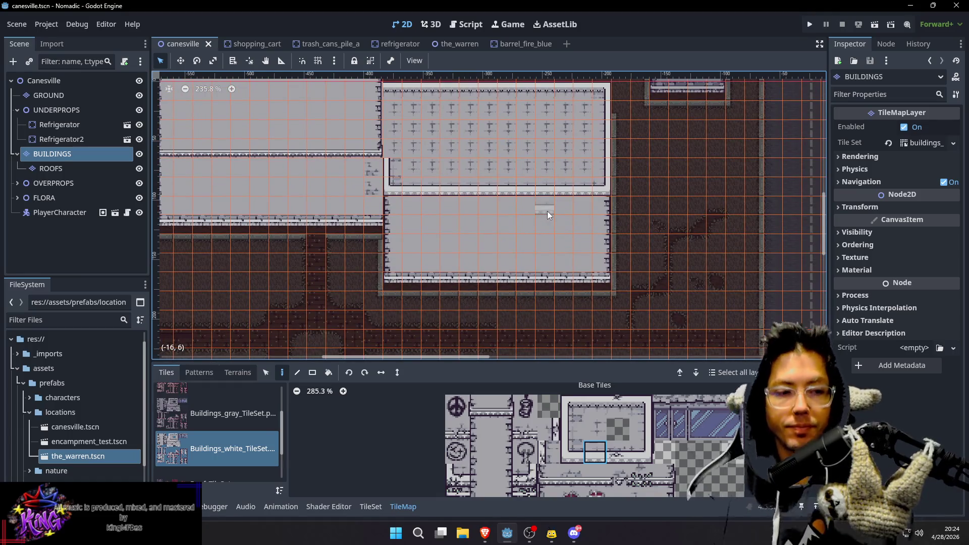
key("ctrl+s")
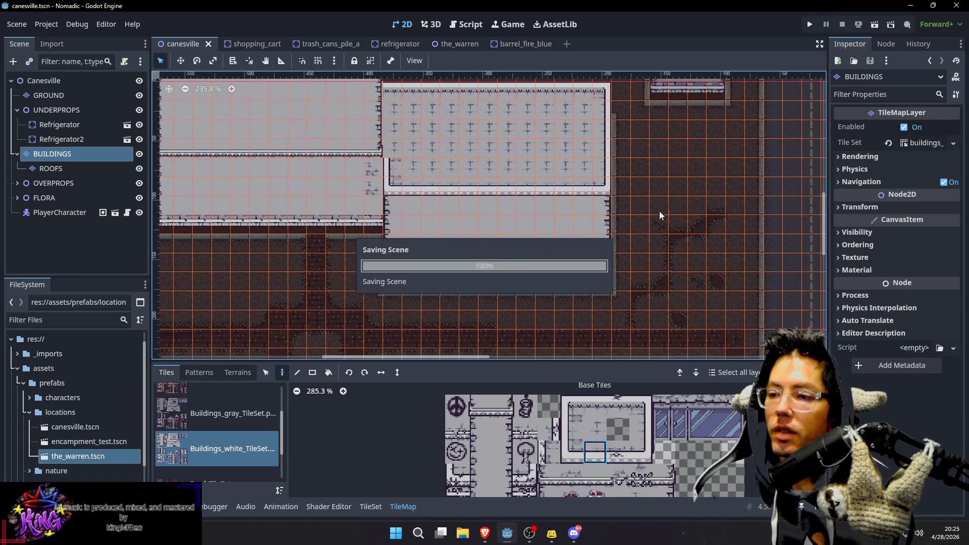
Select the Canesville root node and zoom out to 100% over the block and its road
left_click(63, 82)
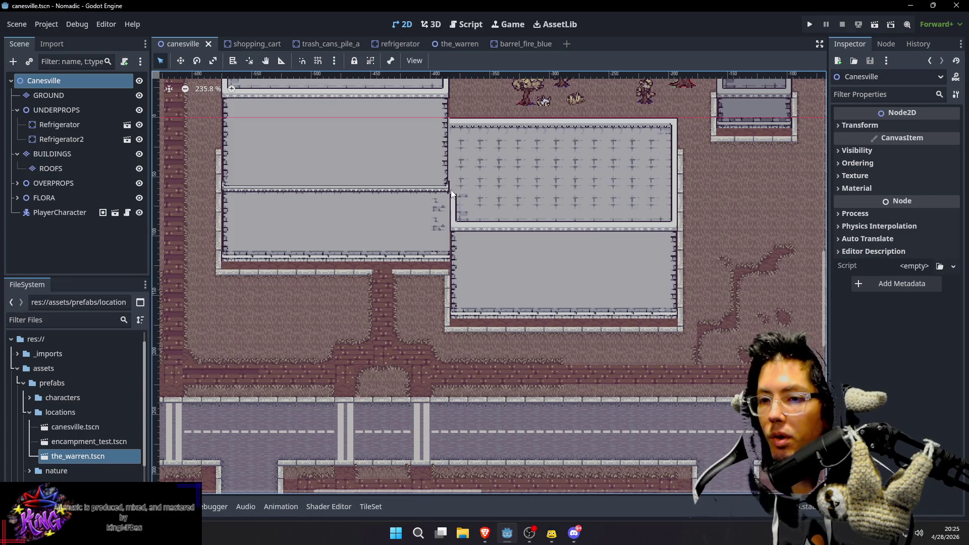
mouse_move(650, 170)
left_mouse_down()
mouse_move(557, 248)
mouse_move(524, 314)
left_mouse_up()
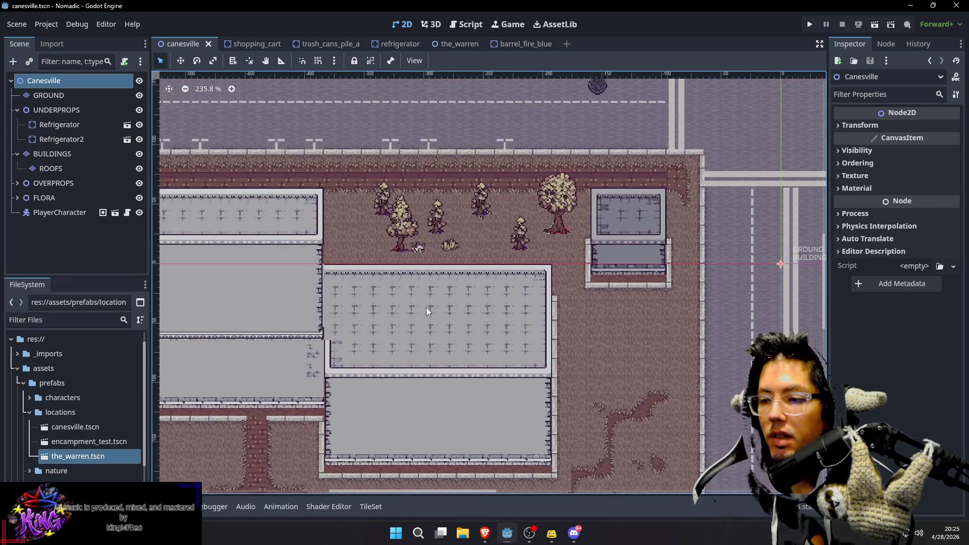
scroll(426, 307, "left", 5)
scroll(472, 232, "down", 5)
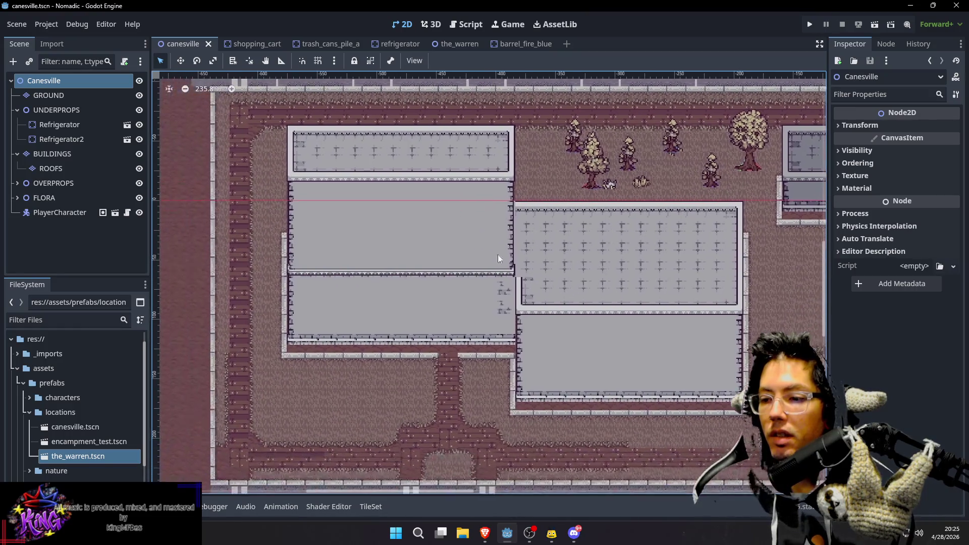
scroll(511, 355, "down", 3)
scroll(525, 341, "down", 6)
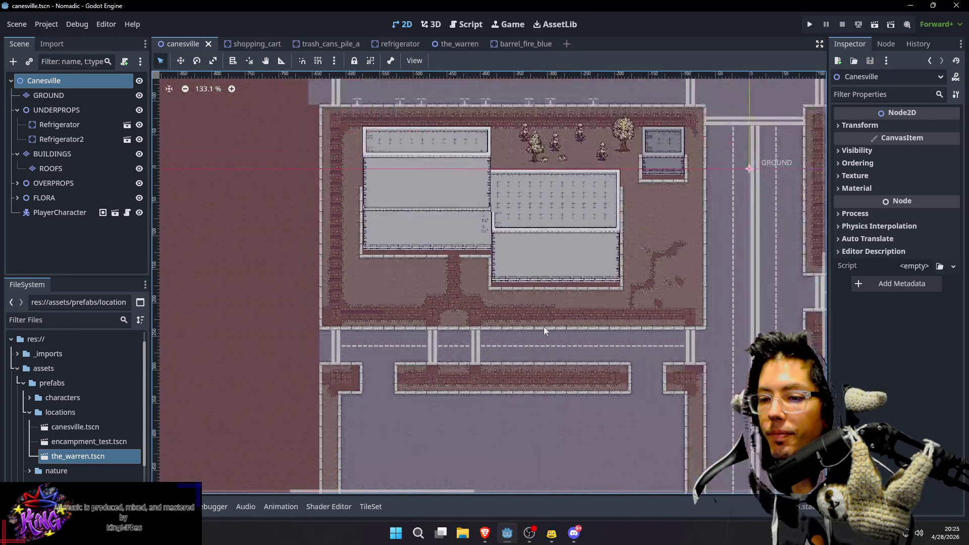
scroll(657, 308, "up", 2)
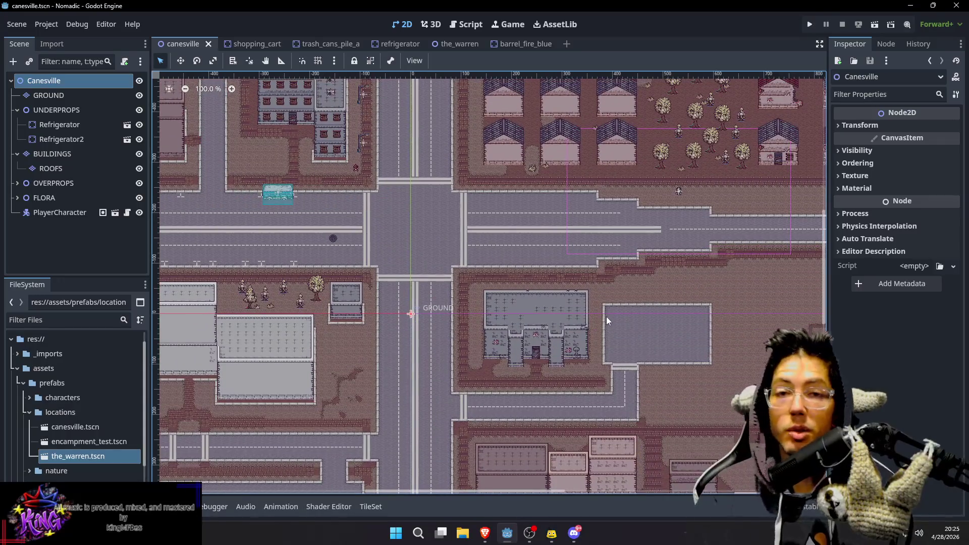
Pan across the town blocks, then select GROUND to show its landscape tile palette
scroll(574, 278, "down", 3)
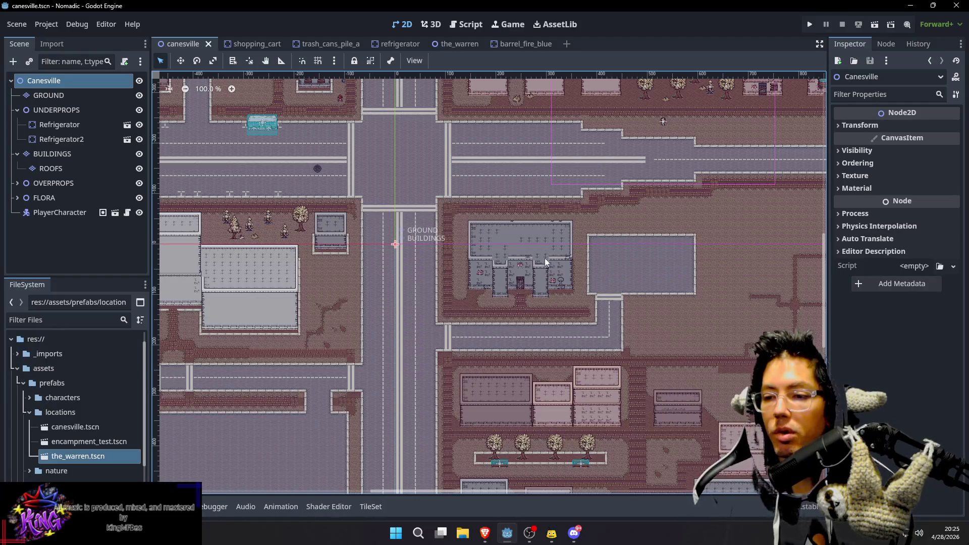
mouse_move(692, 332)
left_mouse_down()
mouse_move(624, 264)
mouse_move(594, 203)
mouse_move(608, 171)
mouse_move(597, 181)
left_mouse_up()
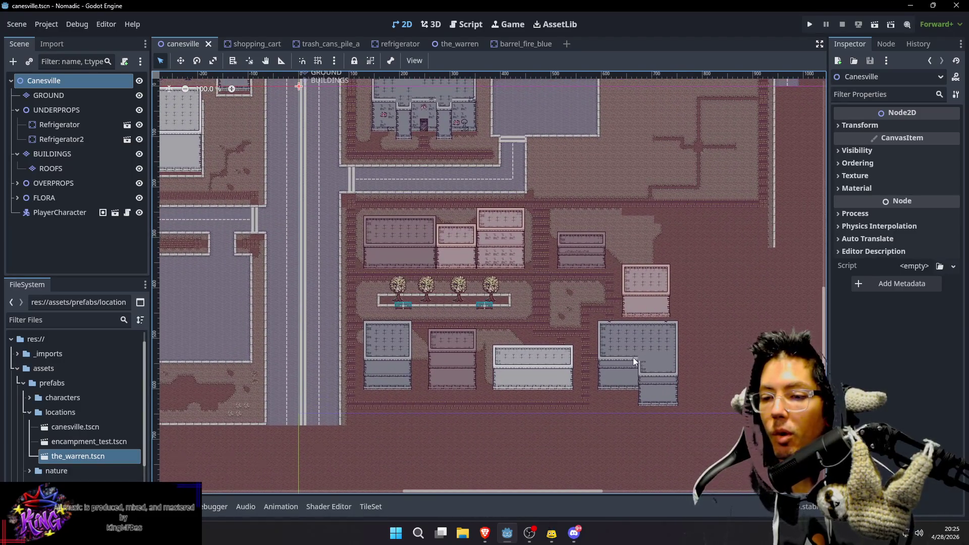
left_click_drag(645, 276, 505, 447)
left_click_drag(676, 361, 700, 245)
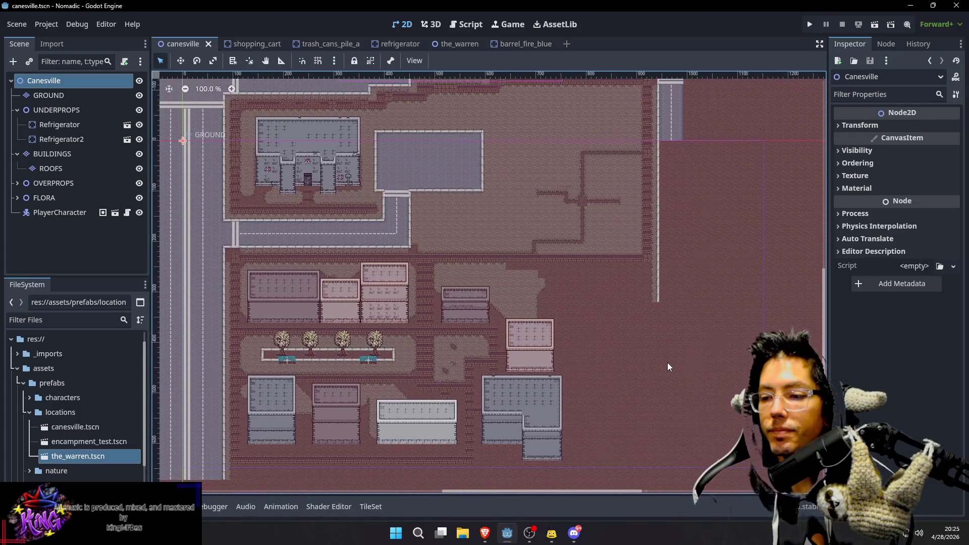
left_click_drag(664, 372, 680, 288)
mouse_move(366, 392)
left_mouse_down()
mouse_move(406, 401)
mouse_move(444, 382)
left_mouse_up()
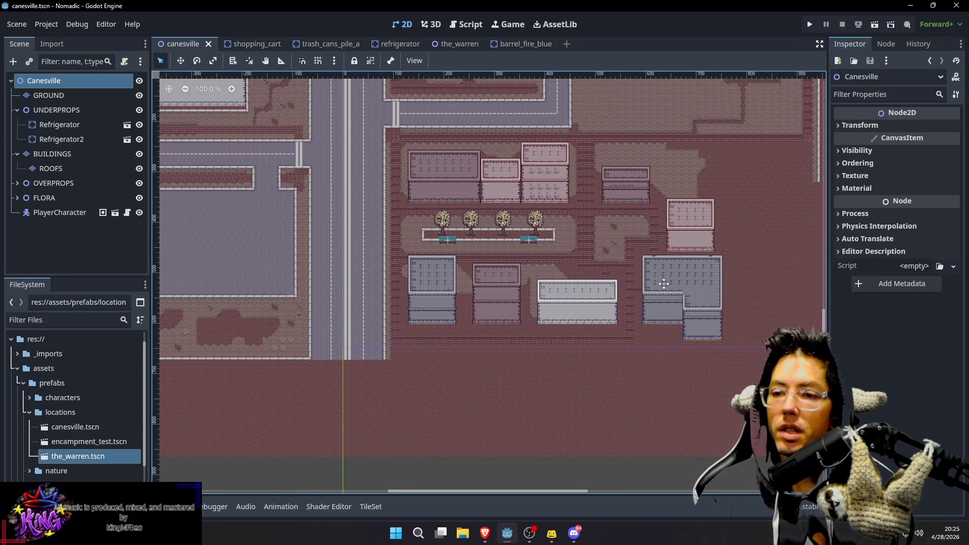
left_click_drag(664, 284, 504, 289)
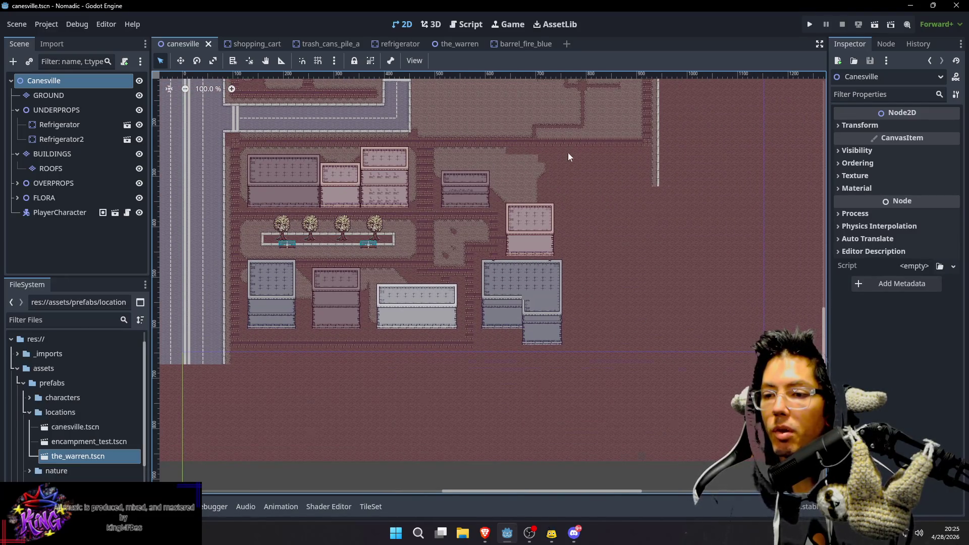
left_click_drag(492, 156, 494, 331)
left_click(424, 217)
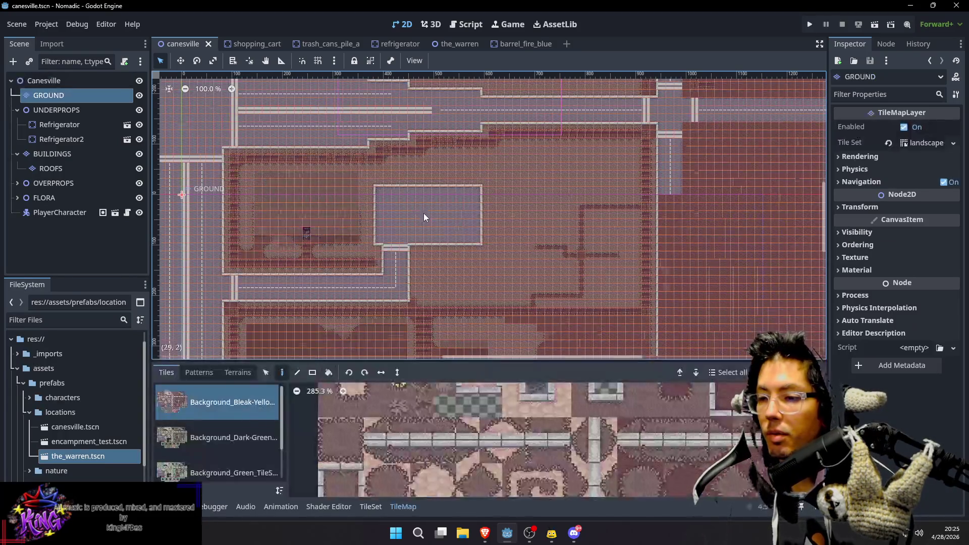
Rect-draw a tall 8x21 strip of pale-blue tiles east of the tree-lined block
scroll(586, 283, "down", 3)
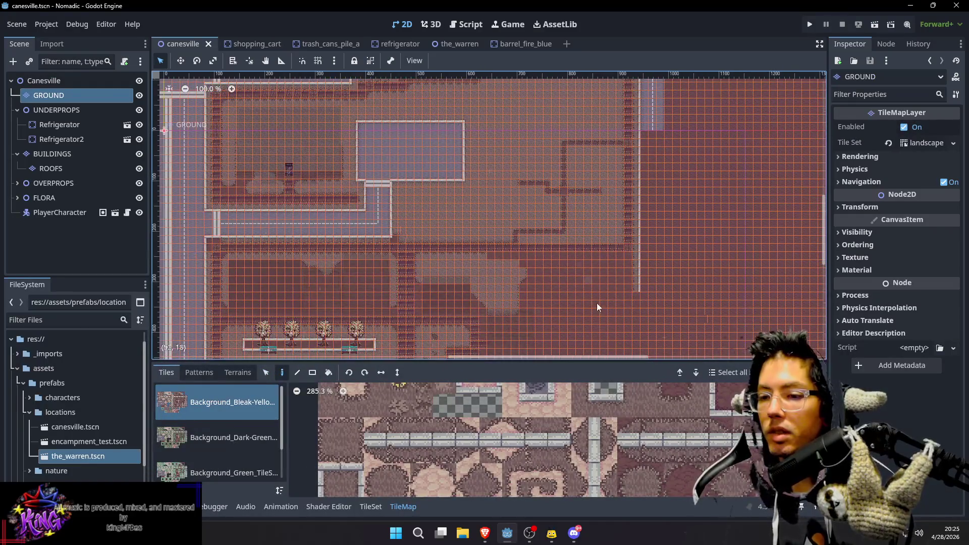
scroll(597, 303, "down", 6)
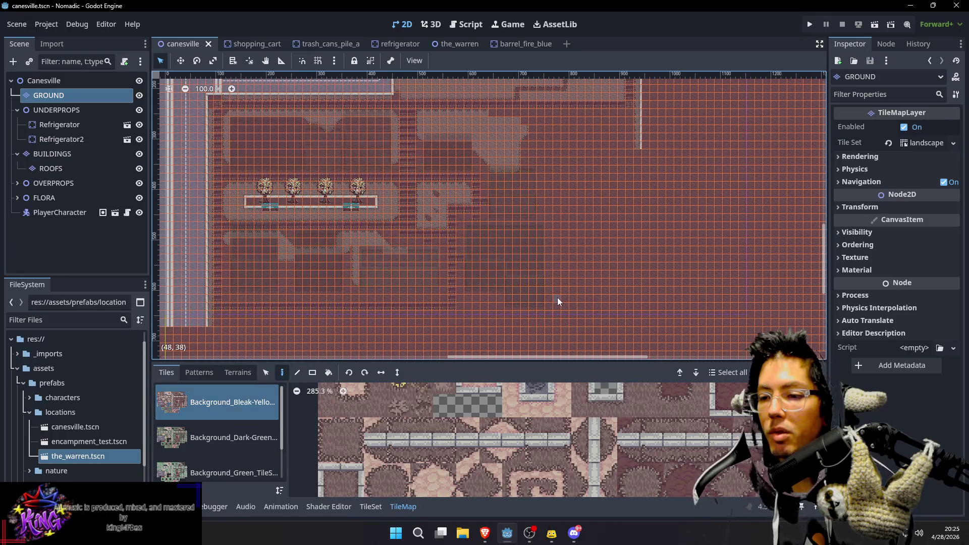
mouse_move(558, 291)
left_mouse_down()
mouse_move(603, 195)
mouse_move(615, 131)
left_mouse_up()
mouse_move(692, 195)
left_mouse_down()
mouse_move(677, 157)
mouse_move(632, 166)
left_mouse_up()
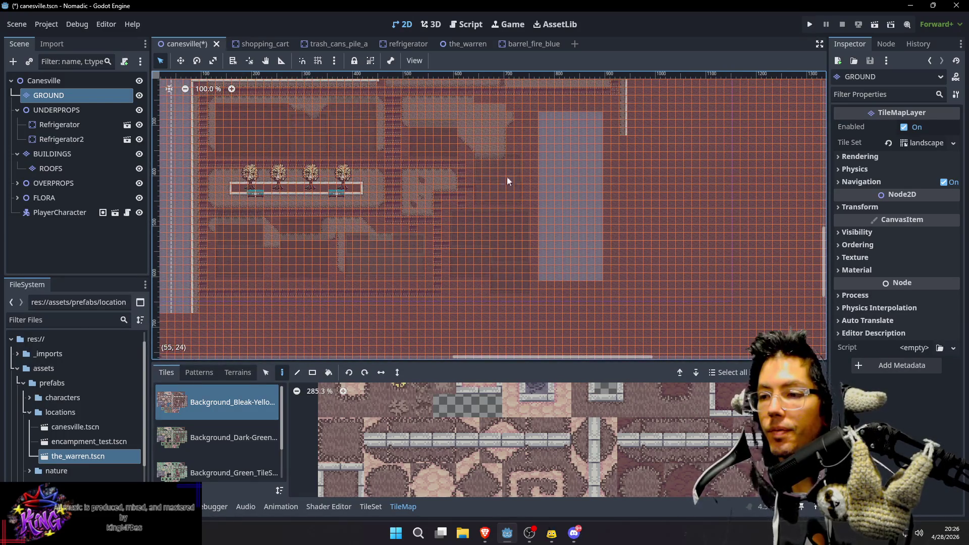
Pan down and extend the strip below with an 8x4 block of tiles
left_click_drag(471, 236, 552, 152)
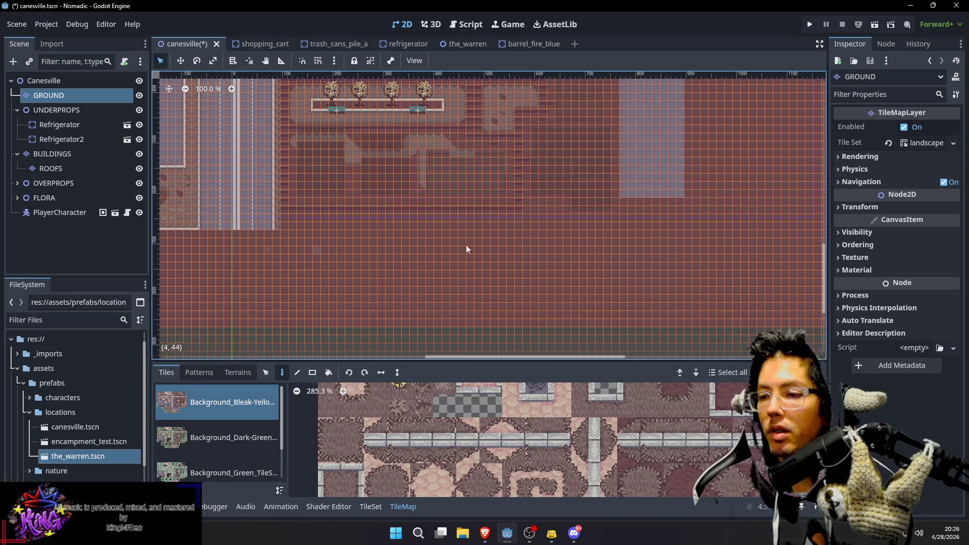
scroll(625, 257, "up", 2)
scroll(636, 260, "right", 1)
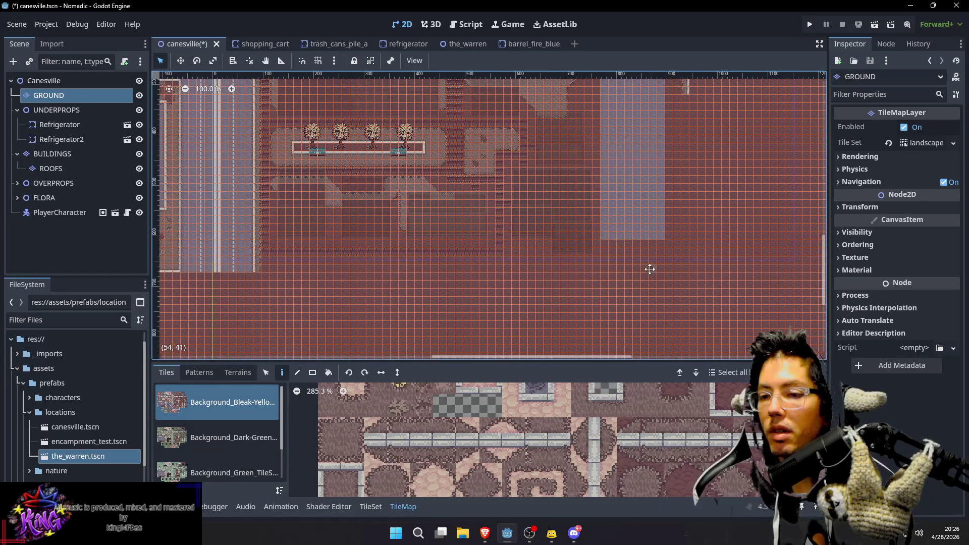
left_click_drag(650, 269, 618, 240)
left_click_drag(572, 213, 628, 241)
left_click_drag(329, 252, 487, 230)
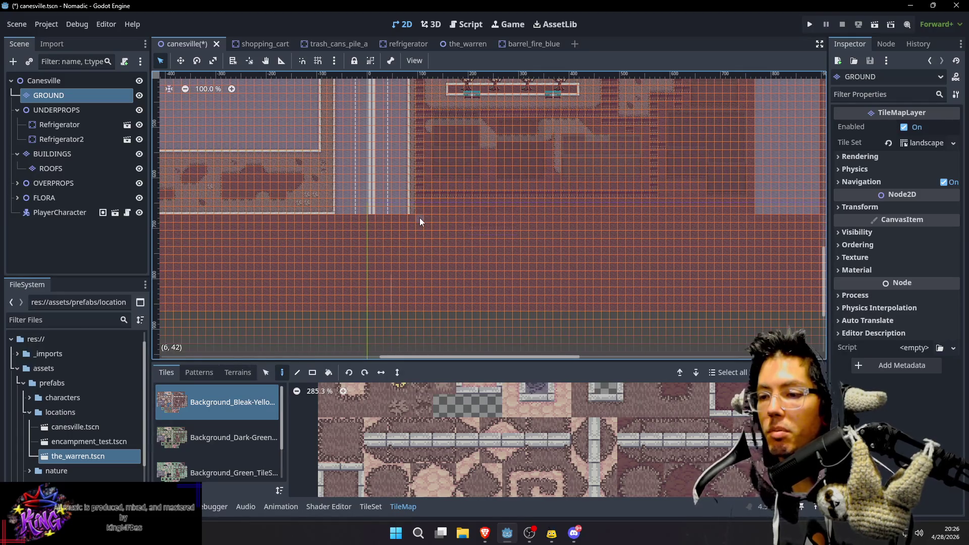
Rect-draw a 43x3 pale strip below the block and extend it with a 9x3 rectangle
left_click_drag(409, 219, 752, 248)
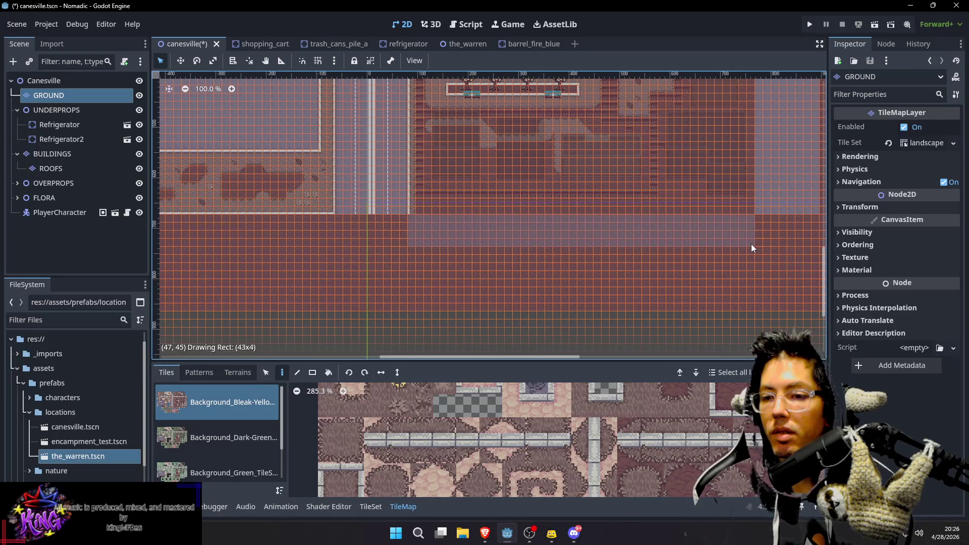
left_click_drag(752, 243, 753, 240)
scroll(543, 154, "up", 5)
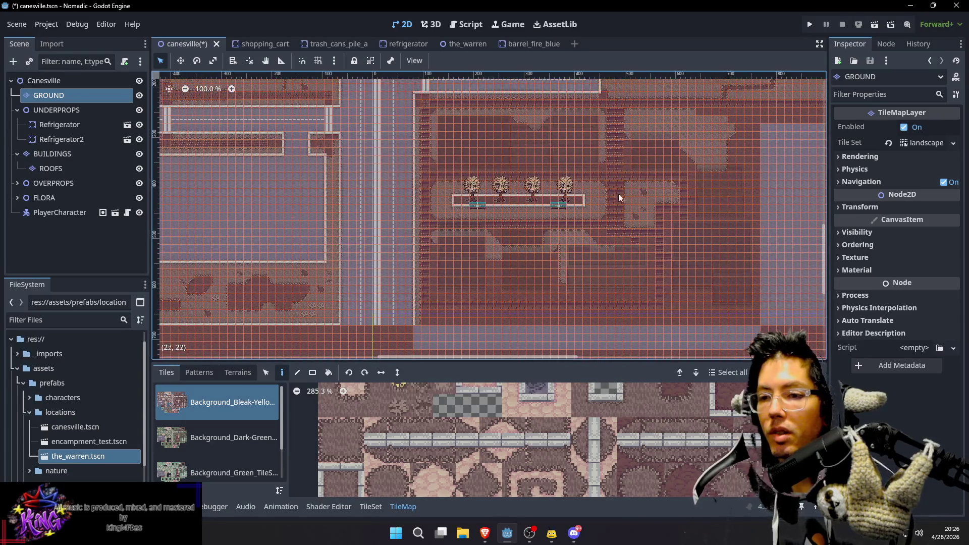
scroll(645, 199, "up", 2)
scroll(676, 238, "down", 4)
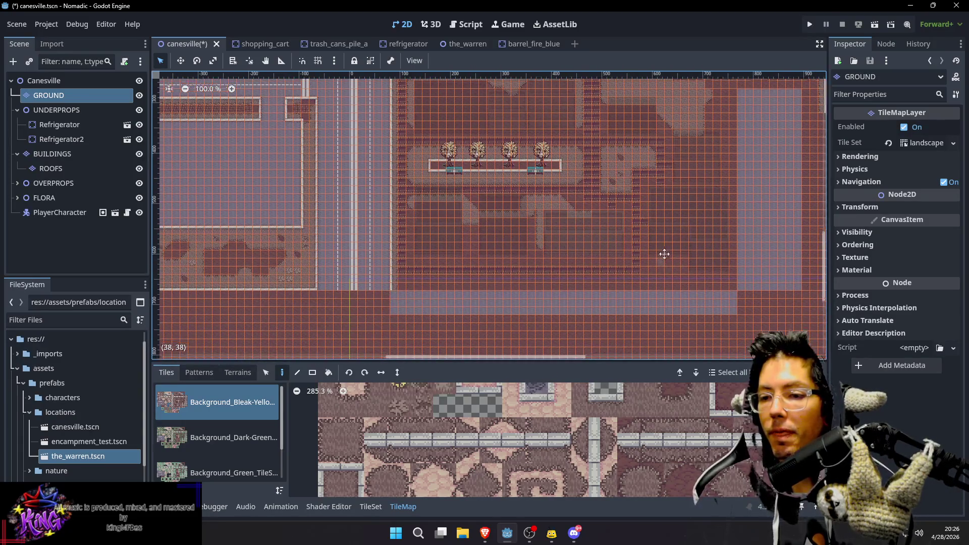
scroll(663, 259, "down", 1)
scroll(762, 197, "right", 3)
scroll(679, 290, "down", 2)
scroll(578, 199, "right", 2)
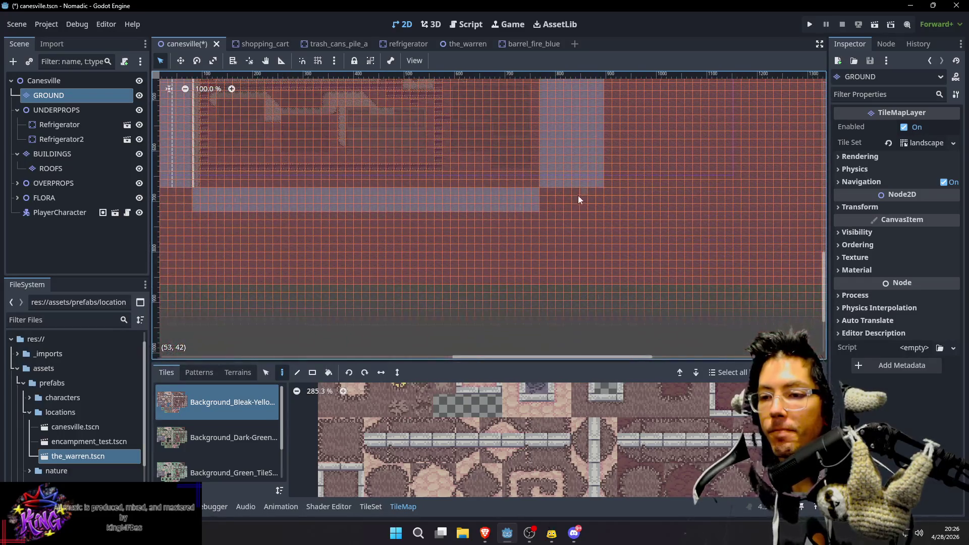
left_click_drag(540, 188, 612, 208)
With the Paint tool, paint two pale tile columns down the block's east side
scroll(644, 140, "down", 4)
scroll(605, 254, "left", 3)
mouse_move(611, 119)
left_mouse_down()
mouse_move(584, 223)
mouse_move(594, 187)
left_mouse_up()
scroll(586, 78, "up", 3)
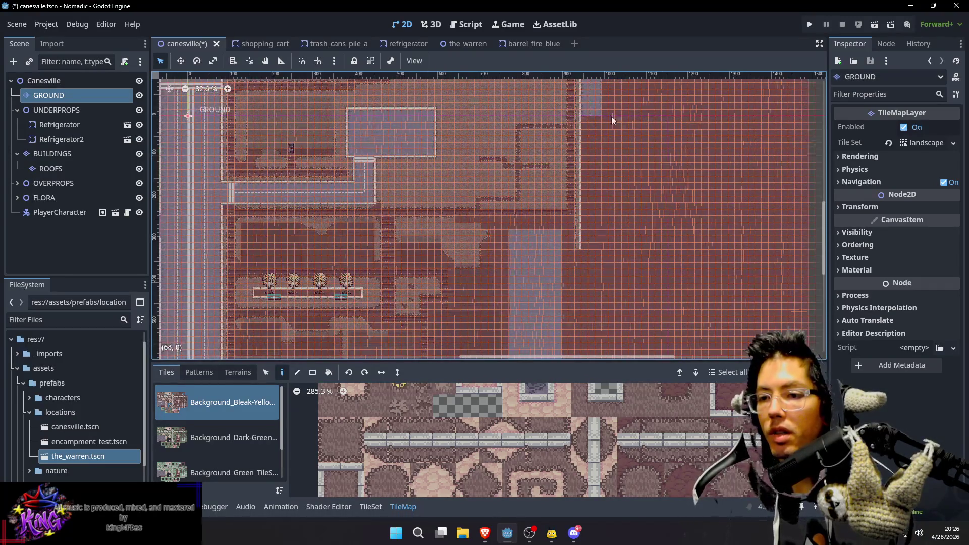
key("s")
key("d")
left_click_drag(589, 120, 592, 278)
left_click_drag(596, 316, 619, 162)
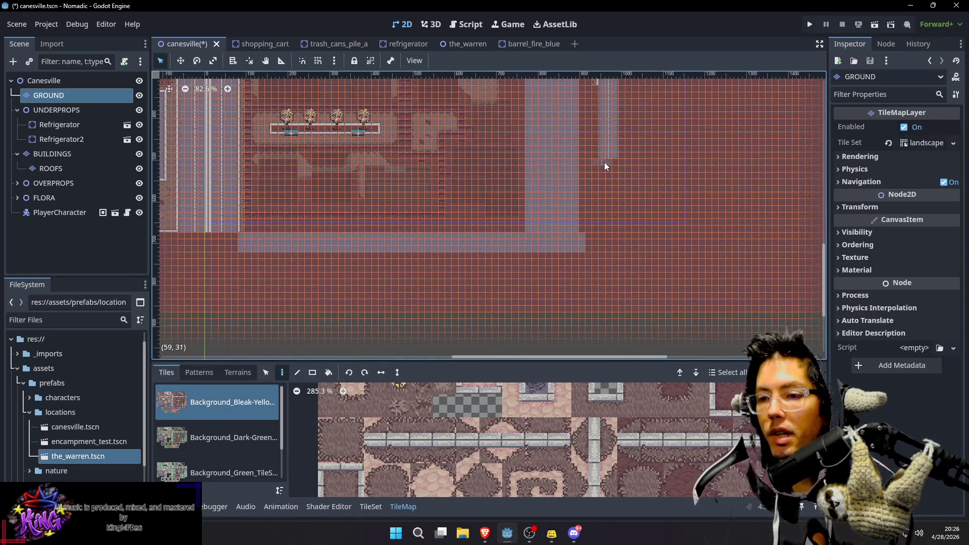
left_click_drag(604, 252, 610, 269)
Fill the two missing tiles in the pale strip
scroll(609, 269, "up", 5)
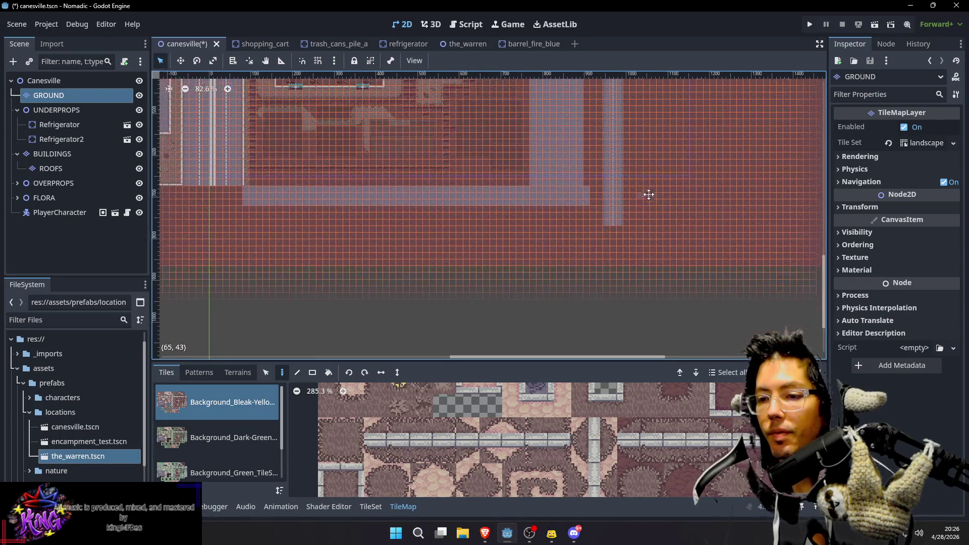
scroll(586, 265, "up", 5)
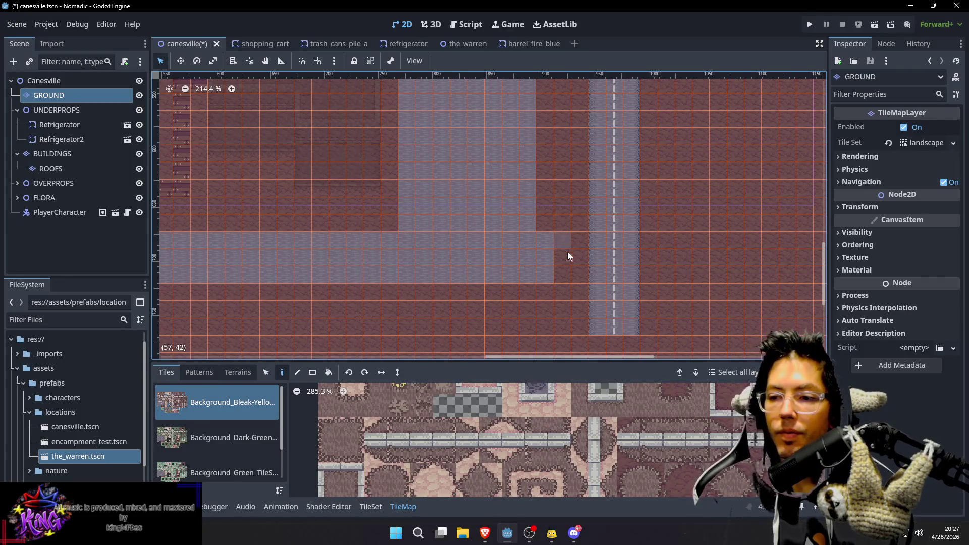
left_click(576, 272)
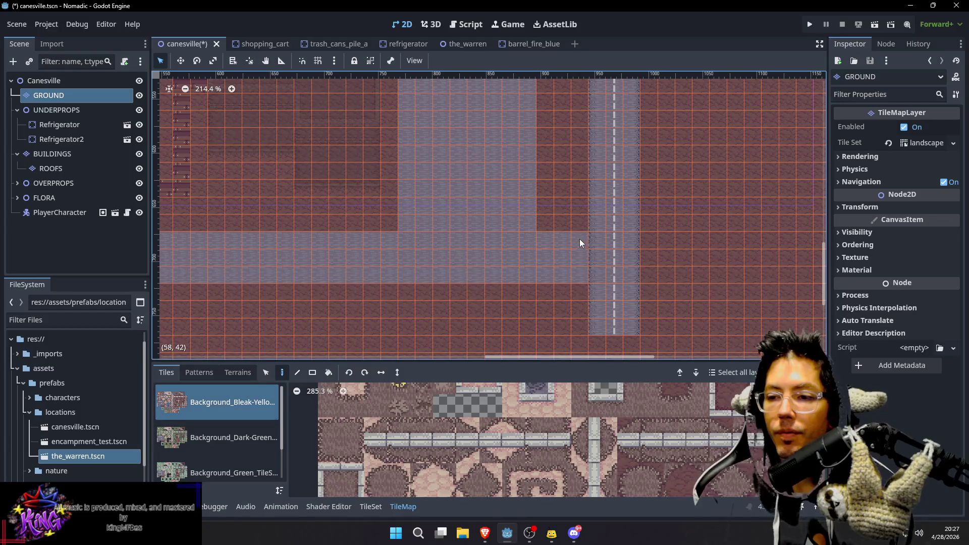
scroll(656, 205, "down", 5)
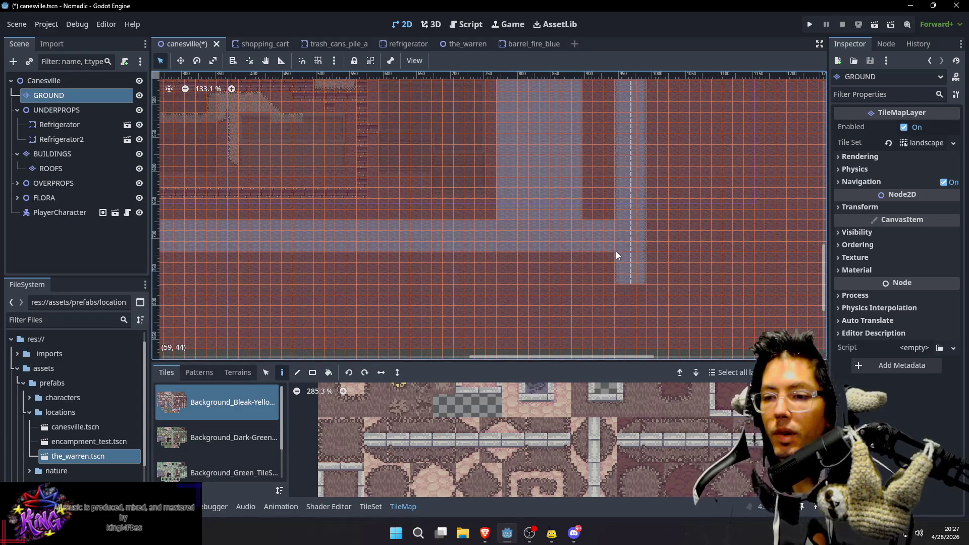
scroll(650, 196, "down", 6)
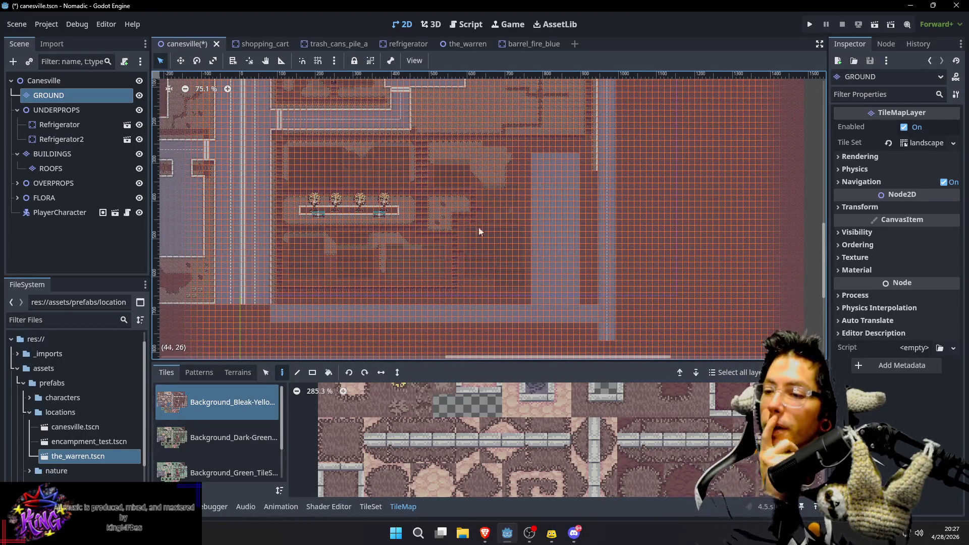
scroll(274, 312, "left", 3)
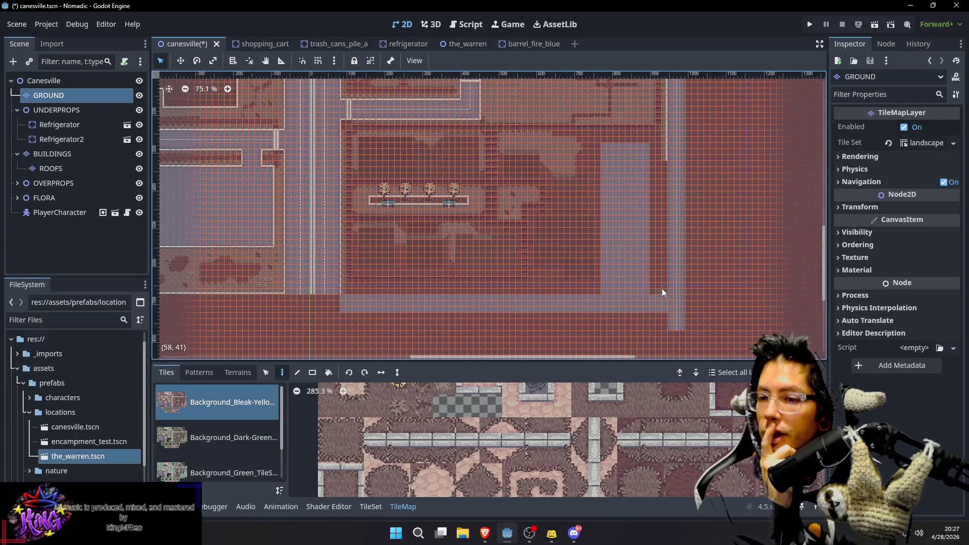
scroll(608, 257, "up", 3)
scroll(540, 243, "up", 5)
scroll(505, 266, "left", 2)
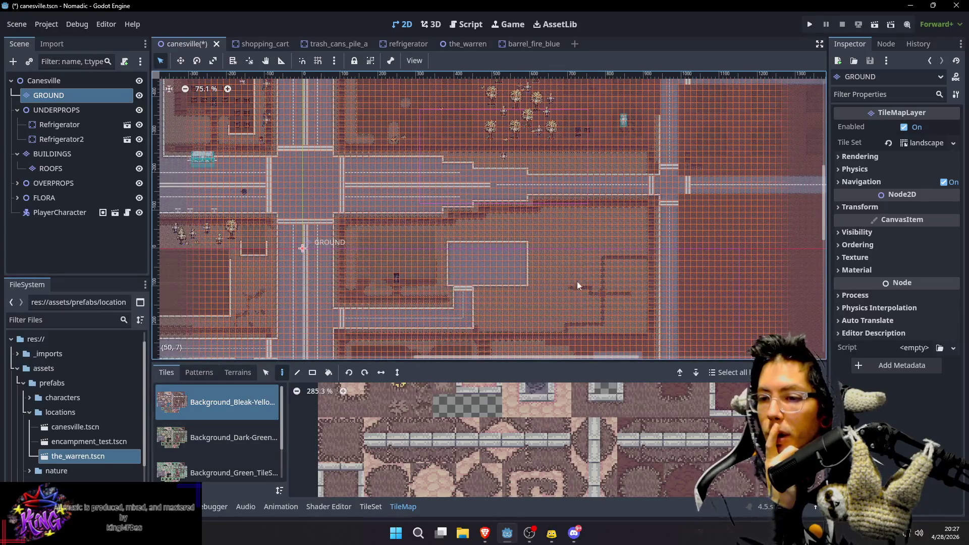
Draw a 41-tile-wide pale strip along the block's northern edge
scroll(570, 242, "up", 3)
scroll(559, 205, "right", 5)
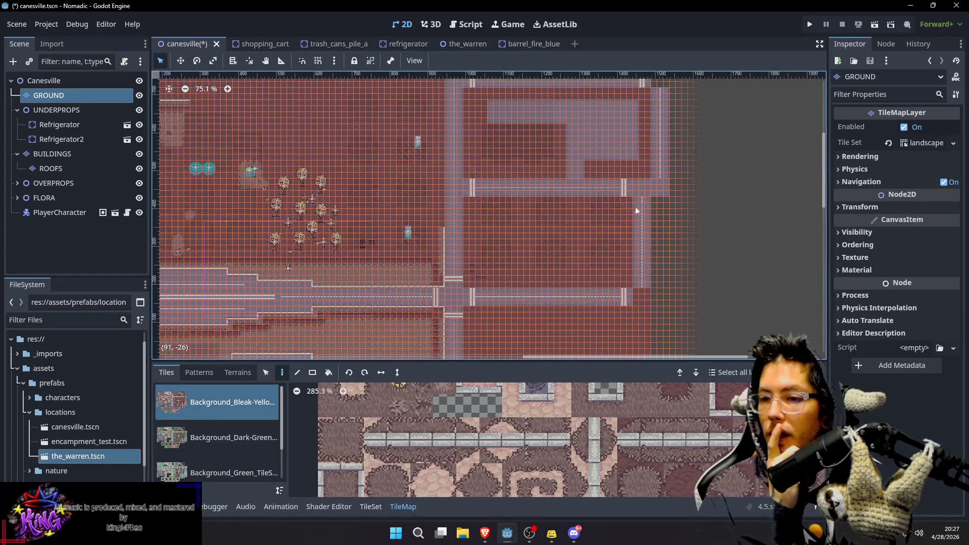
scroll(524, 236, "up", 2)
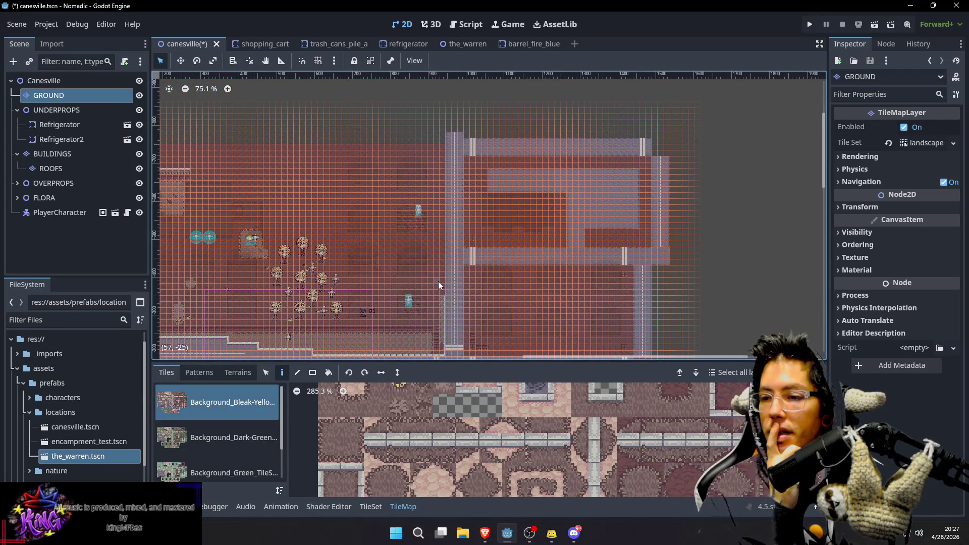
scroll(447, 243, "down", 1)
scroll(447, 242, "left", 1)
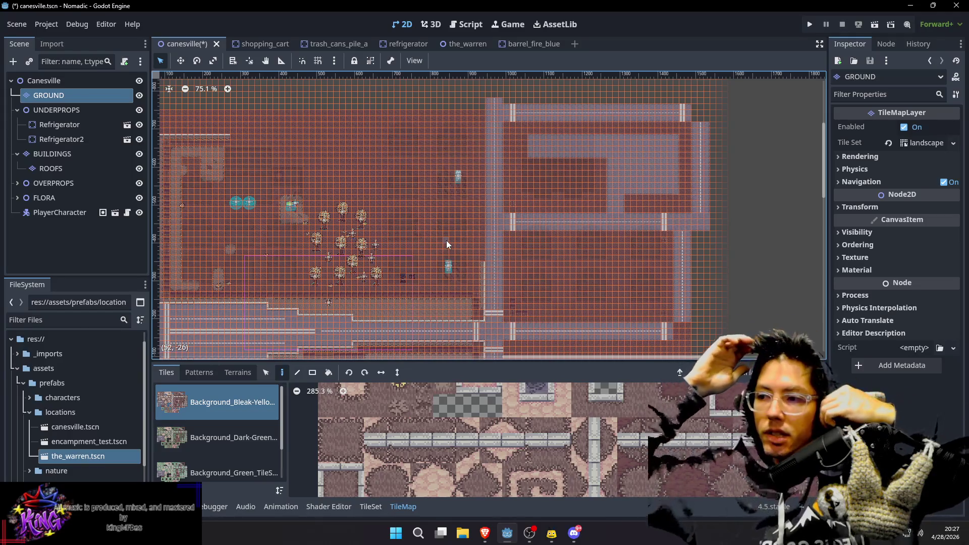
mouse_move(305, 154)
left_mouse_down()
mouse_move(599, 226)
mouse_move(583, 189)
left_mouse_up()
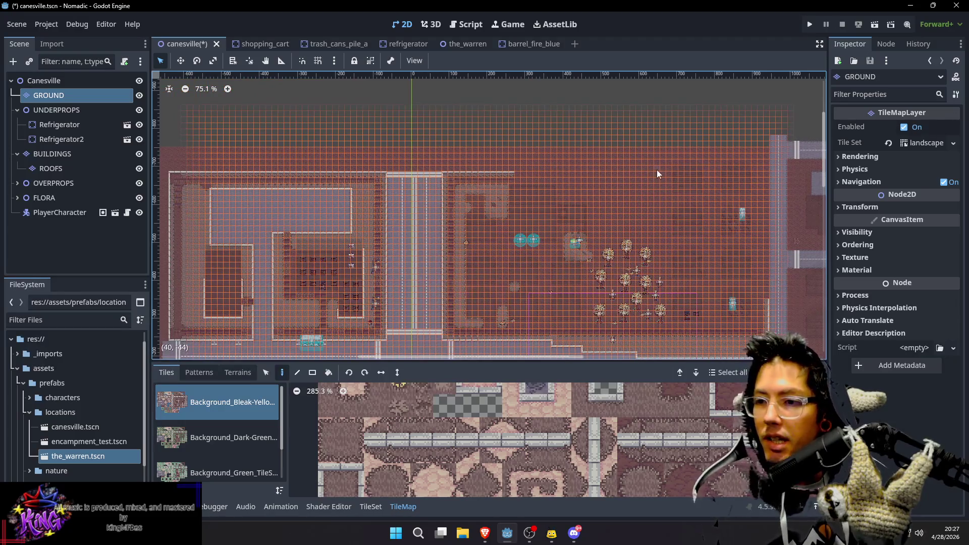
left_click_drag(656, 169, 576, 175)
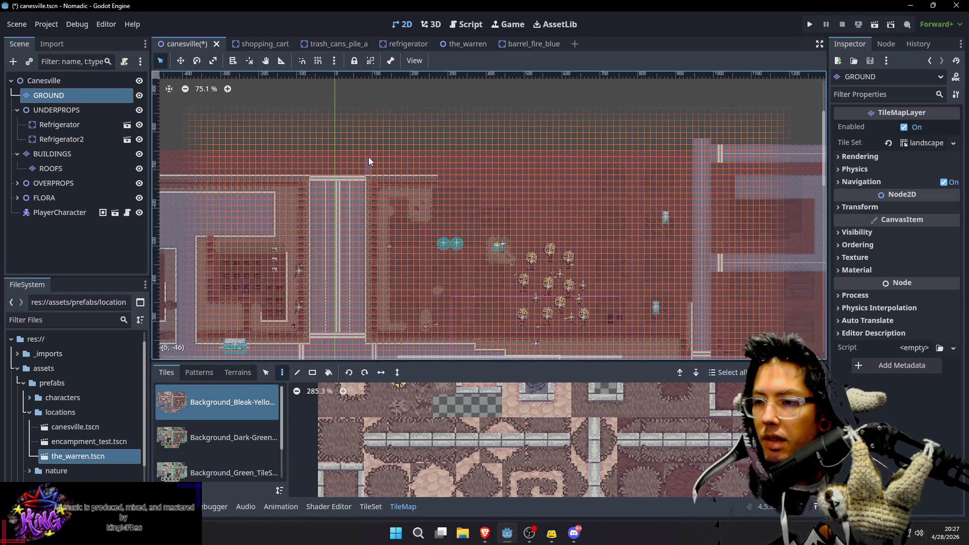
left_click_drag(377, 160, 687, 171)
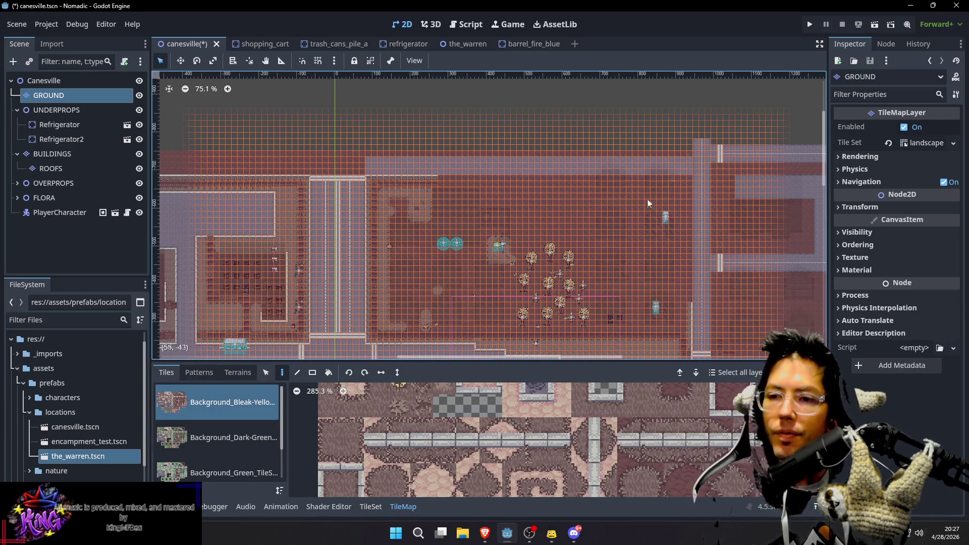
Select the Canesville root node to leave tile painting and preview the map
scroll(653, 194, "right", 3)
scroll(505, 202, "up", 2)
scroll(552, 224, "right", 1)
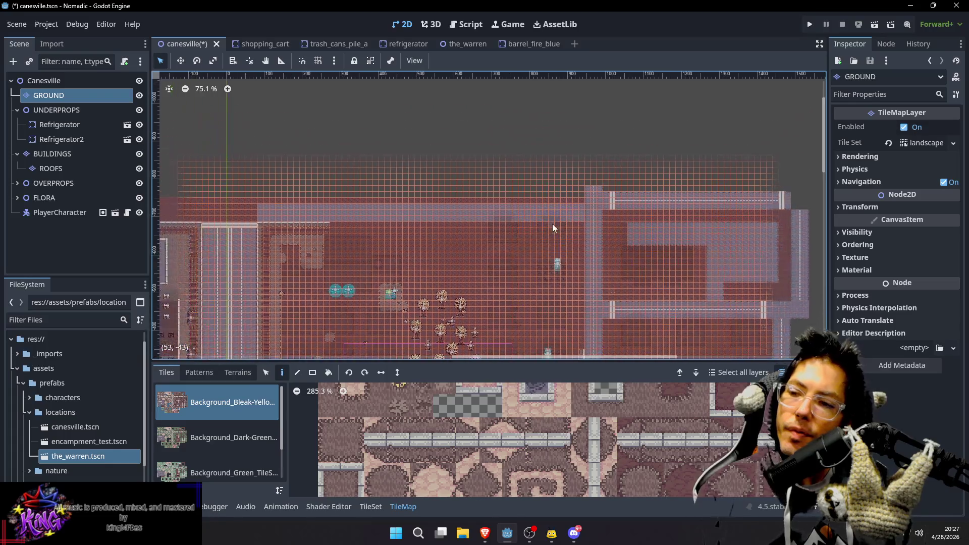
scroll(553, 223, "up", 8)
left_click(38, 80)
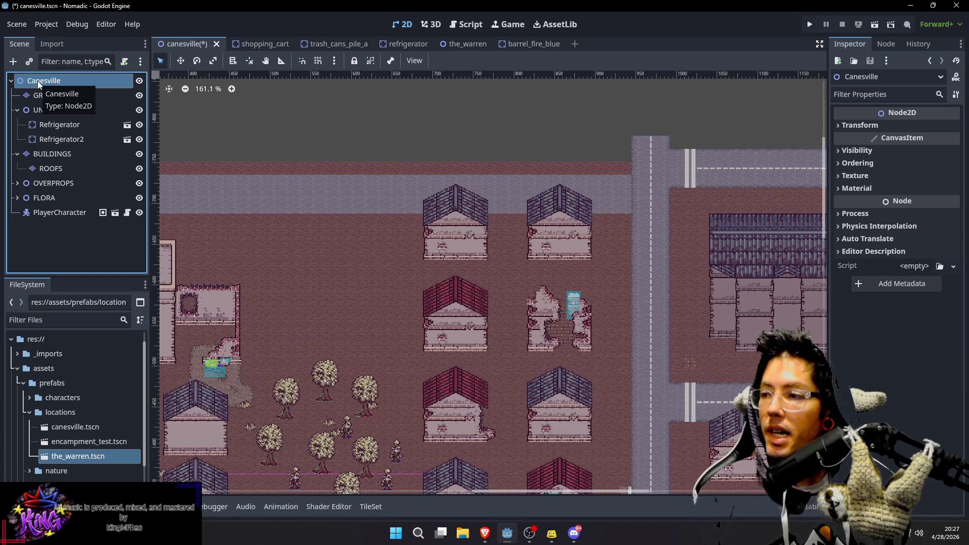
On GROUND, extend the pale northern strip east above the houses to the vertical road
scroll(290, 173, "right", 5)
scroll(682, 201, "down", 3)
scroll(672, 201, "down", 3)
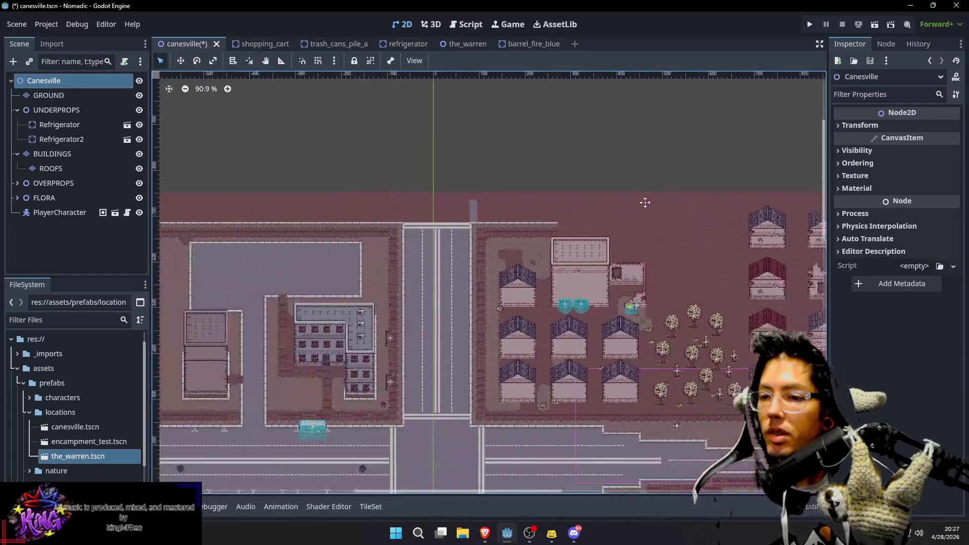
left_click(61, 99)
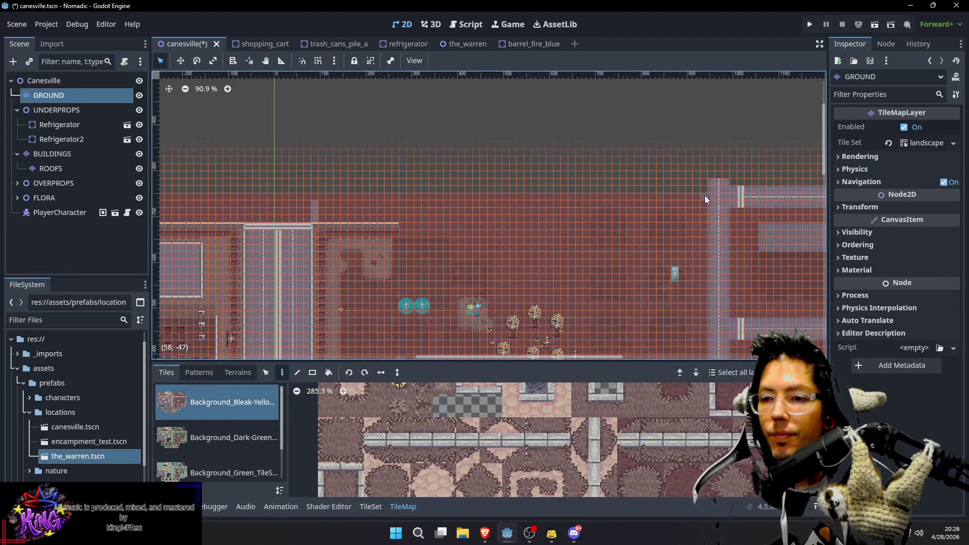
left_click_drag(705, 201, 564, 202)
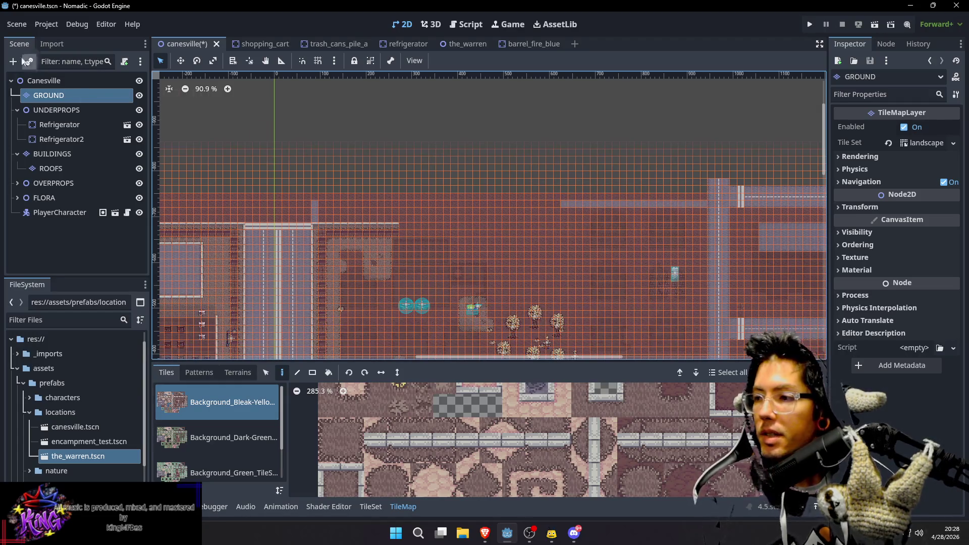
Preview the new strip from the Canesville root, then reselect GROUND
left_click(44, 81)
left_click_drag(583, 243, 568, 247)
scroll(758, 154, "up", 4)
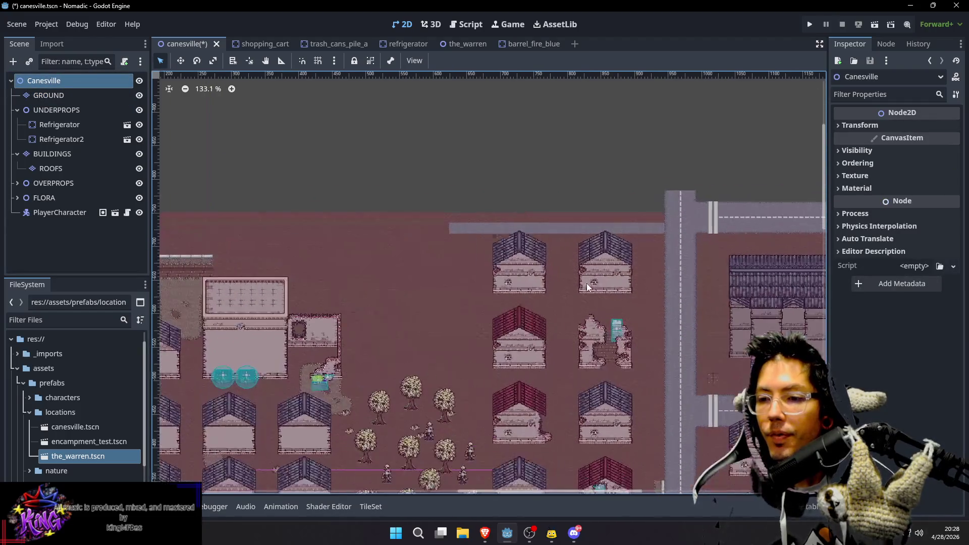
left_click(48, 96)
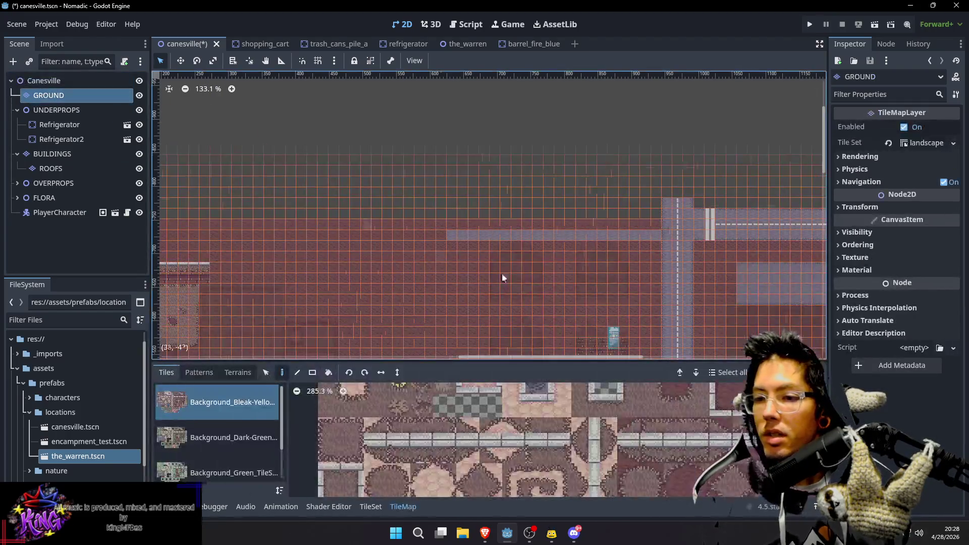
Paint several one-row pale blue sidewalk rows and fill one missing tile, forming a stepped edge
mouse_move(654, 224)
left_mouse_down()
mouse_move(733, 217)
mouse_move(521, 205)
mouse_move(383, 211)
left_mouse_up()
left_click_drag(322, 207, 323, 207)
mouse_move(505, 235)
left_mouse_down()
mouse_move(322, 232)
mouse_move(608, 233)
mouse_move(556, 235)
left_mouse_up()
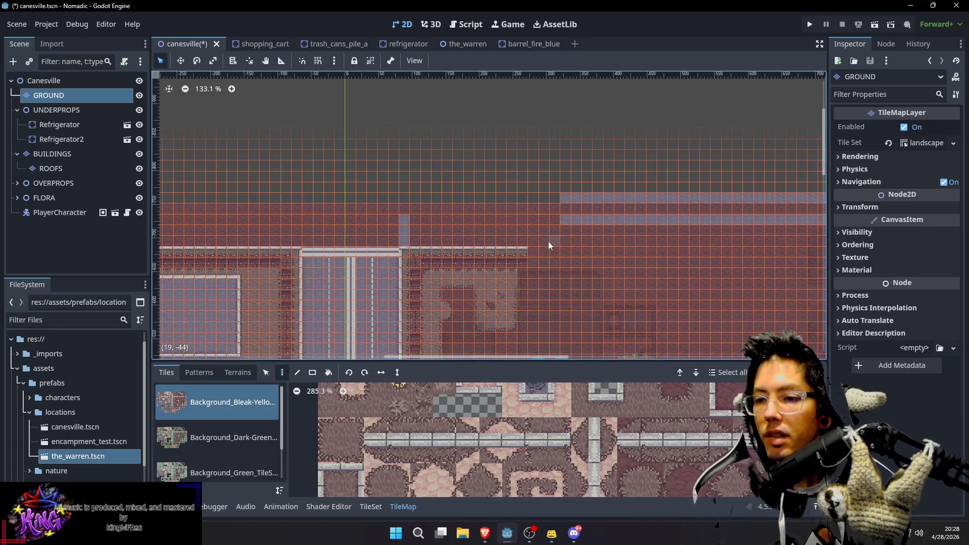
left_click_drag(420, 220, 514, 218)
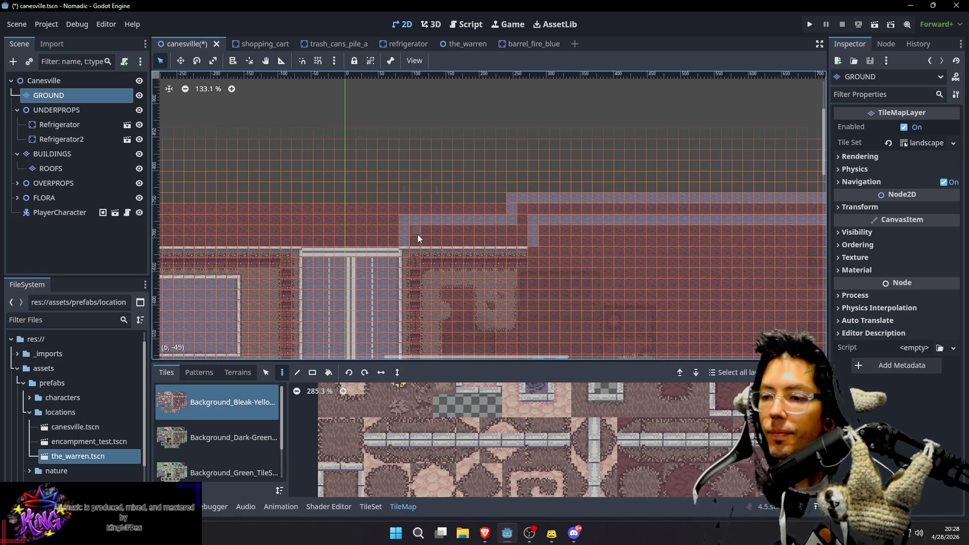
left_click_drag(416, 238, 519, 241)
mouse_move(416, 228)
left_mouse_down()
mouse_move(529, 229)
mouse_move(525, 217)
mouse_move(723, 207)
mouse_move(498, 203)
mouse_move(726, 201)
left_mouse_up()
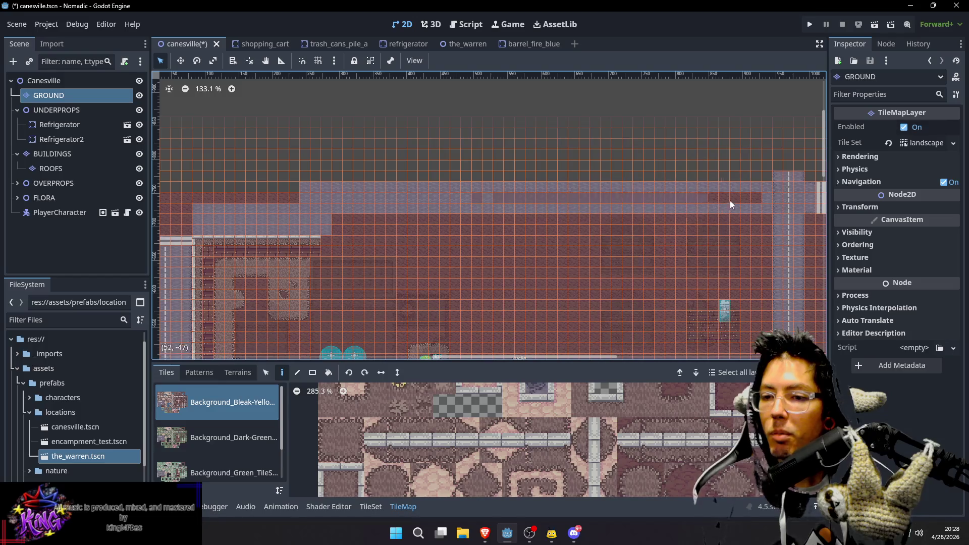
mouse_move(346, 189)
left_mouse_down()
mouse_move(476, 225)
mouse_move(527, 213)
left_mouse_up()
left_click(477, 248)
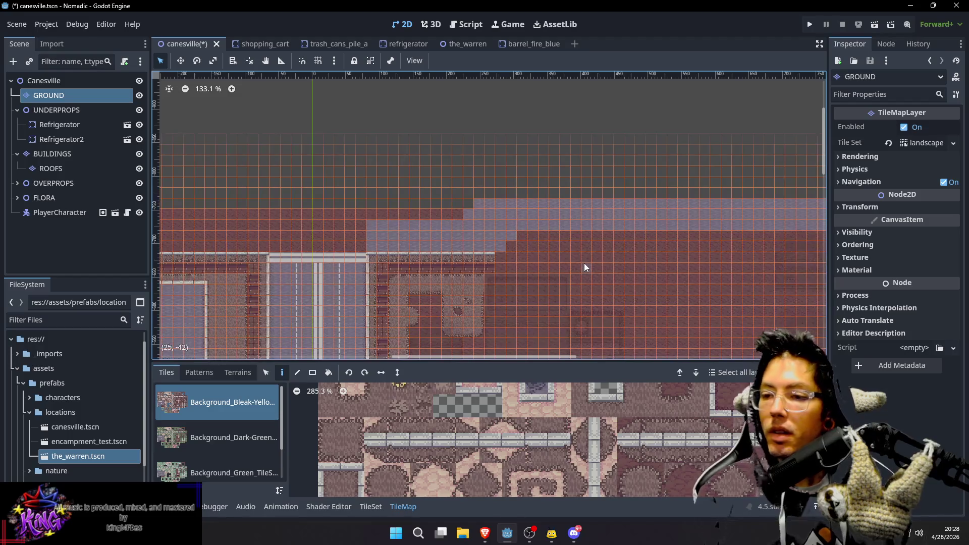
Look over the upper sidewalk and place one more sidewalk tile
scroll(528, 237, "up", 2)
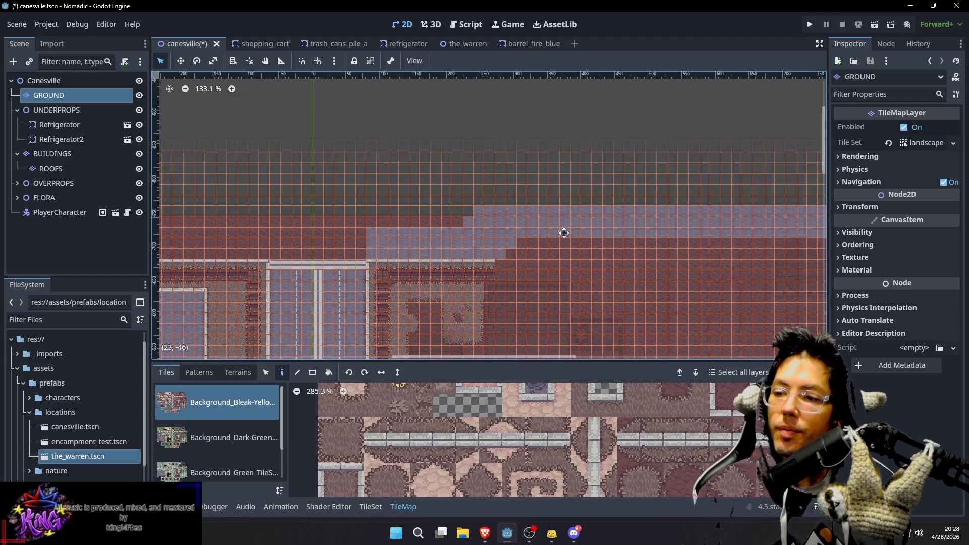
scroll(542, 250, "right", 10)
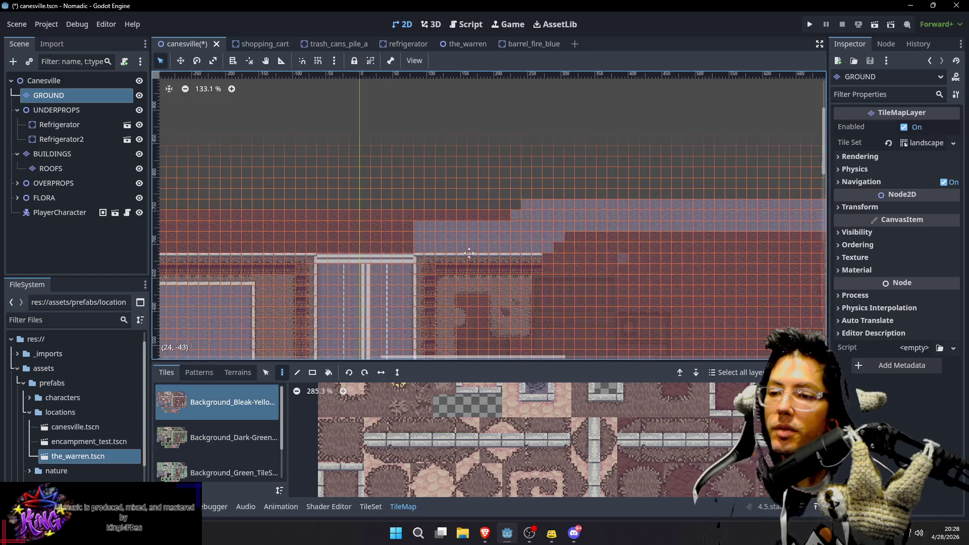
scroll(475, 268, "up", 2)
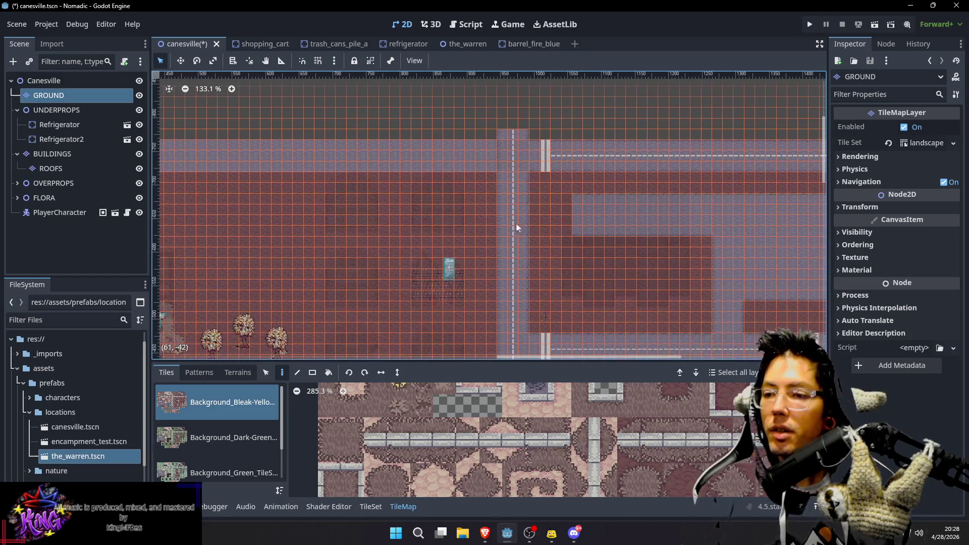
scroll(505, 278, "left", 1)
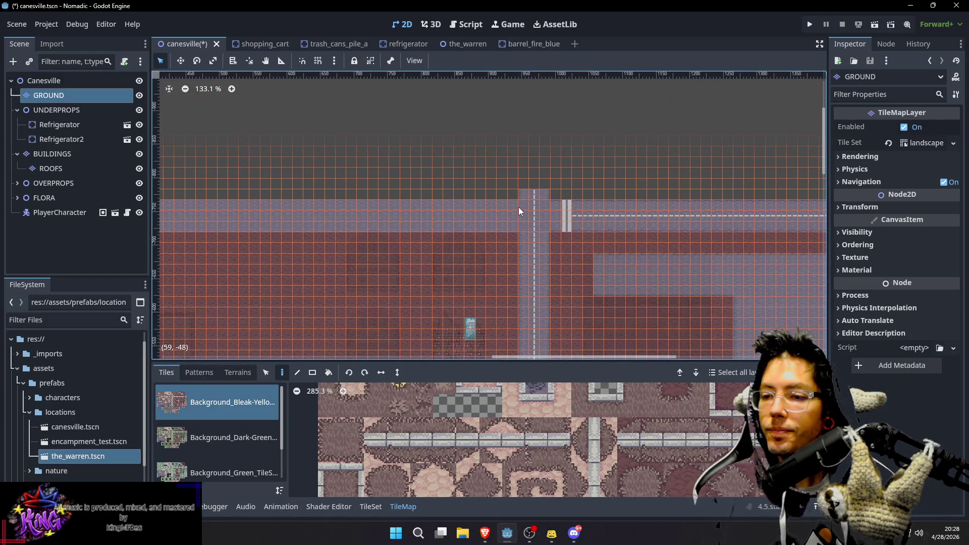
scroll(438, 229, "left", 8)
scroll(385, 234, "down", 3)
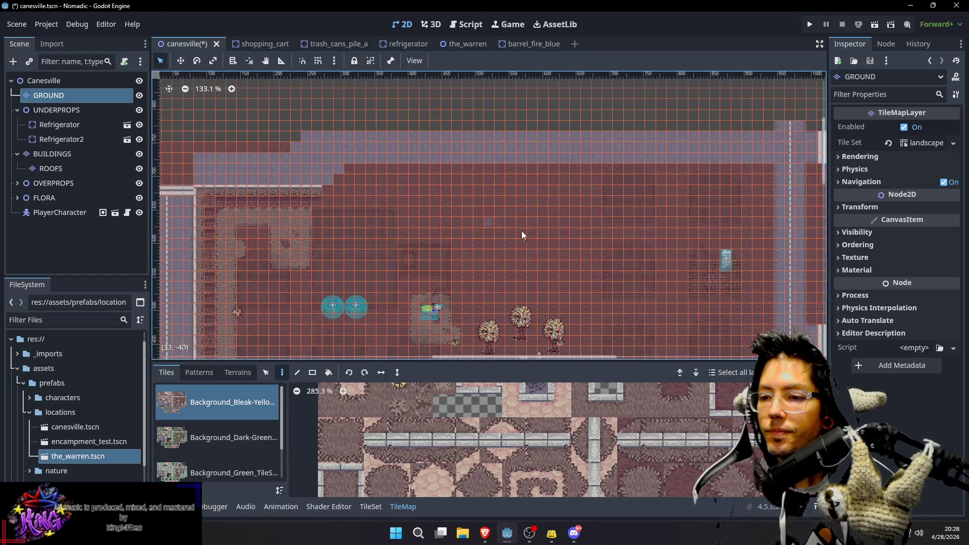
scroll(455, 212, "right", 1)
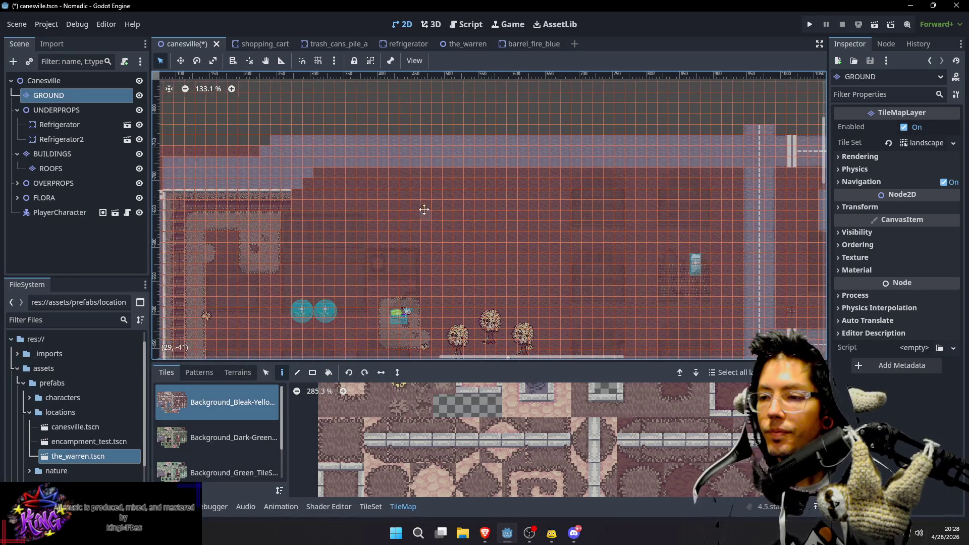
scroll(505, 222, "left", 3)
scroll(555, 232, "up", 1)
scroll(570, 235, "up", 1)
scroll(570, 234, "left", 1)
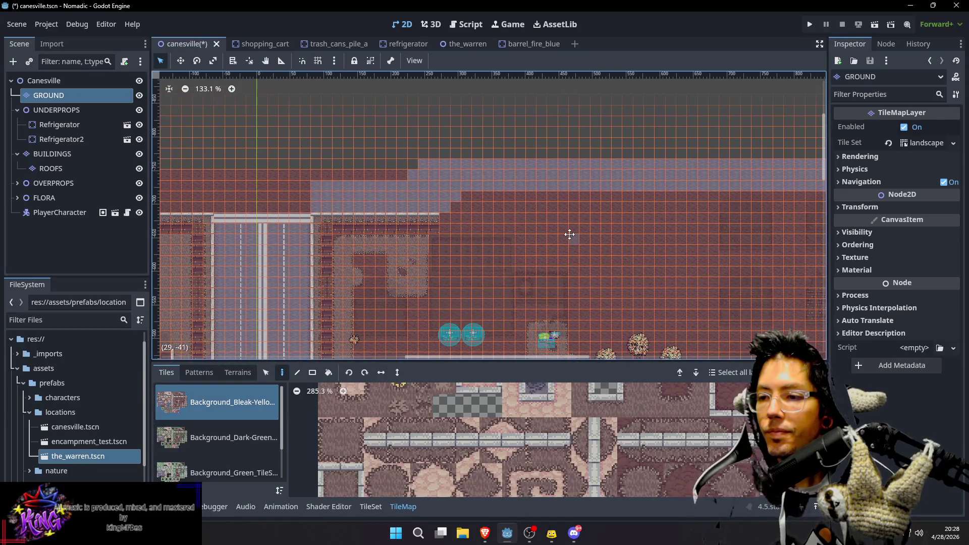
mouse_move(569, 234)
left_mouse_down()
mouse_move(444, 232)
mouse_move(557, 236)
mouse_move(473, 232)
left_mouse_up()
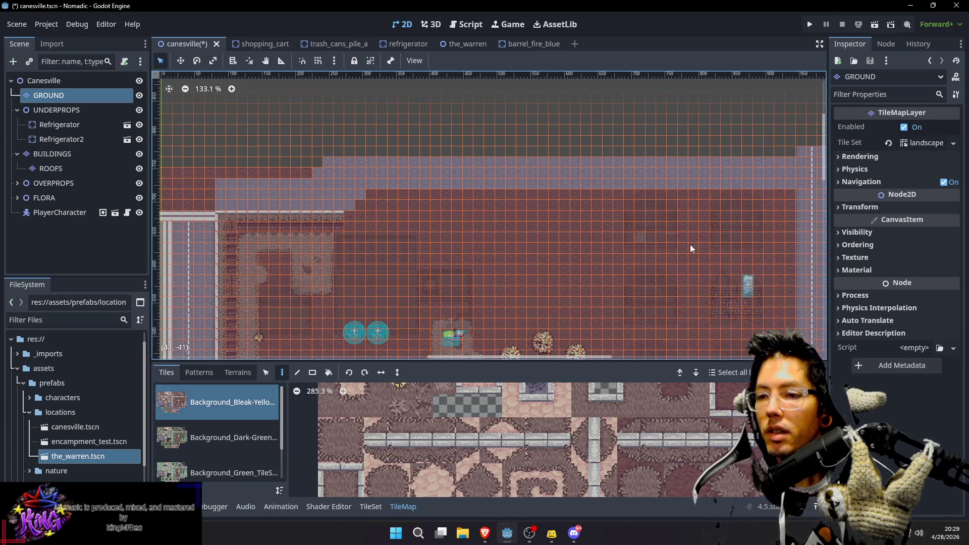
scroll(663, 200, "down", 2)
scroll(663, 200, "right", 1)
scroll(616, 188, "right", 2)
scroll(556, 172, "down", 1)
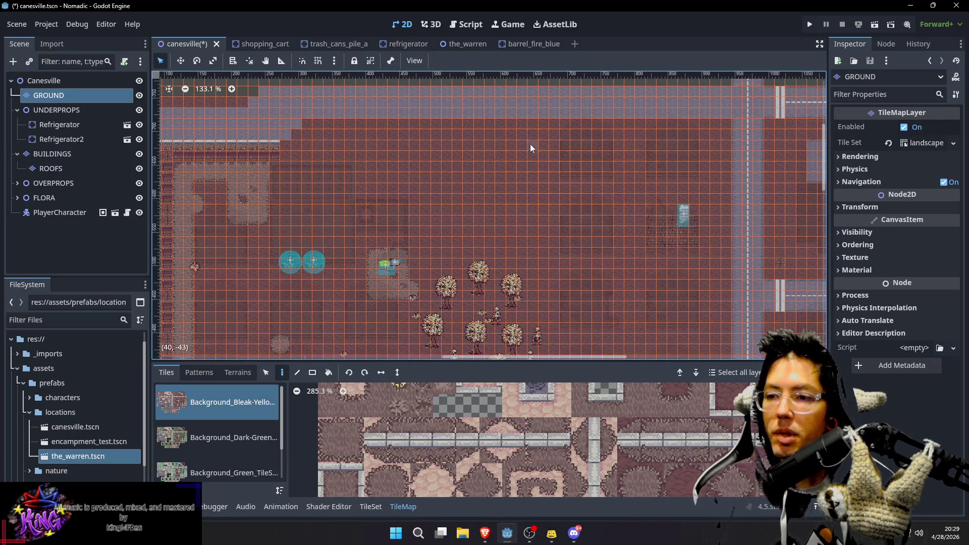
left_click_drag(513, 126, 513, 126)
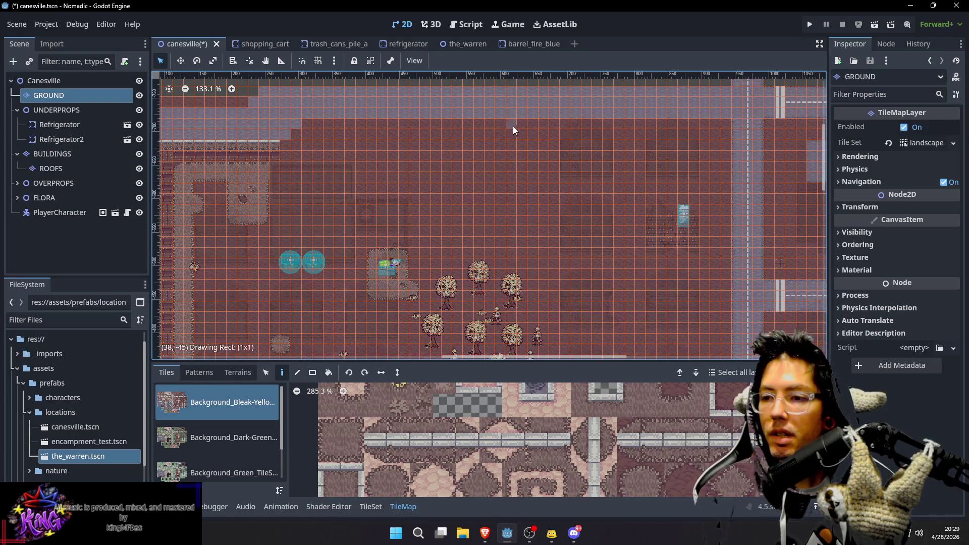
Stretch the sidewalk into a column and paint a block of tiles left of it
left_click_drag(534, 182, 530, 226)
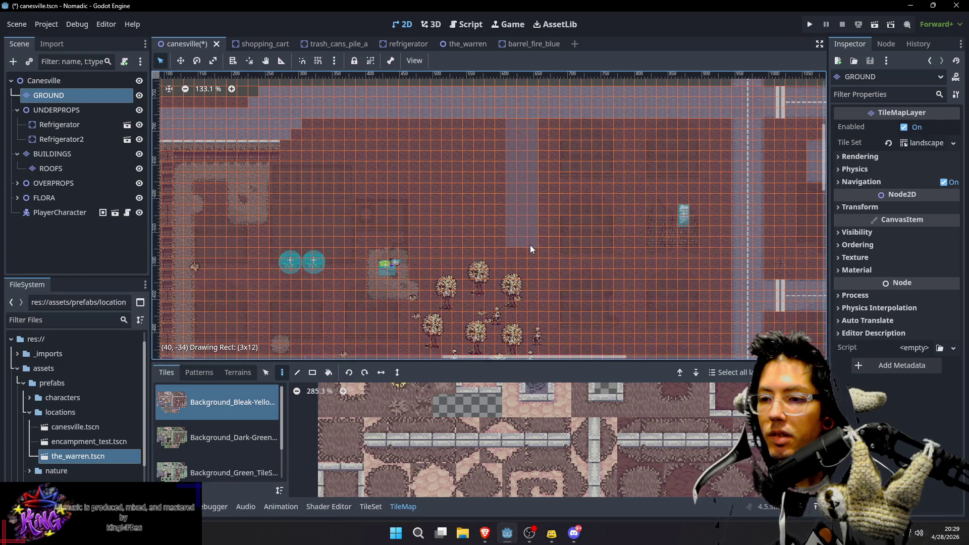
left_click_drag(530, 250, 530, 251)
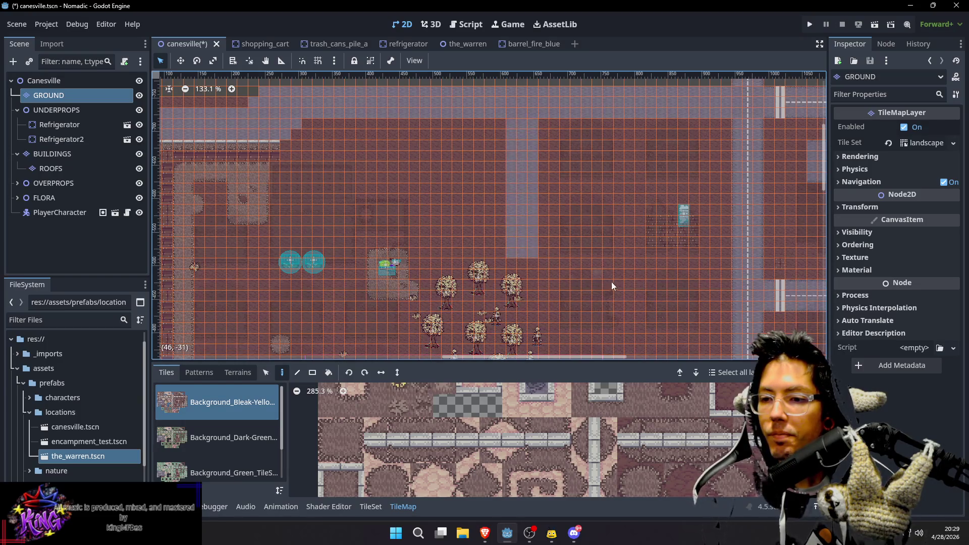
scroll(609, 280, "down", 5)
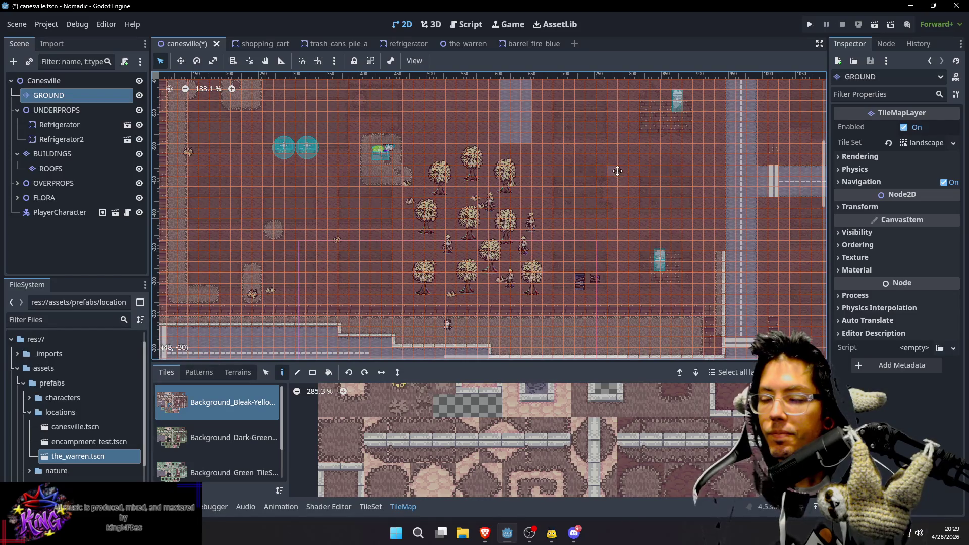
scroll(621, 223, "up", 3)
scroll(627, 220, "up", 1)
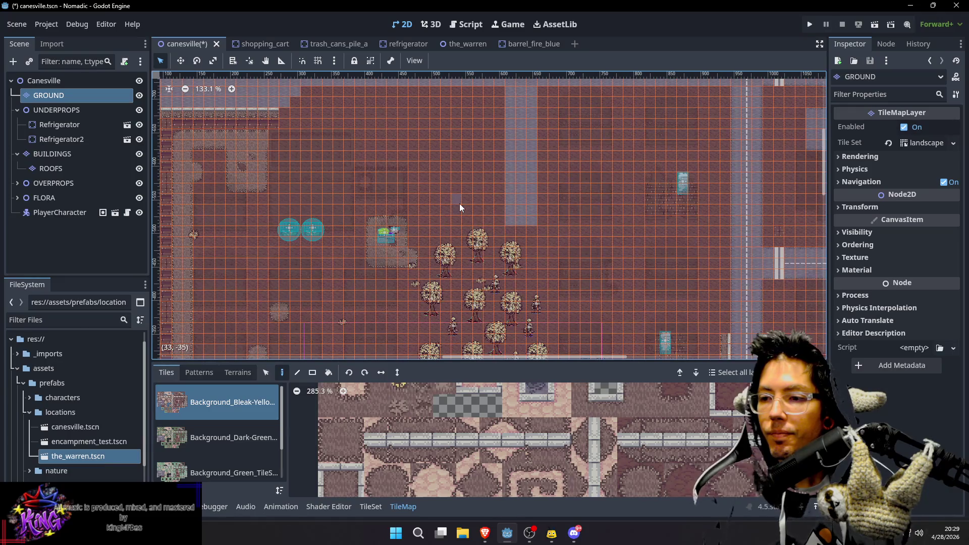
mouse_move(456, 221)
left_mouse_down()
mouse_move(498, 223)
mouse_move(532, 182)
mouse_move(530, 199)
left_mouse_up()
Follow the vertical road down and paint a strip of pale tiles along it
scroll(529, 157, "up", 1)
scroll(528, 151, "down", 1)
scroll(606, 167, "up", 1)
scroll(601, 177, "down", 2)
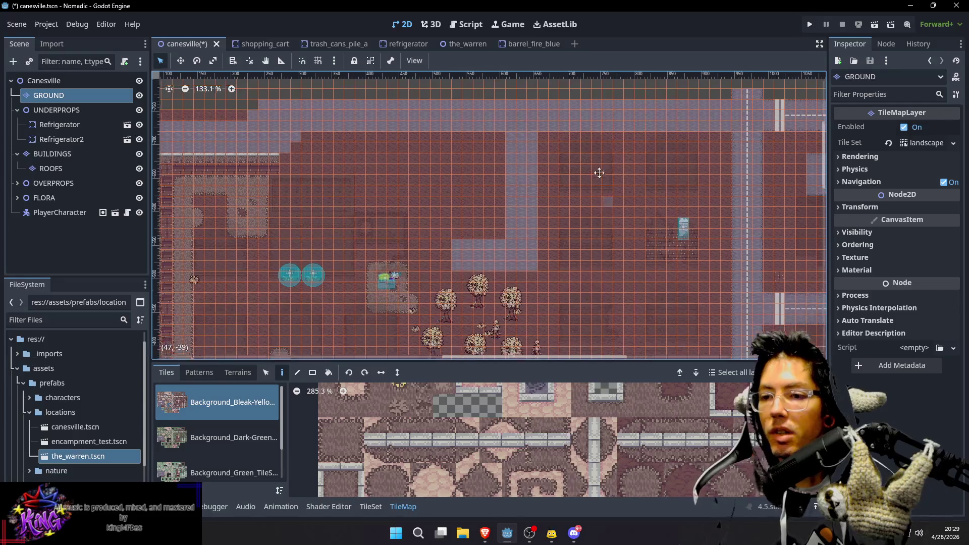
scroll(604, 253, "right", 1)
left_click_drag(595, 283, 595, 282)
scroll(581, 136, "down", 4)
scroll(555, 177, "up", 7)
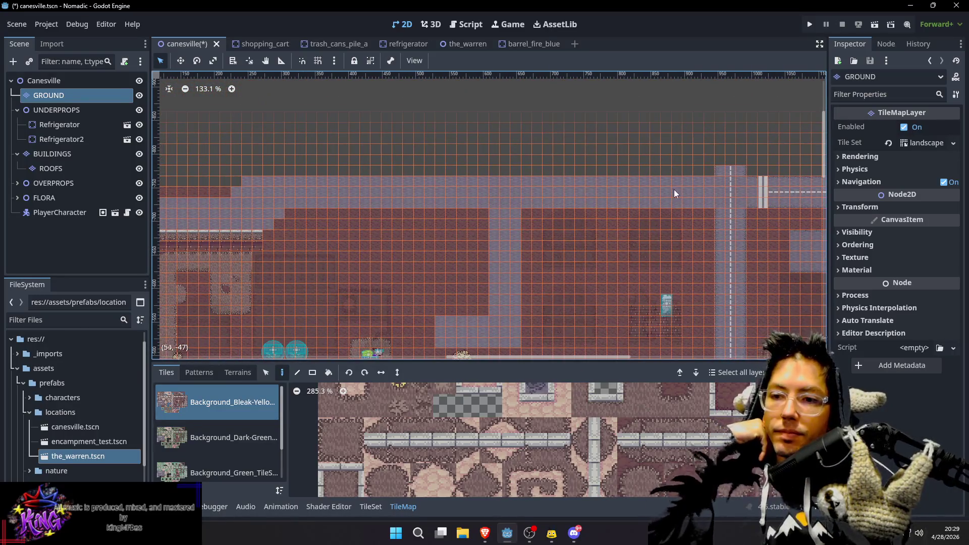
scroll(705, 186, "down", 3)
scroll(705, 186, "left", 2)
scroll(524, 122, "down", 3)
scroll(524, 122, "right", 4)
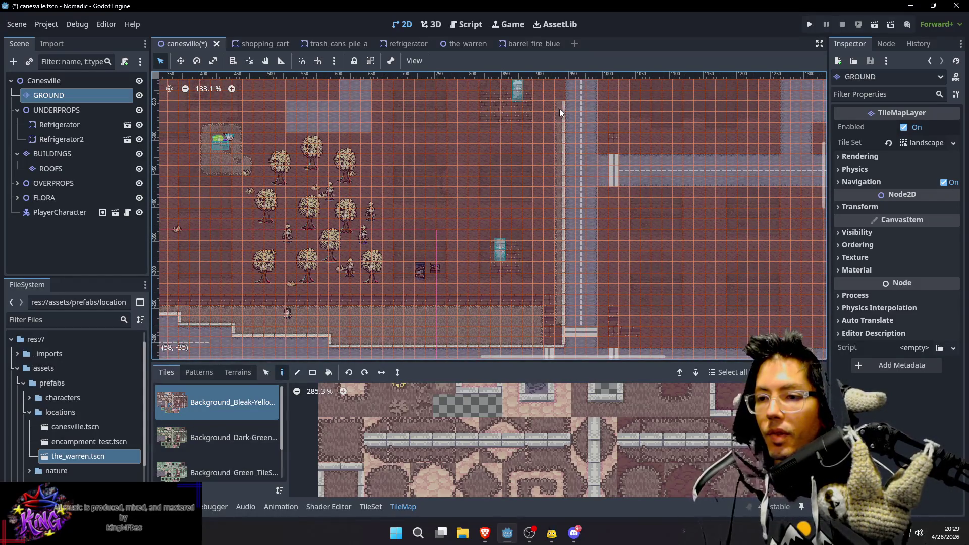
scroll(559, 108, "up", 5)
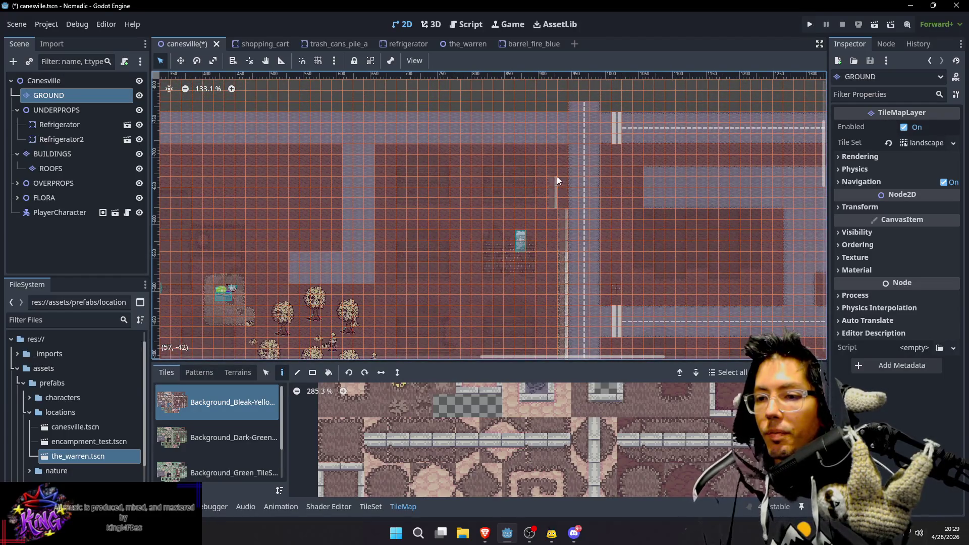
scroll(595, 172, "down", 6)
scroll(619, 265, "right", 2)
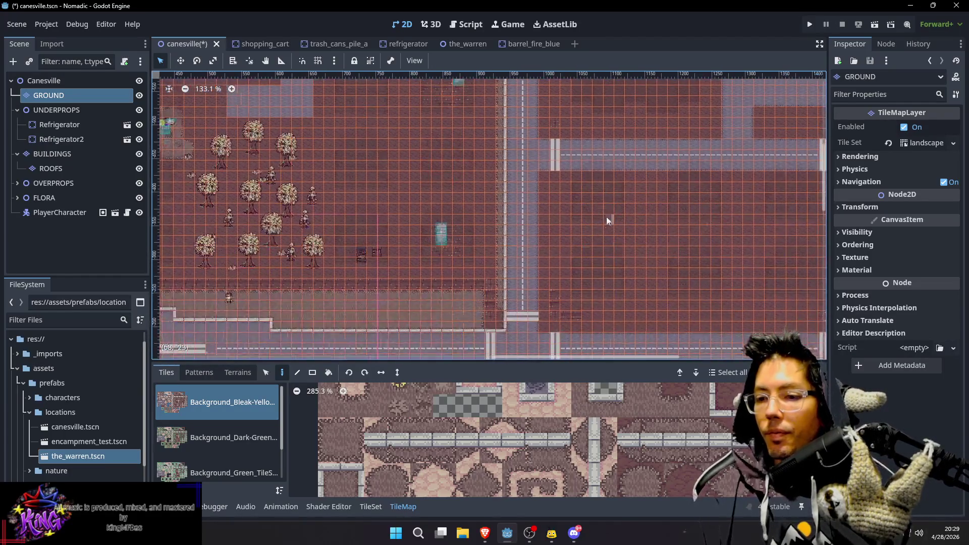
scroll(374, 233, "left", 6)
scroll(373, 233, "down", 1)
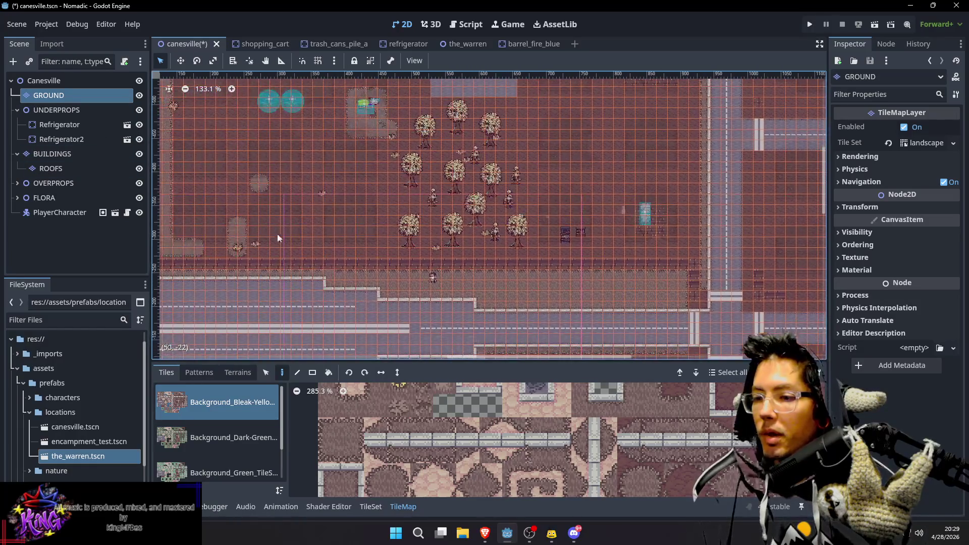
scroll(442, 256, "left", 10)
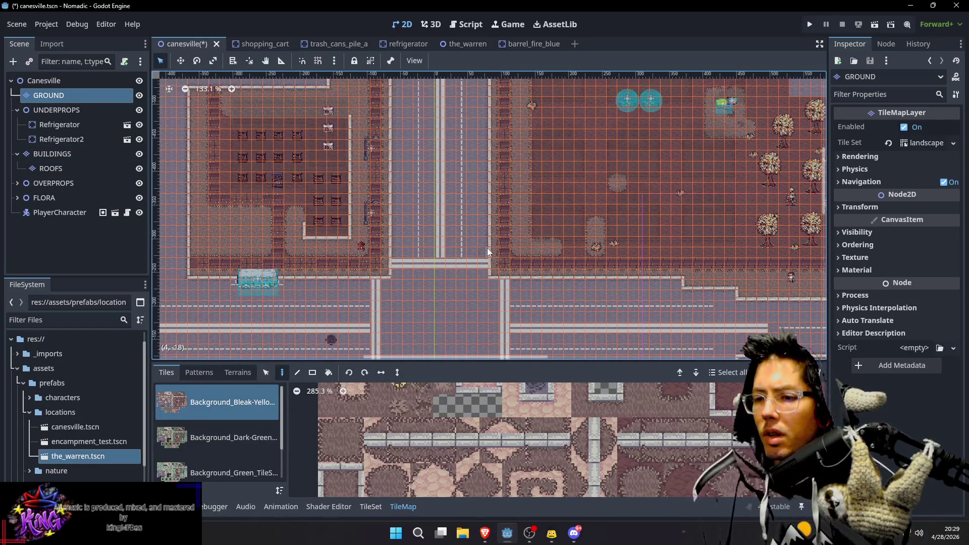
scroll(778, 225, "right", 18)
scroll(637, 205, "up", 2)
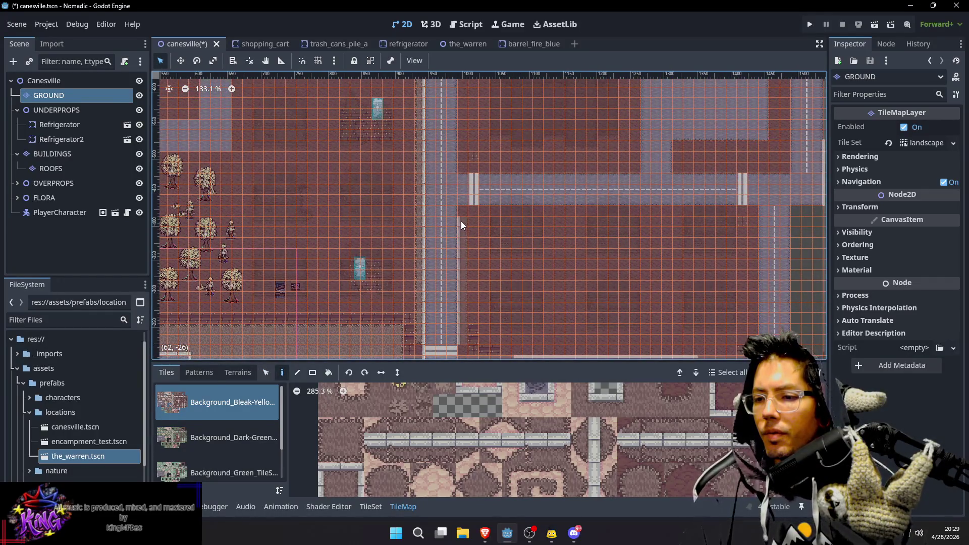
mouse_move(474, 162)
left_mouse_down()
mouse_move(473, 272)
mouse_move(459, 195)
mouse_move(464, 140)
left_mouse_up()
left_click_drag(556, 119, 585, 99)
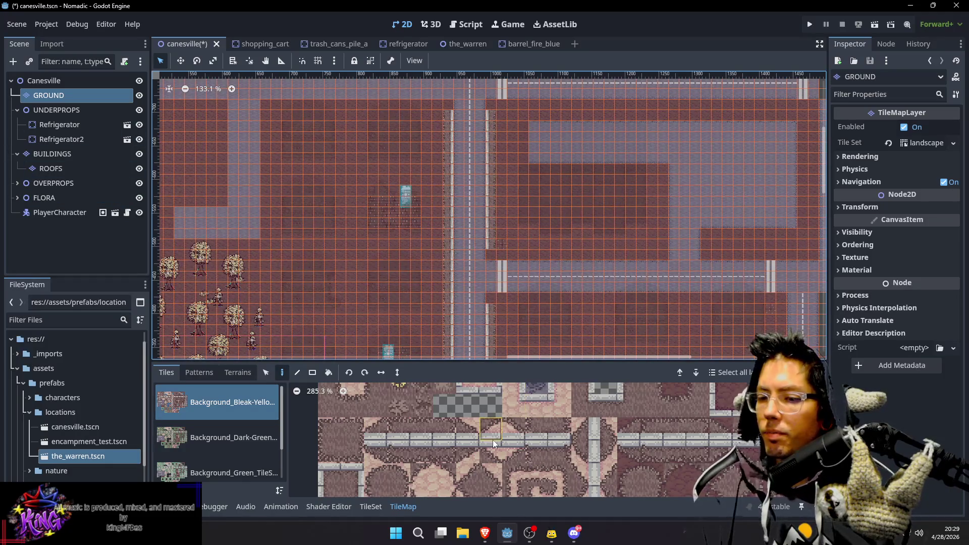
left_click(330, 475)
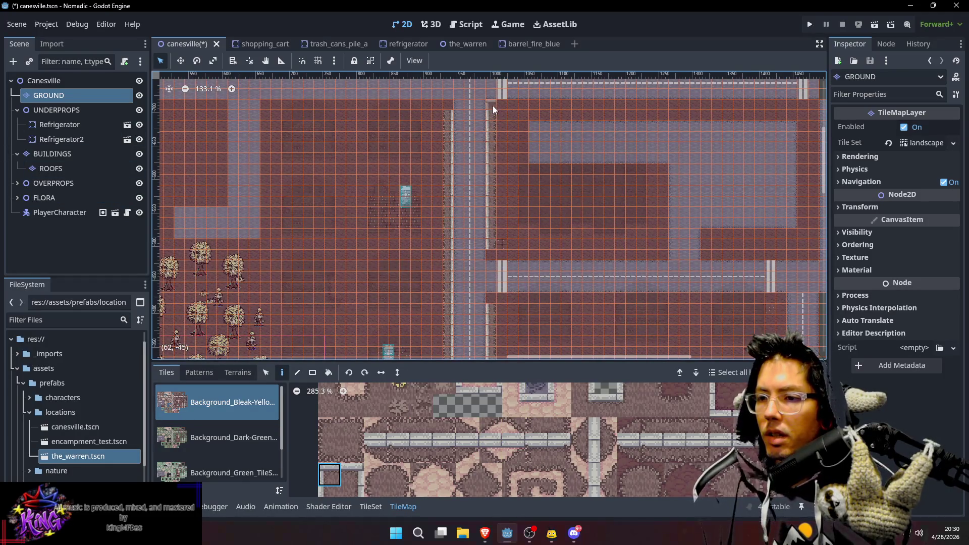
Place the left-side sidewalk corner tiles from the Base Tiles atlas at the block corners
scroll(548, 452, "up", 5)
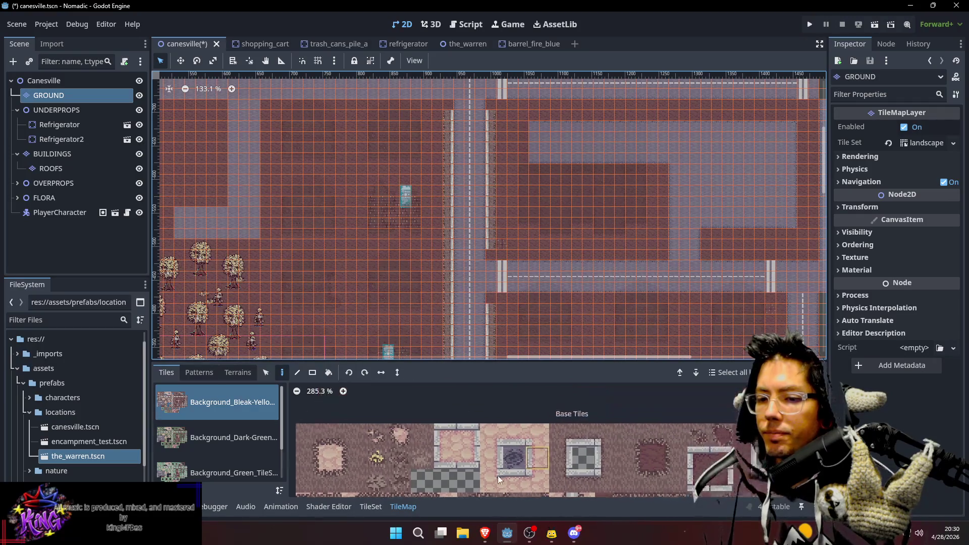
left_click(638, 450)
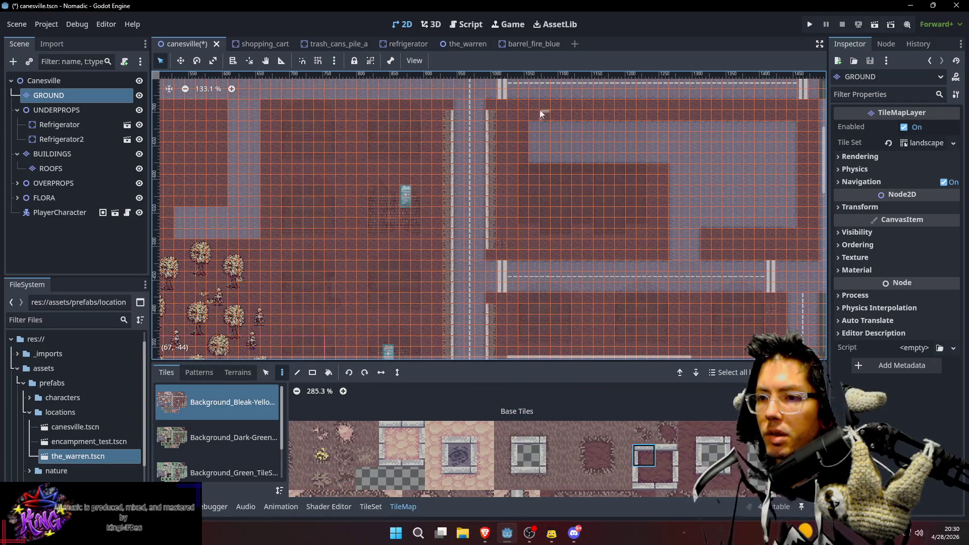
scroll(544, 146, "up", 2)
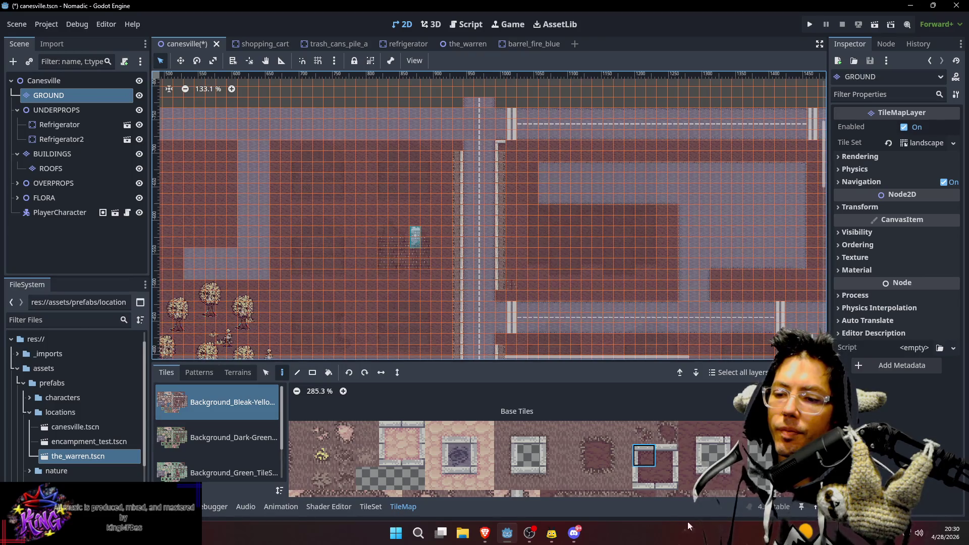
scroll(588, 237, "down", 6)
scroll(588, 238, "left", 2)
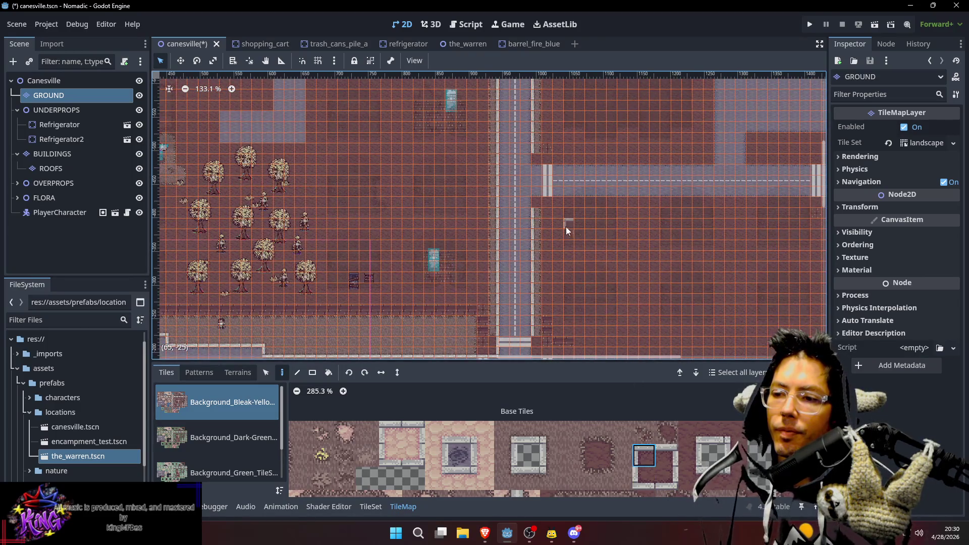
left_click(645, 478)
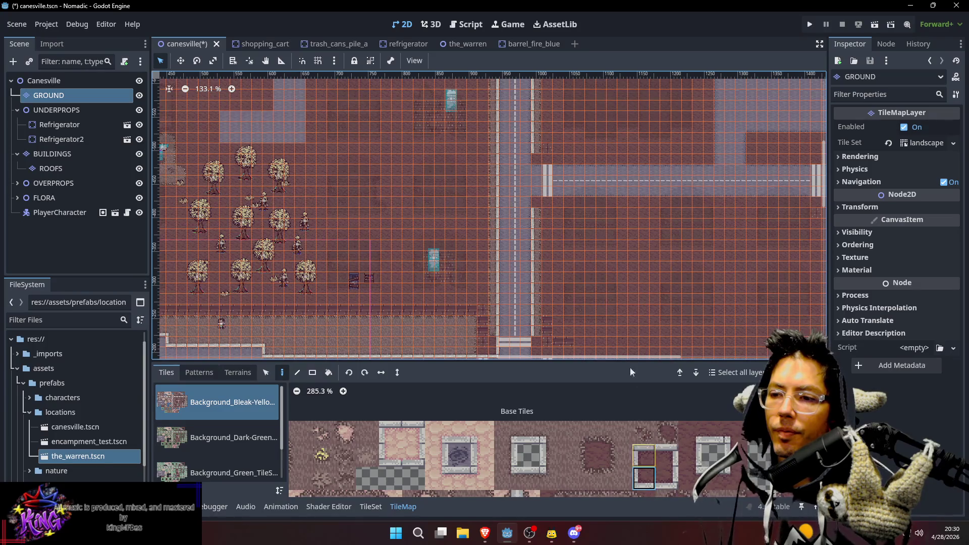
left_click(644, 455)
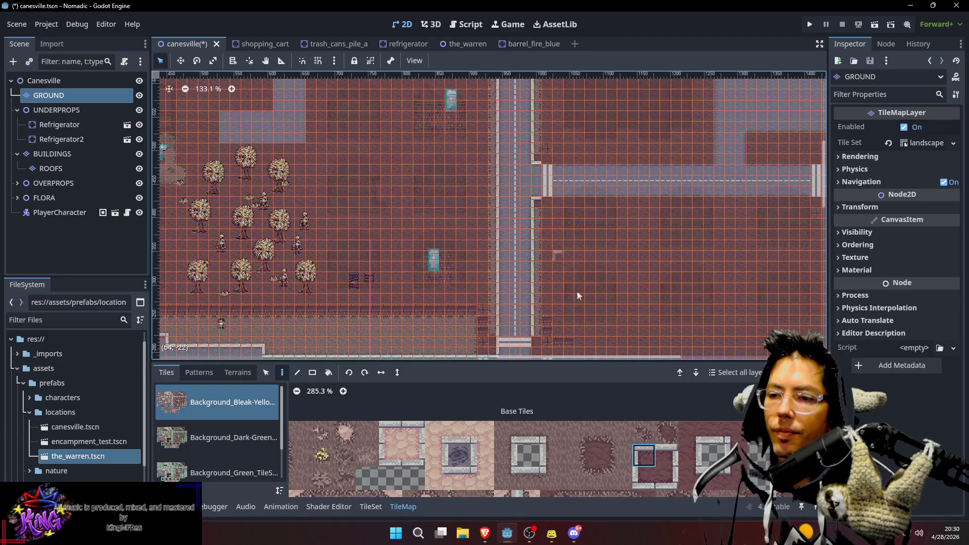
scroll(571, 284, "down", 3)
left_click(646, 478)
left_click(547, 281)
left_click(644, 456)
Choose the top-right and bottom-right sidewalk corner tiles from the atlas
scroll(540, 329, "right", 3)
scroll(541, 292, "down", 4)
scroll(738, 259, "right", 1)
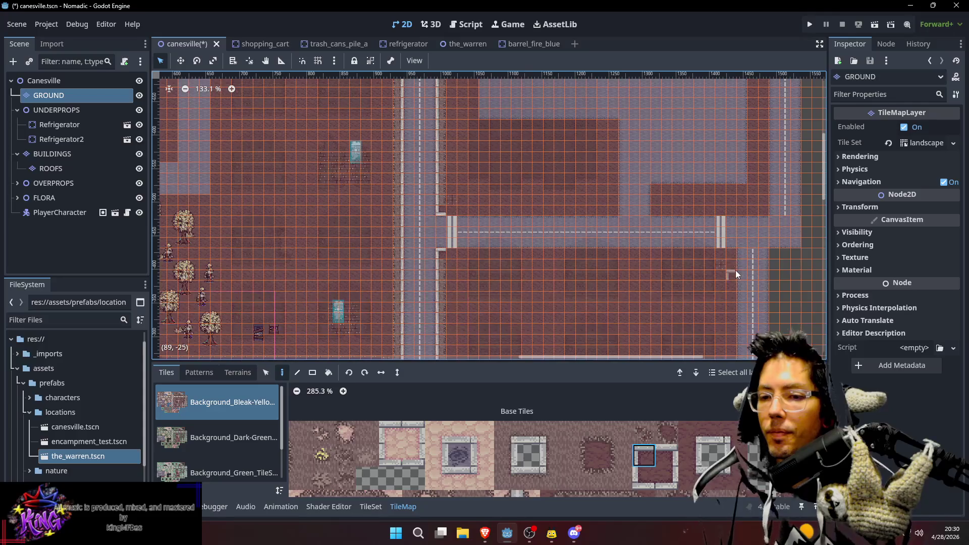
scroll(553, 302, "right", 8)
scroll(553, 301, "down", 5)
left_click(667, 478)
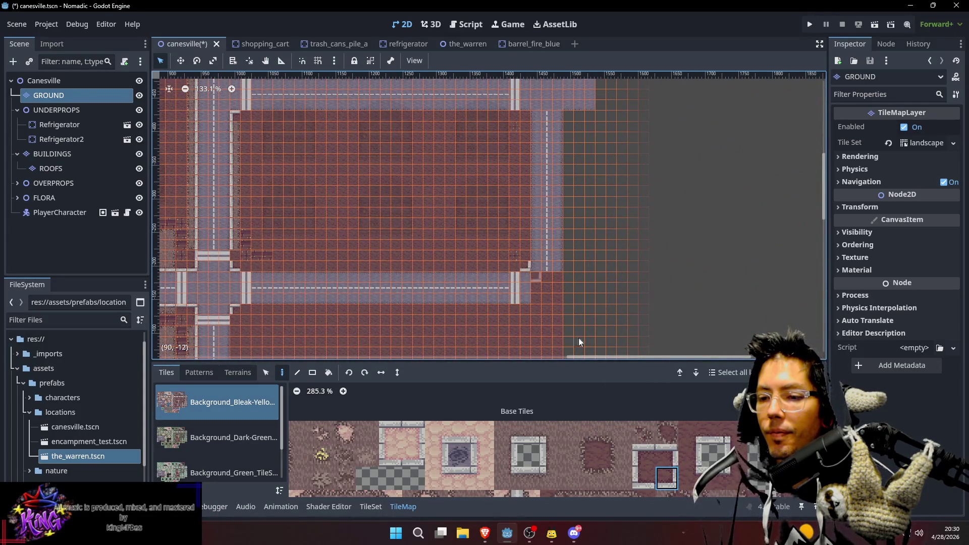
left_click(666, 455)
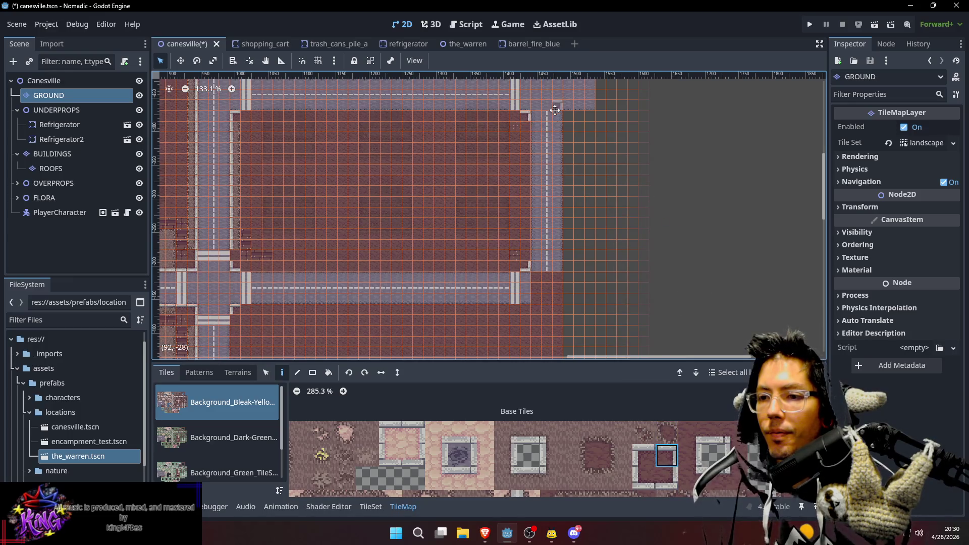
scroll(560, 238, "up", 5)
left_click(666, 478)
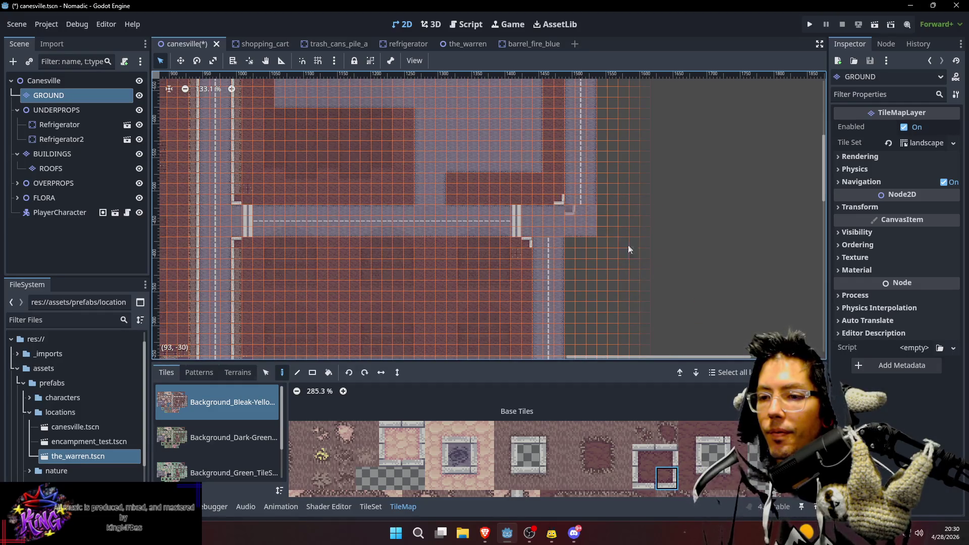
Review the blocks and select the Canesville root to preview the town map
left_click_drag(607, 234, 665, 210)
mouse_move(407, 211)
left_mouse_down()
mouse_move(472, 201)
mouse_move(457, 195)
mouse_move(462, 201)
mouse_move(501, 170)
mouse_move(505, 182)
left_mouse_up()
mouse_move(468, 241)
left_mouse_down()
mouse_move(549, 220)
mouse_move(556, 262)
mouse_move(483, 188)
mouse_move(723, 181)
mouse_move(723, 190)
mouse_move(547, 200)
left_mouse_up()
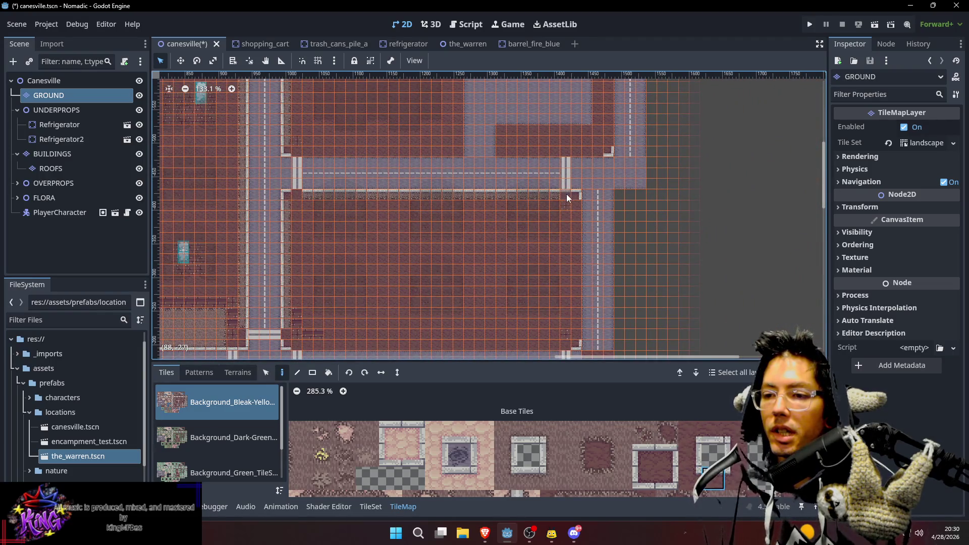
left_click_drag(370, 180, 435, 191)
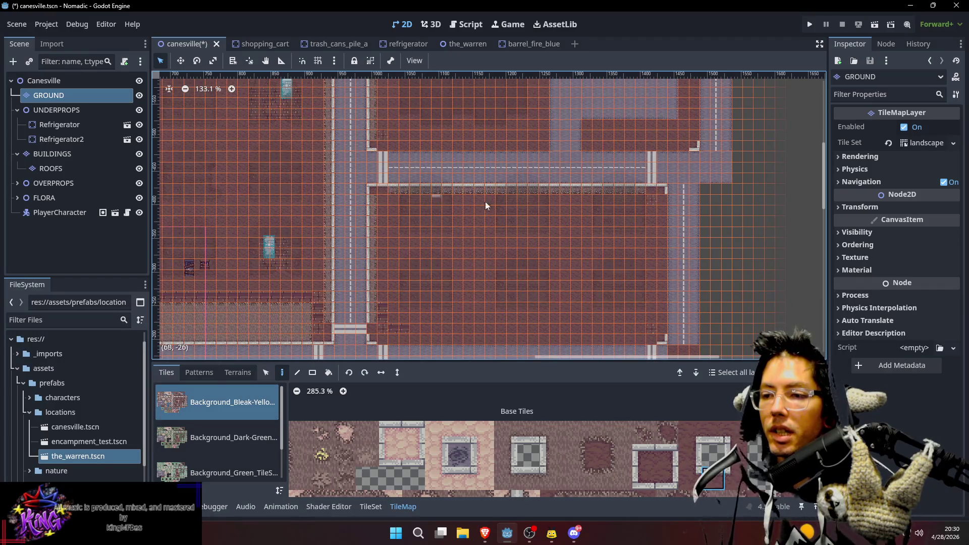
scroll(419, 197, "up", 2)
left_click(105, 82)
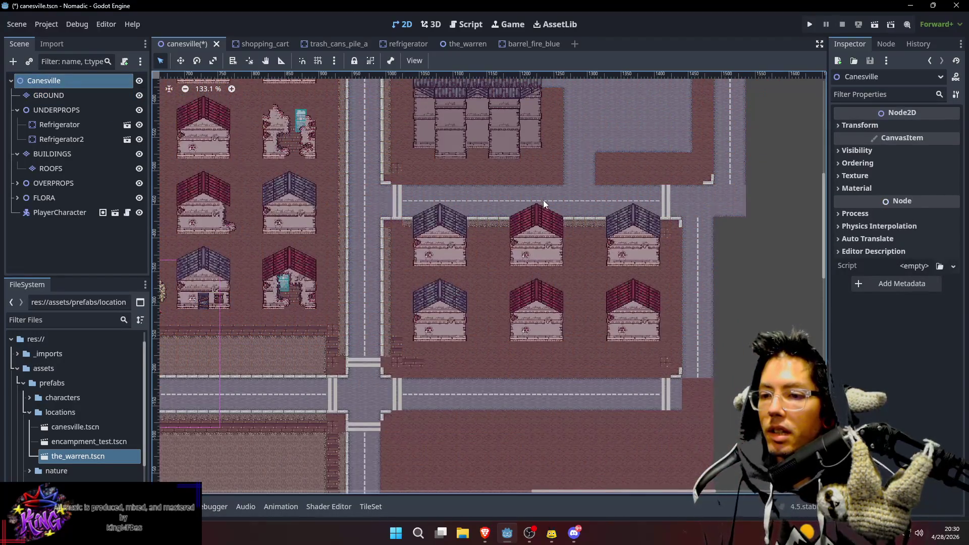
scroll(543, 200, "up", 1)
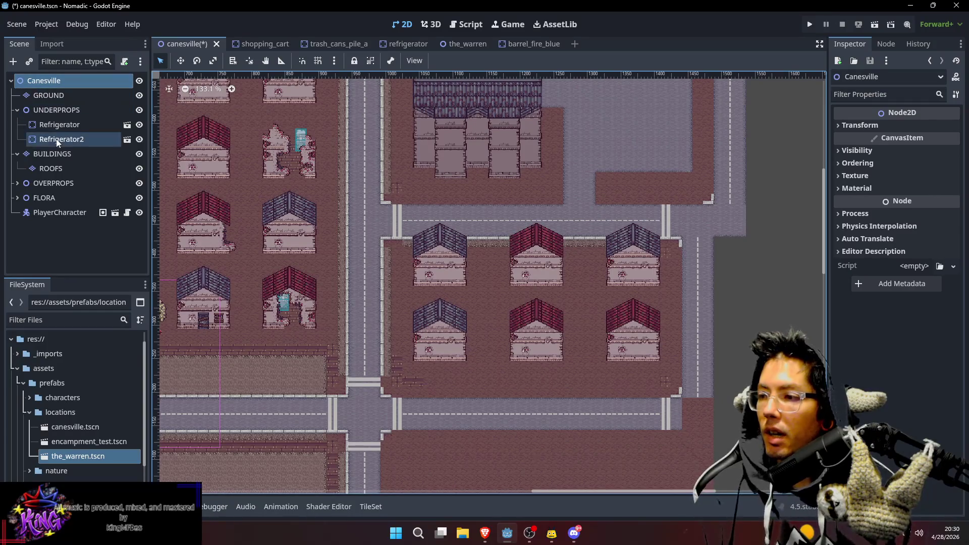
left_click(52, 153)
scroll(471, 250, "up", 2)
scroll(471, 249, "up", 4)
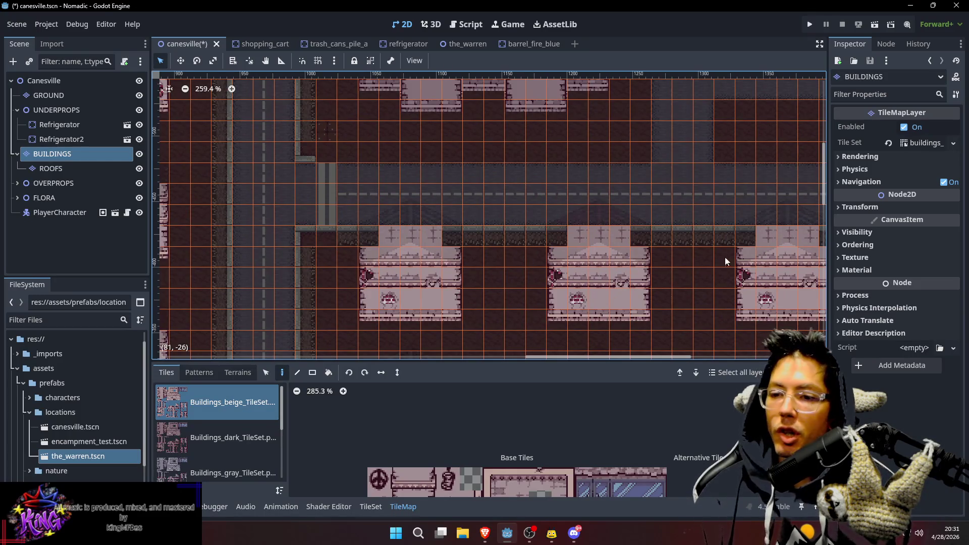
scroll(682, 256, "right", 5)
scroll(682, 257, "down", 3)
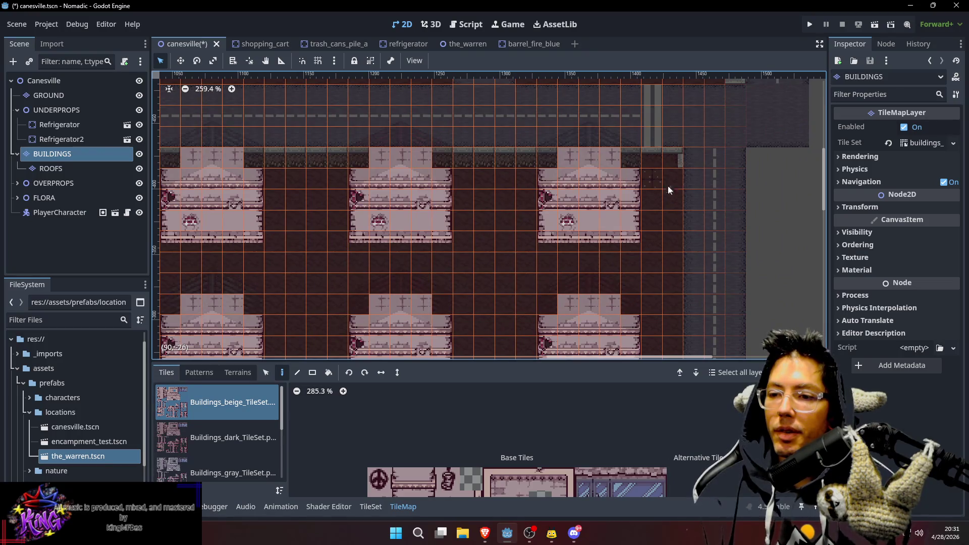
scroll(621, 159, "left", 6)
scroll(621, 159, "down", 1)
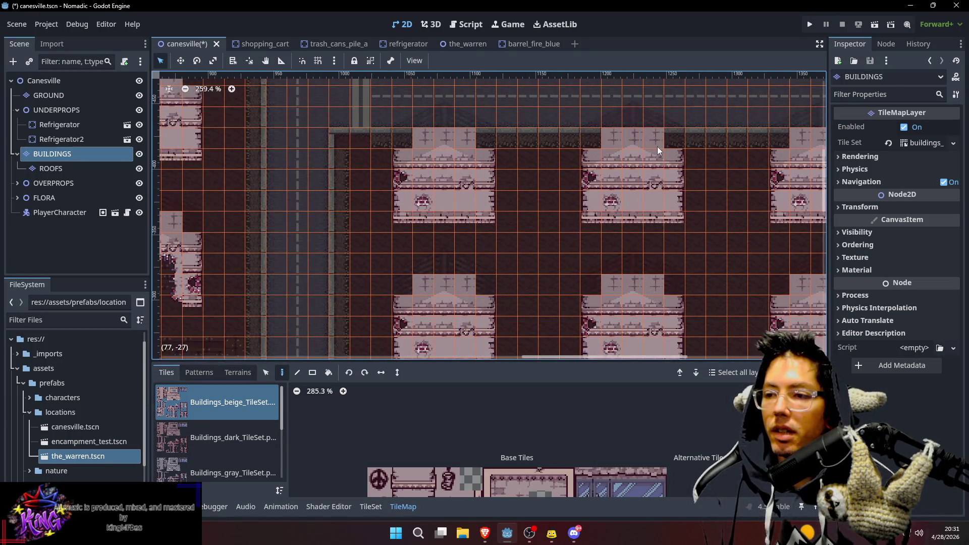
scroll(631, 161, "up", 1)
scroll(475, 184, "right", 1)
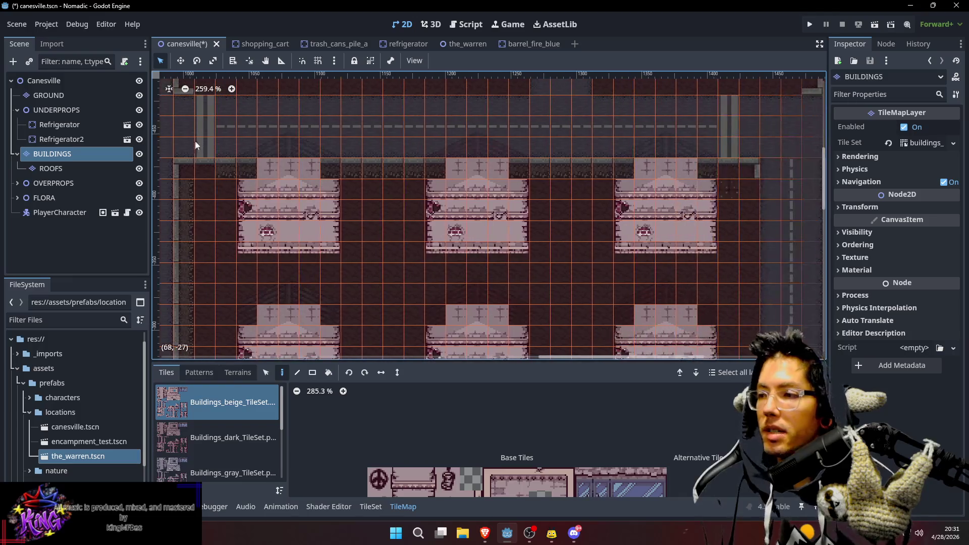
left_click(48, 95)
scroll(636, 475, "down", 1)
scroll(601, 457, "left", 1)
left_click(569, 438)
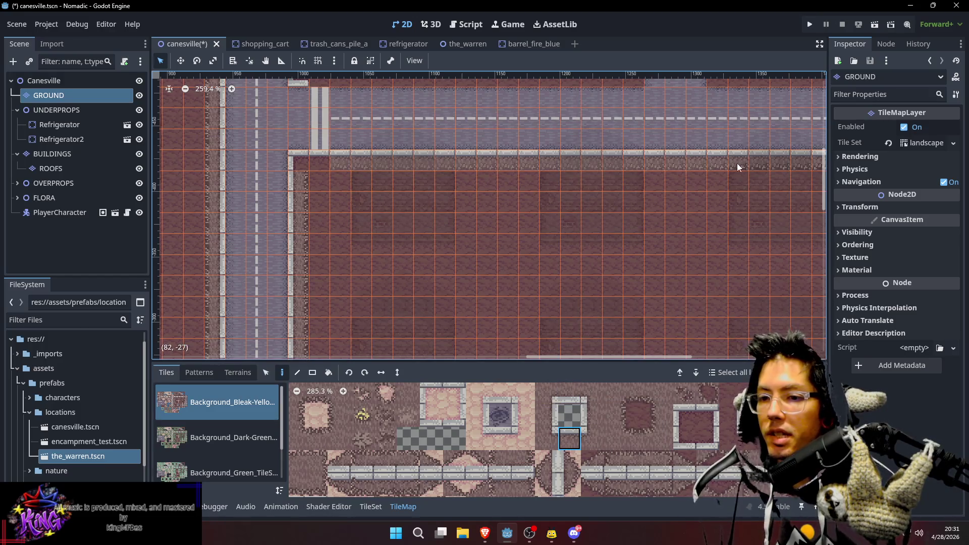
scroll(723, 208, "right", 8)
scroll(606, 207, "up", 1)
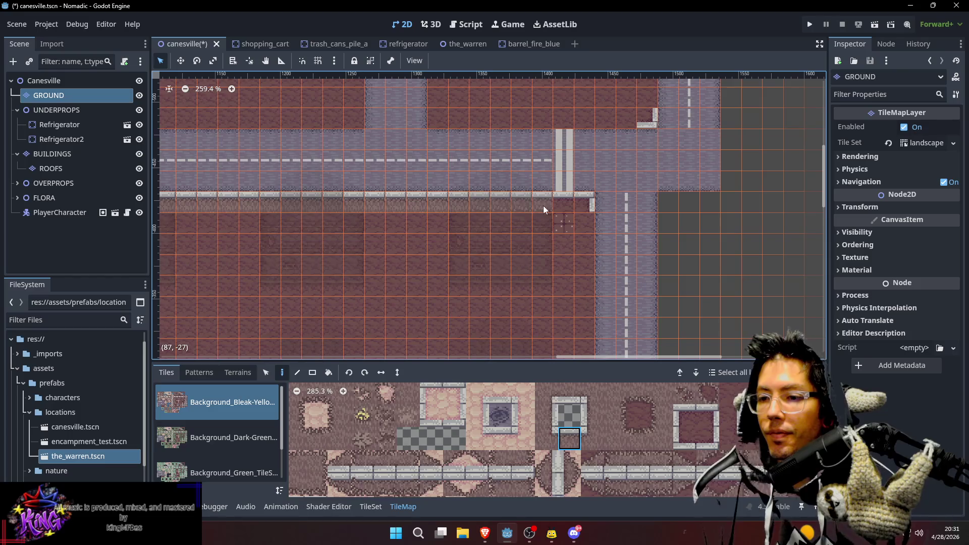
scroll(399, 225, "left", 2)
scroll(399, 225, "down", 1)
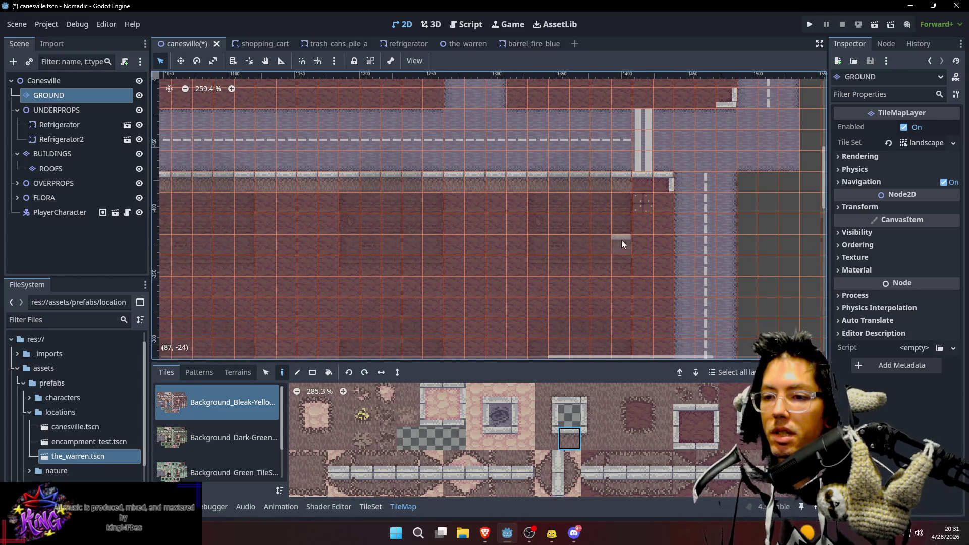
scroll(622, 214, "down", 5)
mouse_move(622, 216)
left_mouse_down()
mouse_move(613, 234)
mouse_move(577, 173)
mouse_move(496, 234)
mouse_move(529, 312)
left_mouse_up()
mouse_move(517, 217)
left_mouse_down()
mouse_move(641, 281)
mouse_move(619, 182)
left_mouse_up()
scroll(547, 115, "up", 3)
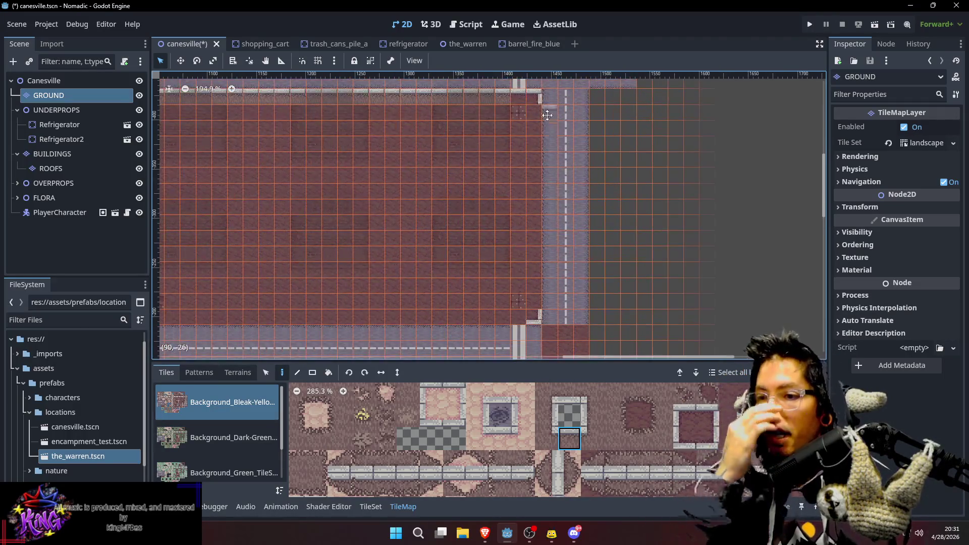
key("s")
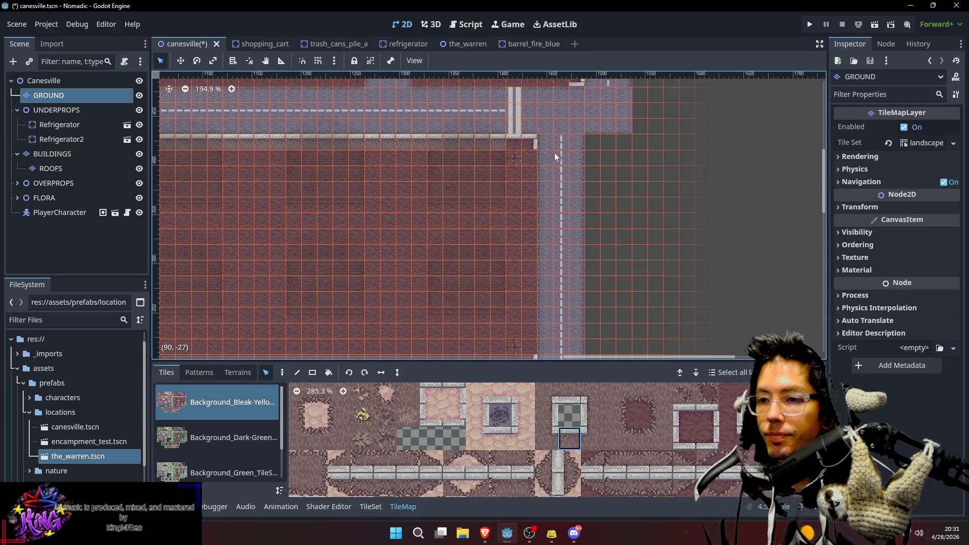
mouse_move(549, 148)
left_mouse_down()
mouse_move(568, 143)
mouse_move(577, 327)
mouse_move(586, 274)
mouse_move(566, 226)
mouse_move(560, 117)
left_mouse_up()
scroll(577, 323, "down", 1)
key("Delete")
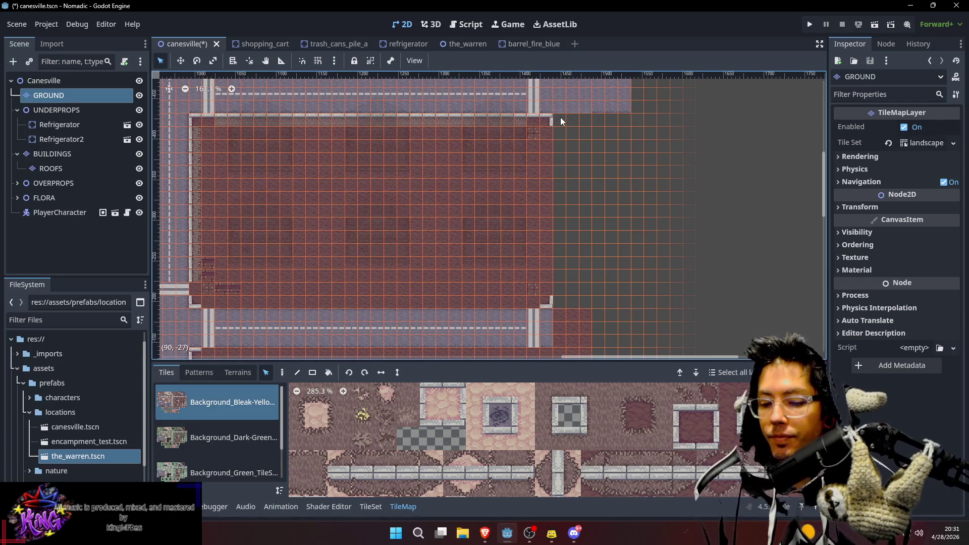
key("ctrl+v")
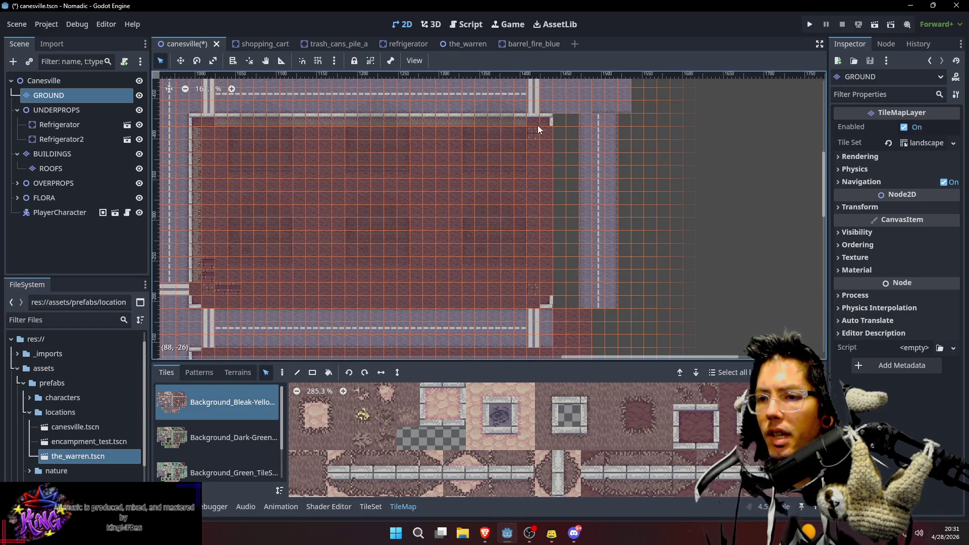
scroll(537, 147, "up", 6)
key("p")
left_click(536, 183)
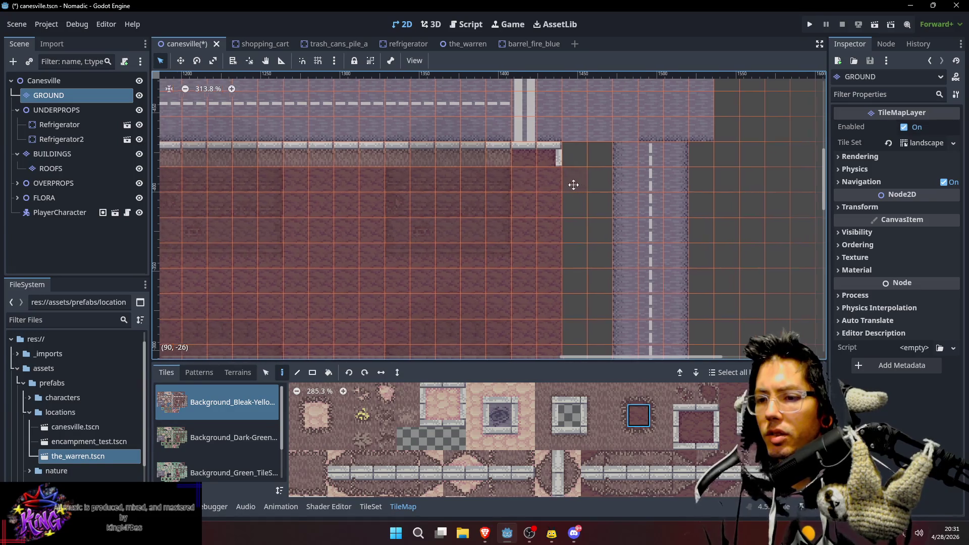
left_click_drag(487, 220, 607, 238)
scroll(608, 238, "down", 4)
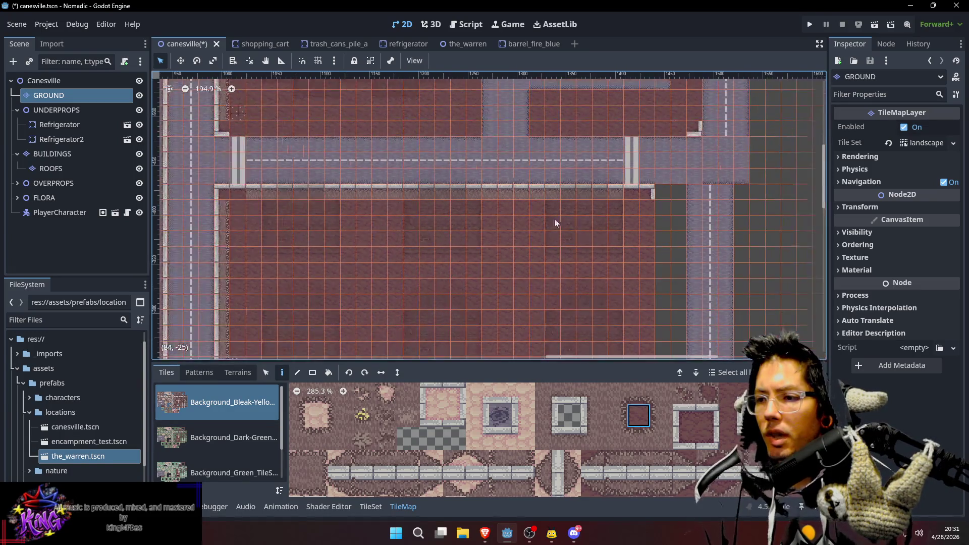
left_click_drag(694, 206, 602, 219)
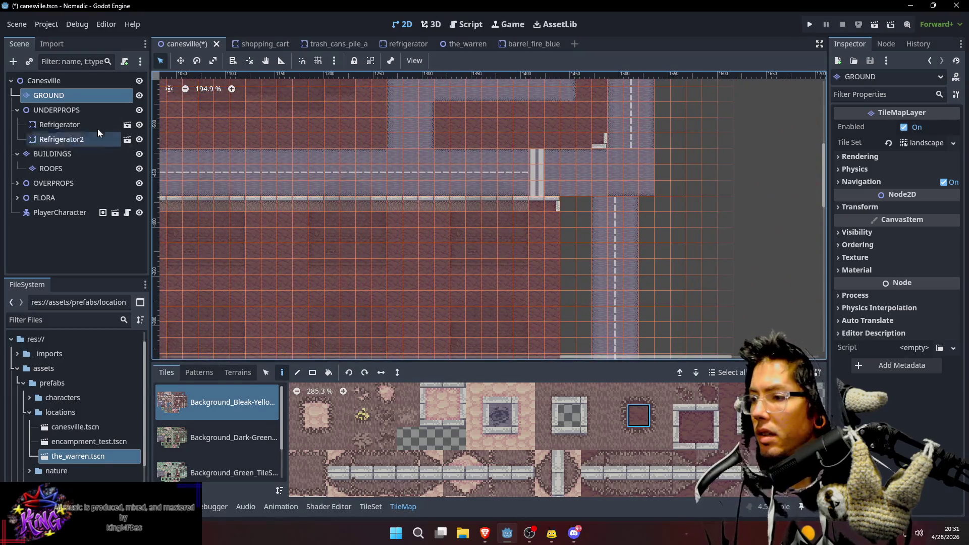
scroll(580, 149, "up", 3)
scroll(579, 150, "left", 4)
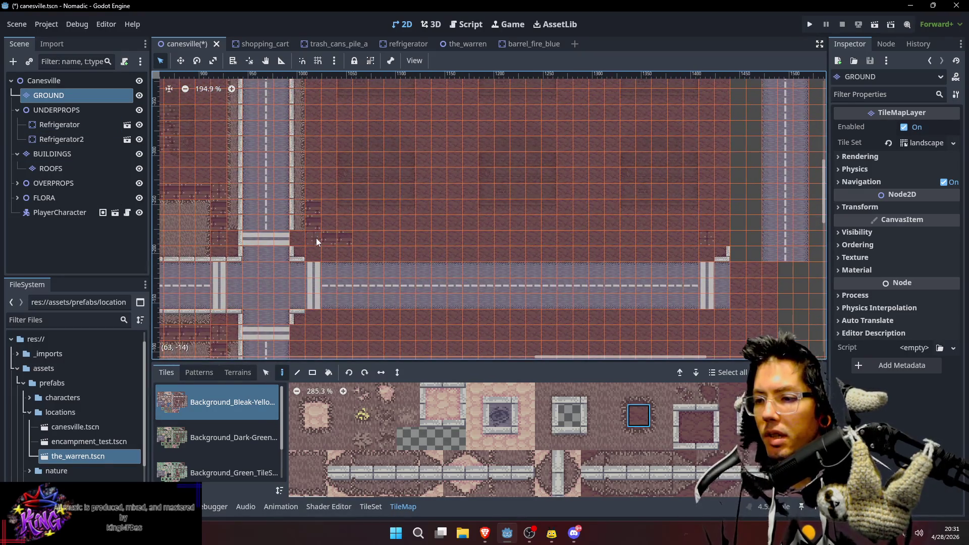
scroll(549, 184, "up", 4)
scroll(611, 202, "right", 5)
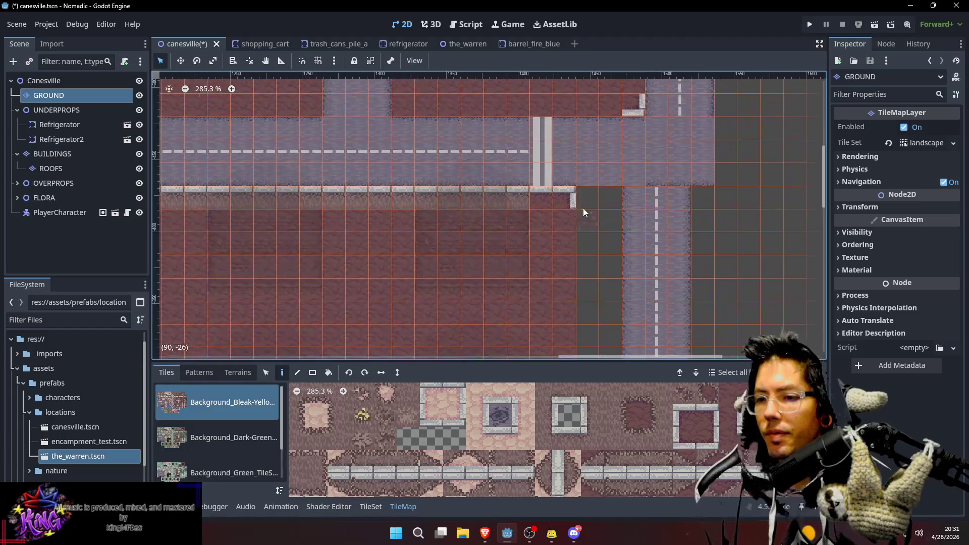
scroll(580, 209, "right", 1)
scroll(517, 224, "up", 1)
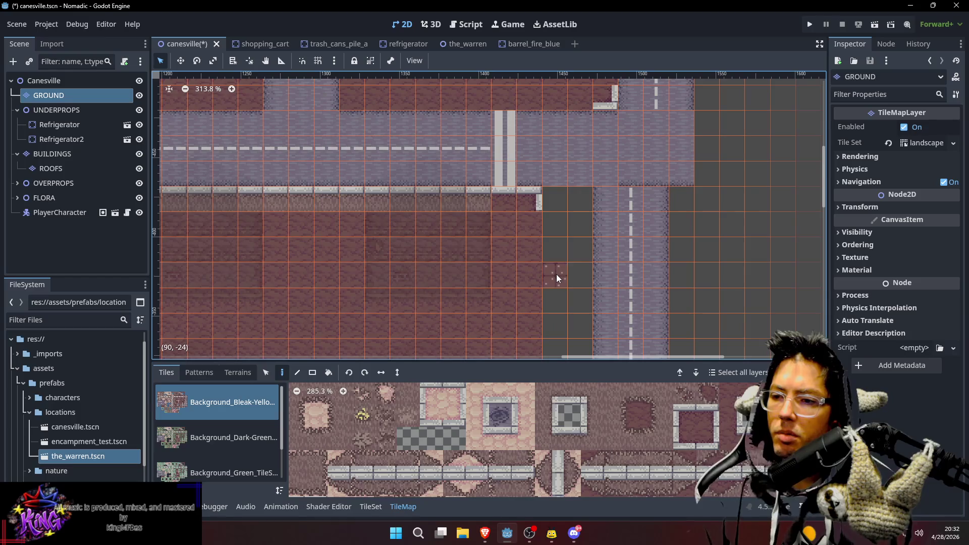
Pick the curb tile from the map and cap the sidewalk's end and two dark cells with curb tiles
left_click(526, 200, "ctrl")
left_click(590, 200)
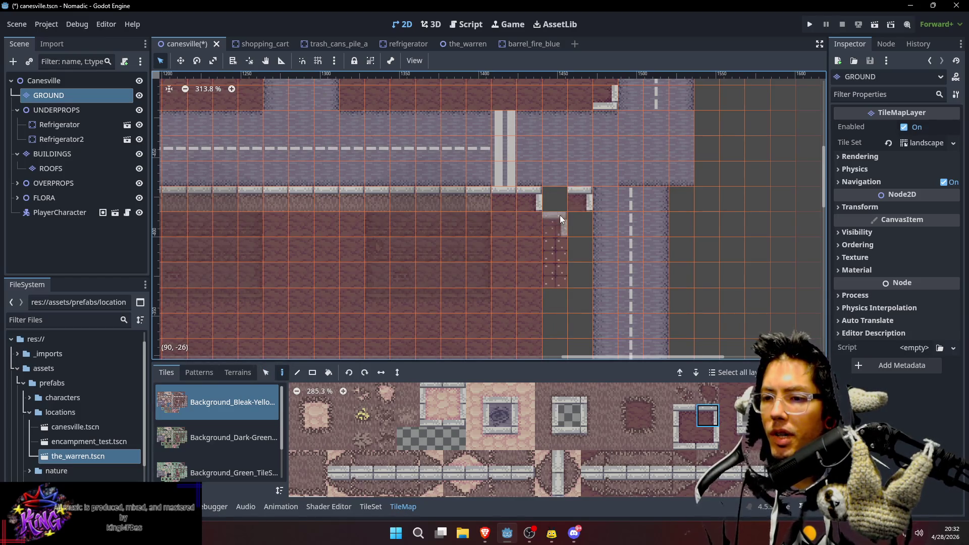
left_click(495, 195, "ctrl")
left_click(551, 195)
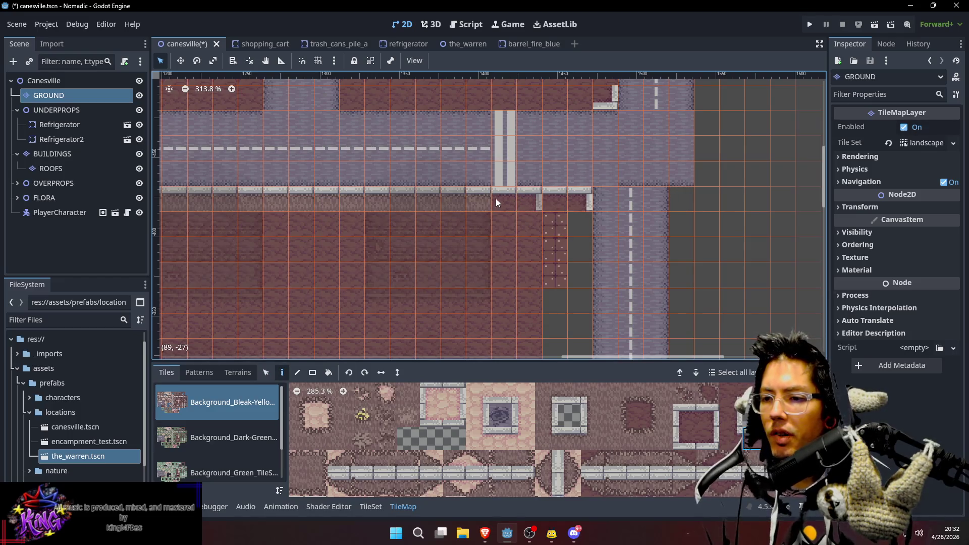
Paint a vertical curb strip down the block's right edge
left_click(492, 201, "ctrl")
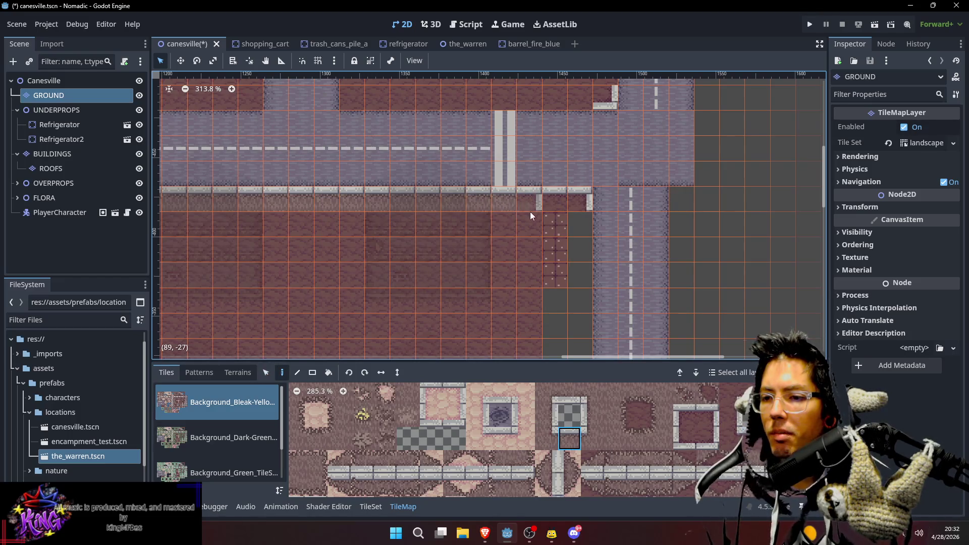
left_click_drag(490, 230, 445, 260)
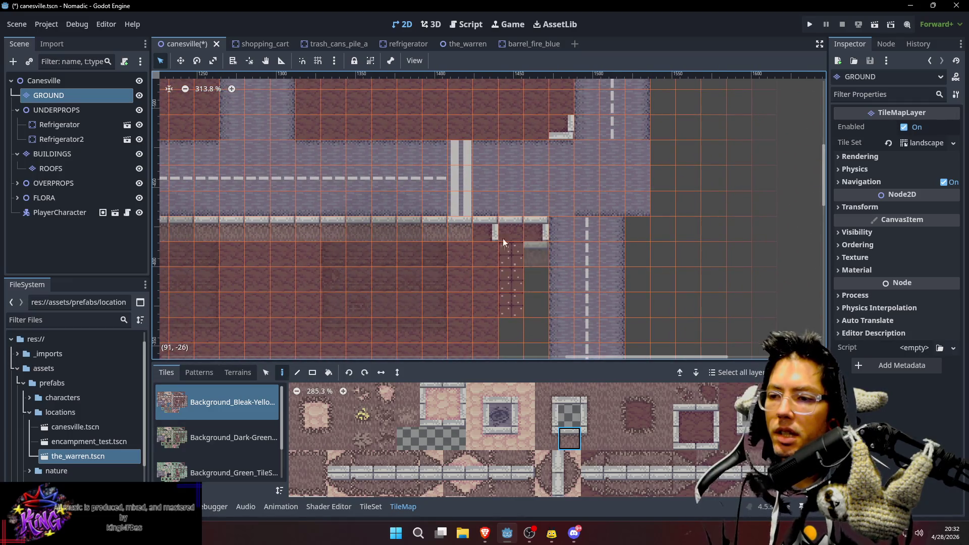
scroll(562, 214, "down", 8)
mouse_move(570, 210)
left_mouse_down()
mouse_move(472, 236)
mouse_move(290, 217)
left_mouse_up()
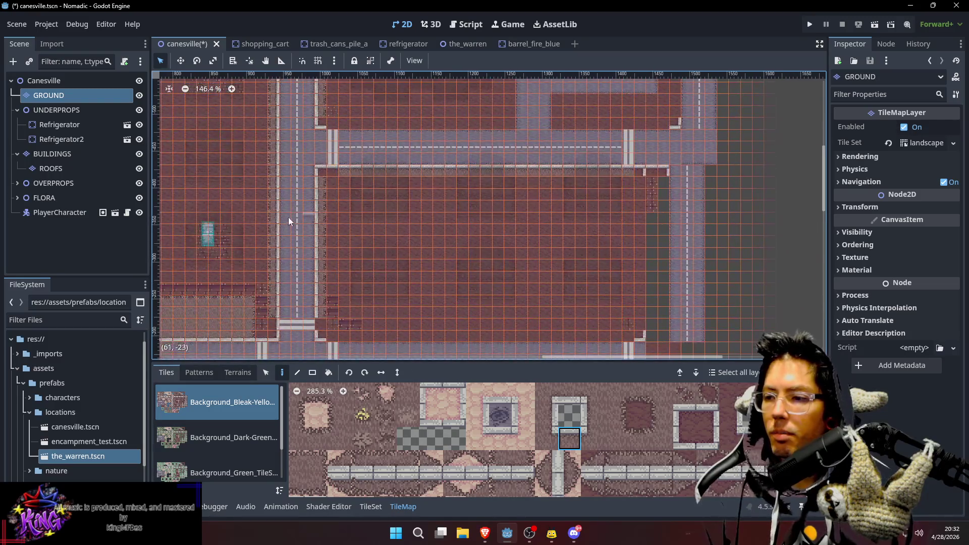
key("Escape")
mouse_move(664, 188)
left_mouse_down()
mouse_move(656, 285)
mouse_move(666, 323)
left_mouse_up()
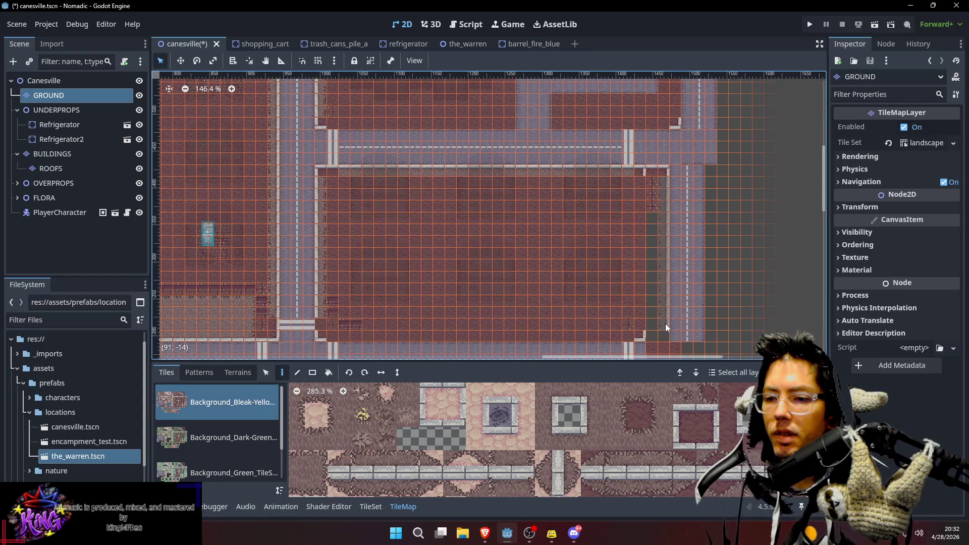
Pick the grey-edged curb tile and paint a row of curbs along the lower sidewalk edge
scroll(661, 326, "up", 5)
key("s")
key("d")
scroll(656, 224, "down", 1)
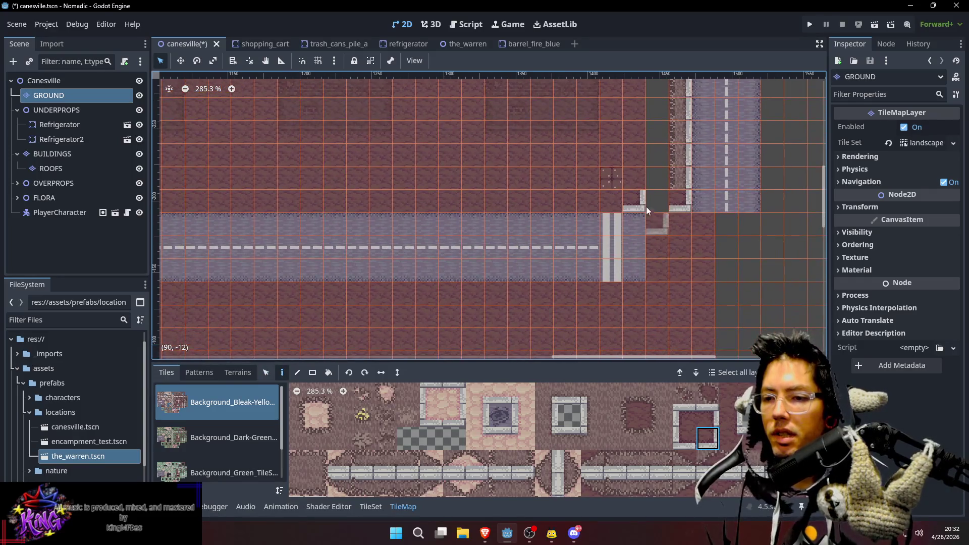
scroll(632, 181, "down", 4)
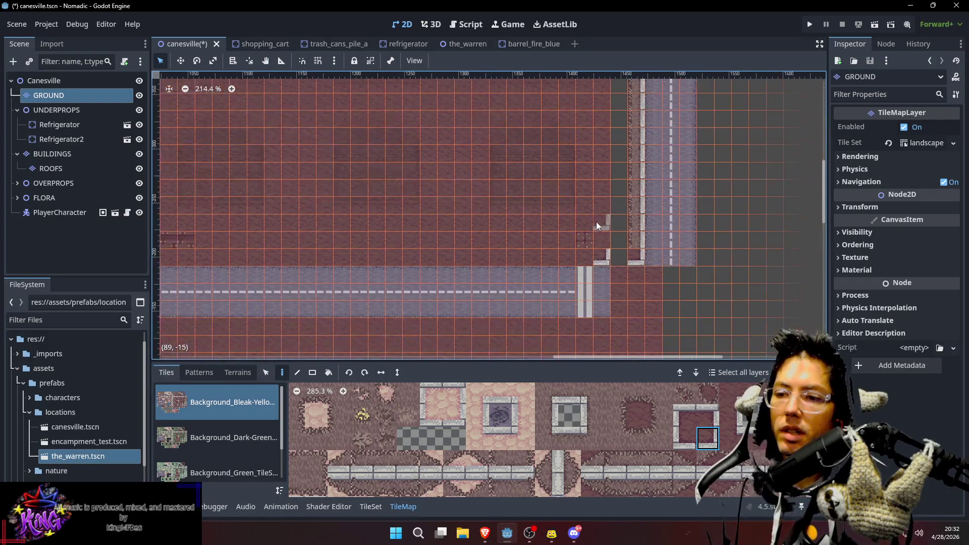
scroll(491, 237, "down", 5)
left_click_drag(382, 159, 400, 211)
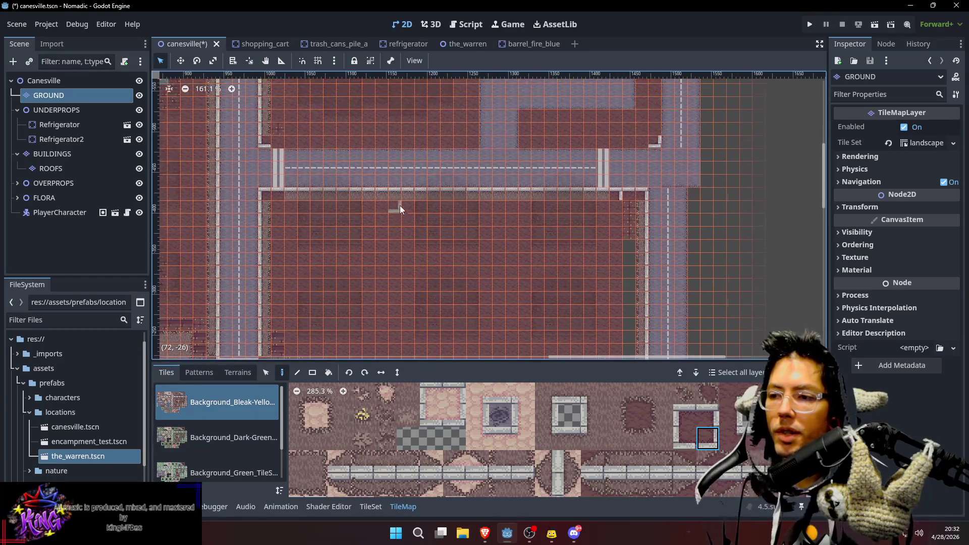
scroll(389, 162, "up", 5)
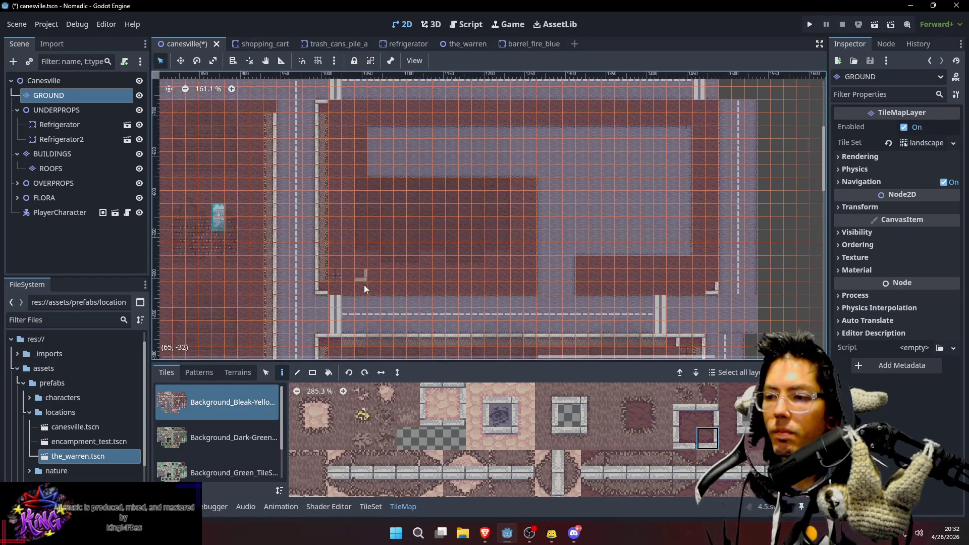
scroll(365, 285, "up", 8)
key("s")
left_click(292, 279, "ctrl")
key("d")
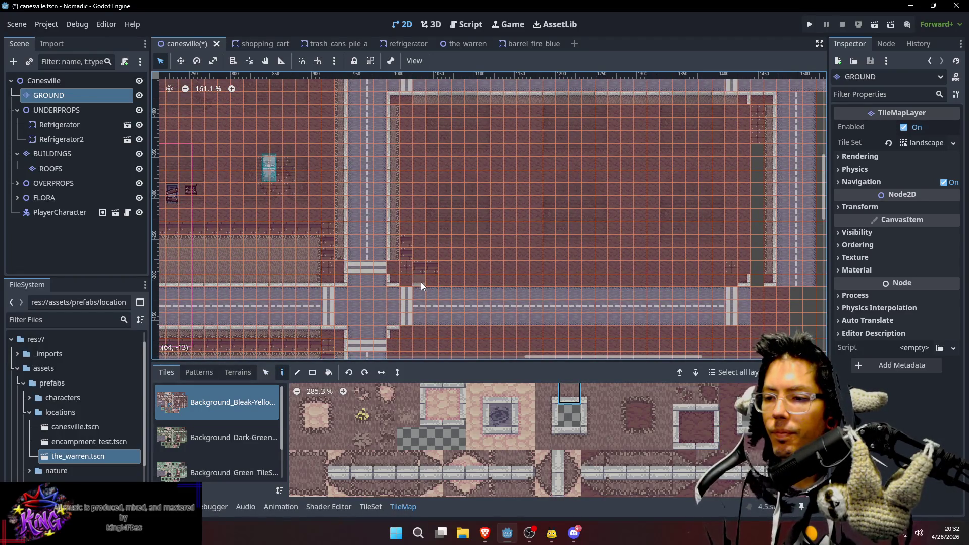
left_click_drag(431, 281, 699, 275)
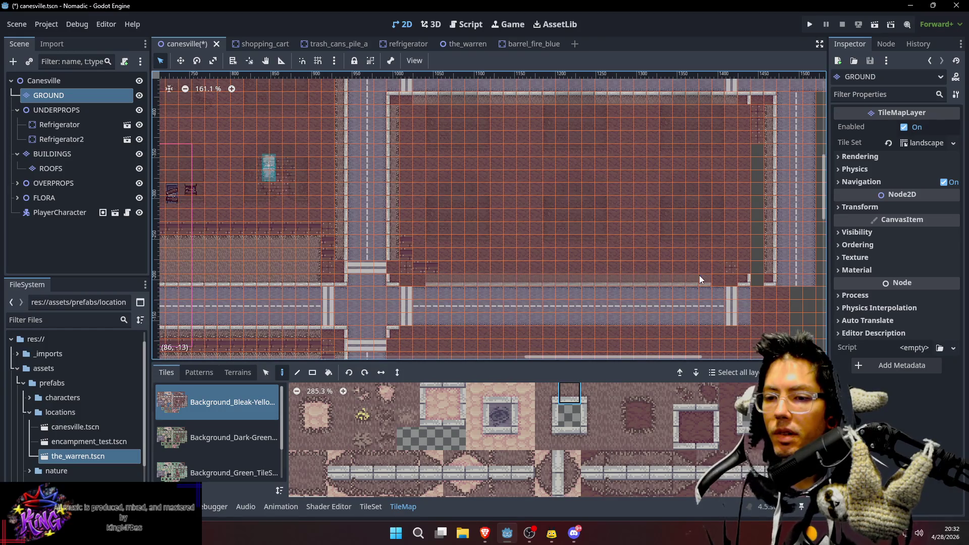
Paint a matching curb row along the upper sidewalk edge
scroll(490, 252, "right", 4)
scroll(404, 227, "up", 5)
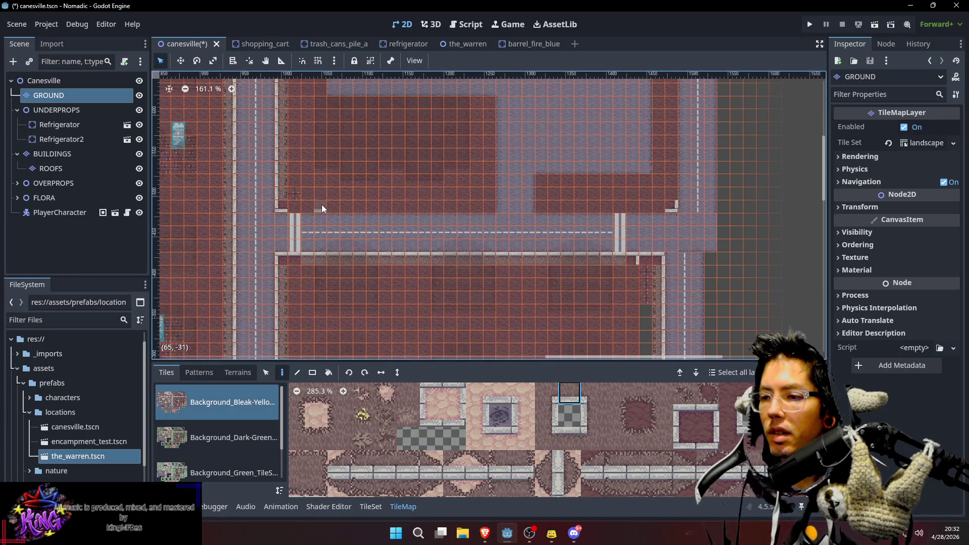
left_click_drag(320, 206, 451, 209)
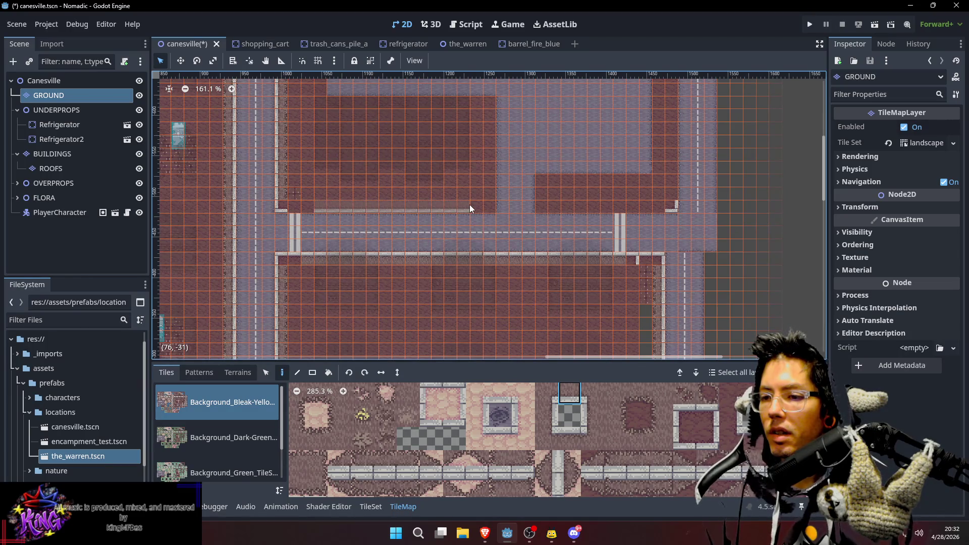
scroll(563, 250, "right", 2)
scroll(494, 247, "down", 4)
scroll(494, 248, "down", 3)
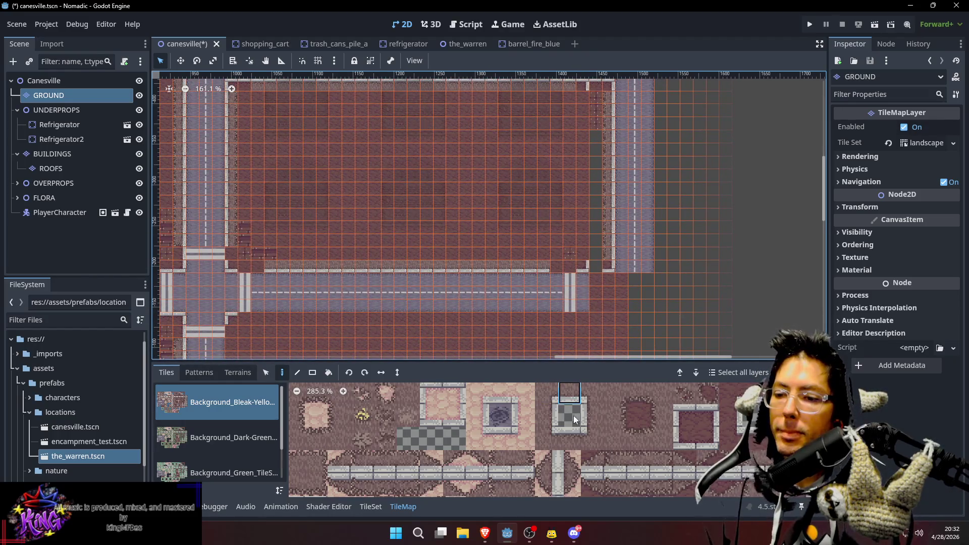
Zoom the tile atlas out to 161.1% and select a curb tile from it
scroll(573, 416, "down", 5)
scroll(626, 442, "down", 5)
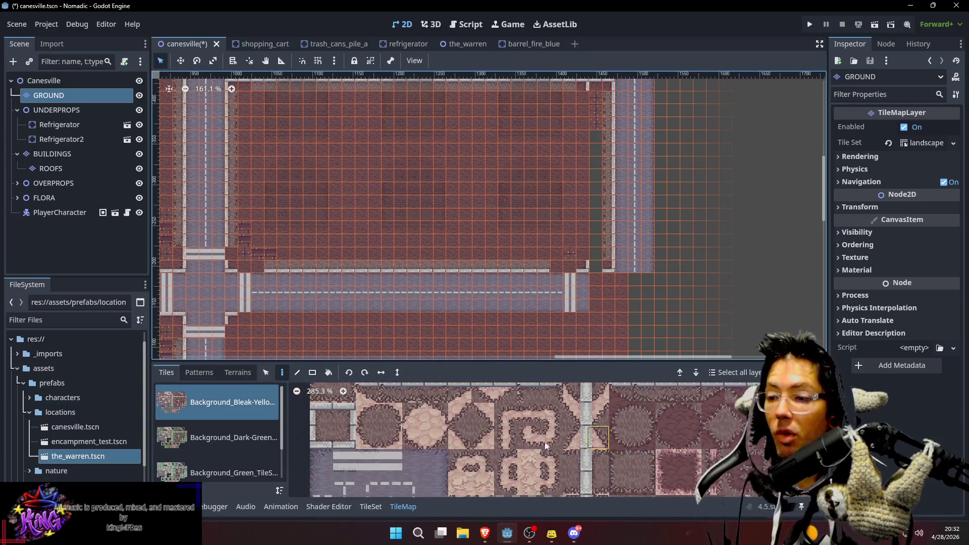
scroll(574, 440, "down", 3)
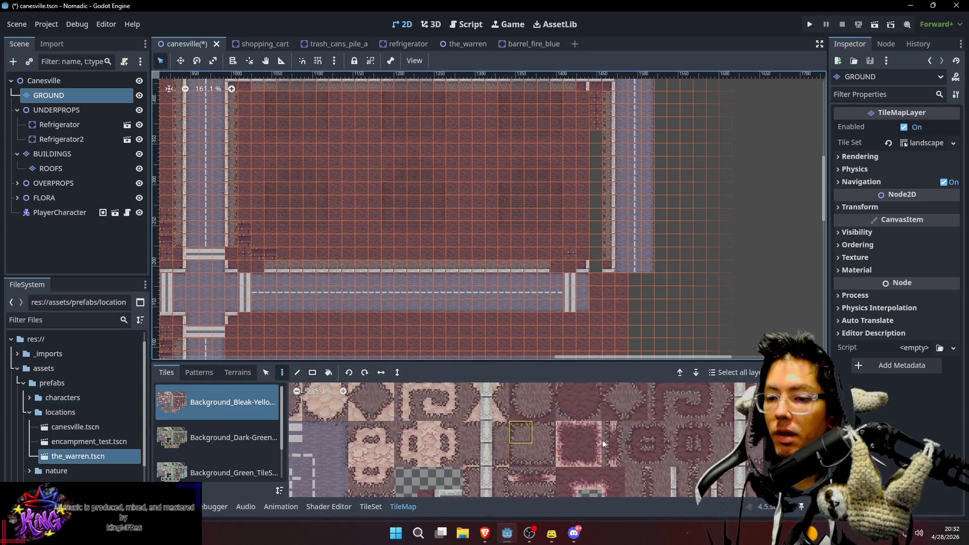
scroll(615, 456, "down", 2)
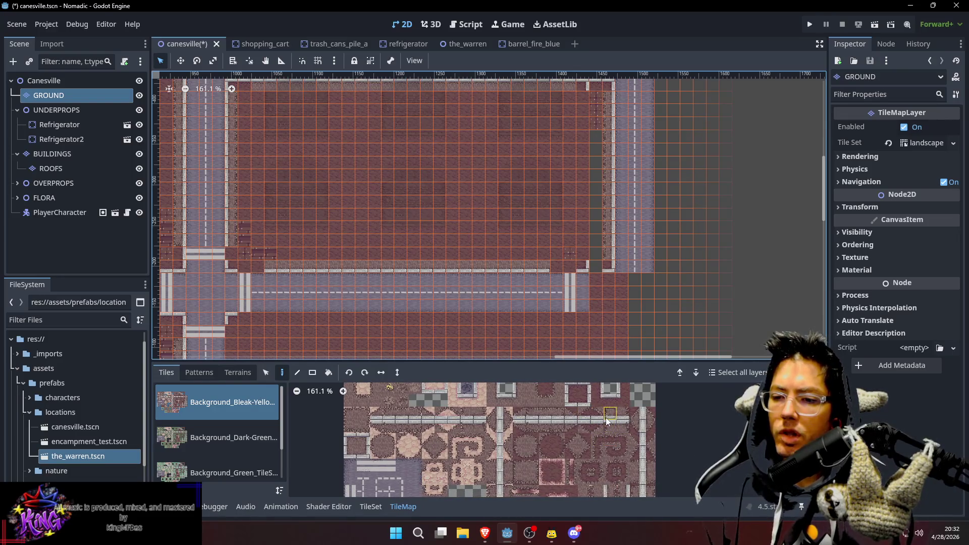
left_click(626, 414)
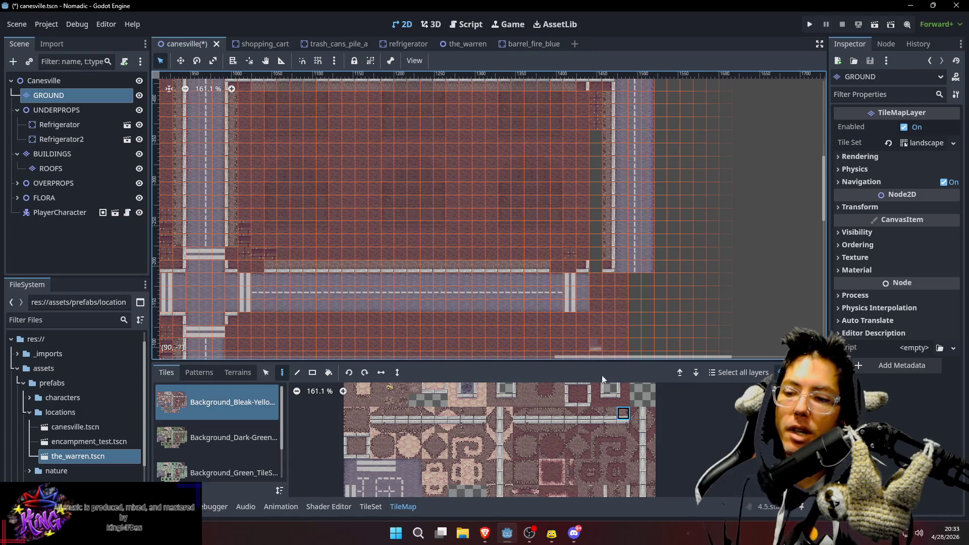
Place a curb tile at the road's corner, then try other atlas tiles near the block corner
left_click(558, 413)
left_click(556, 273)
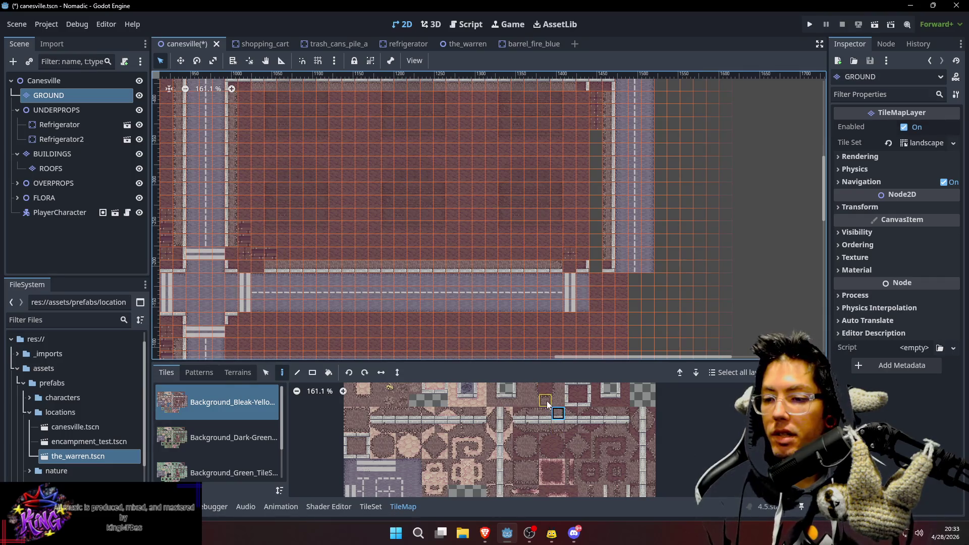
left_click(546, 414)
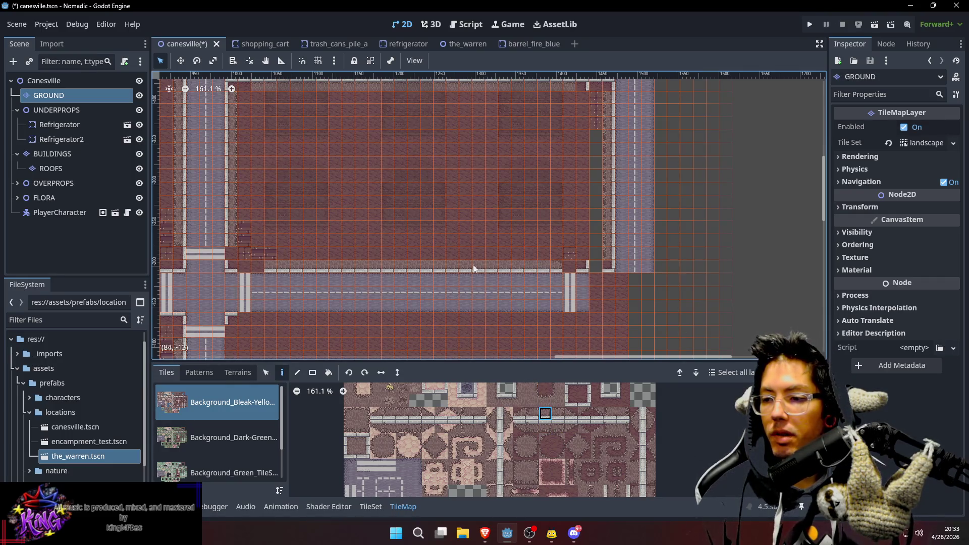
scroll(272, 270, "up", 3)
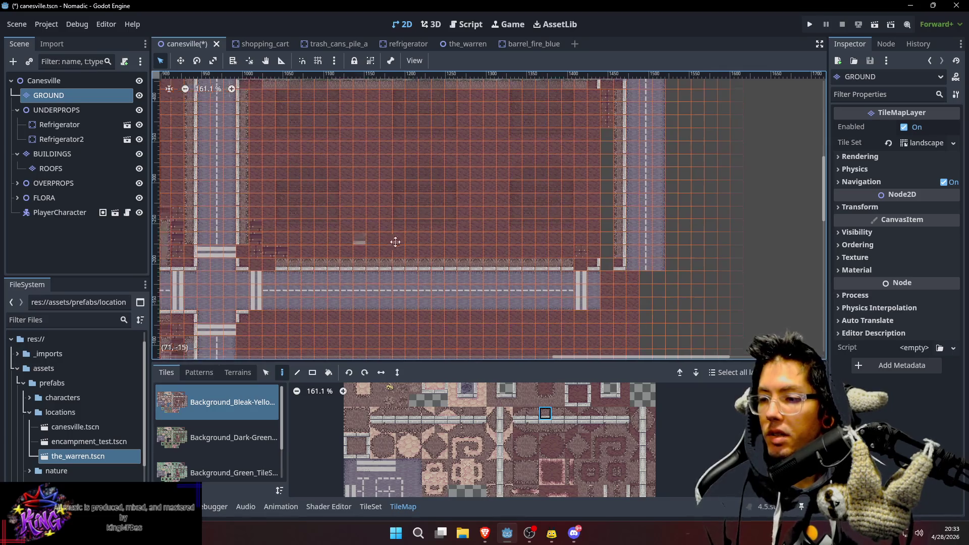
left_click(533, 413)
mouse_move(445, 294)
left_mouse_down()
mouse_move(536, 262)
mouse_move(596, 262)
left_mouse_up()
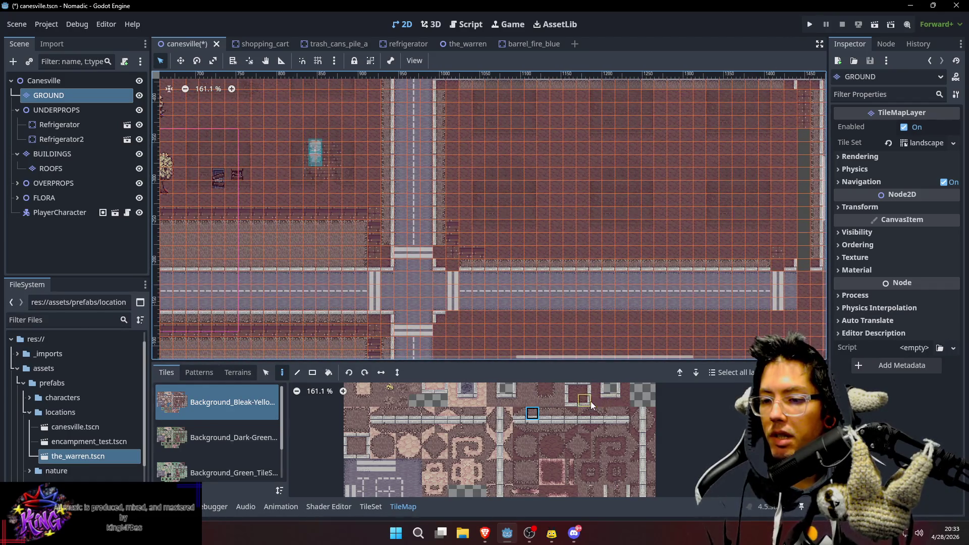
left_click(613, 396)
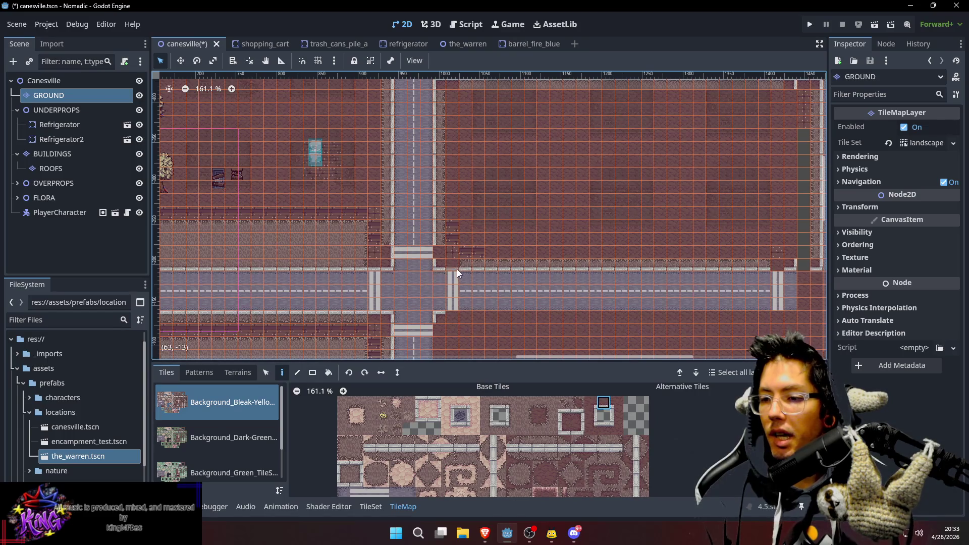
scroll(555, 273, "up", 5)
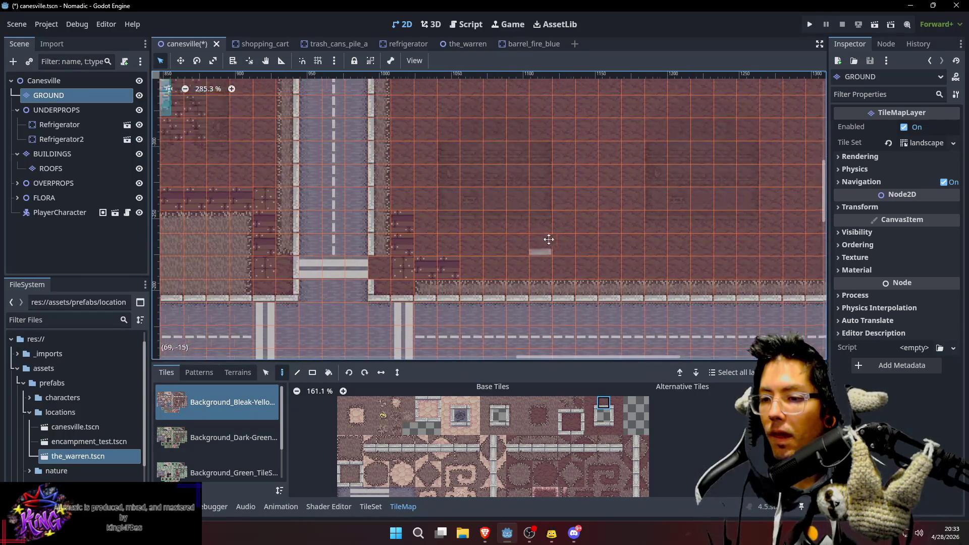
left_click_drag(548, 239, 481, 282)
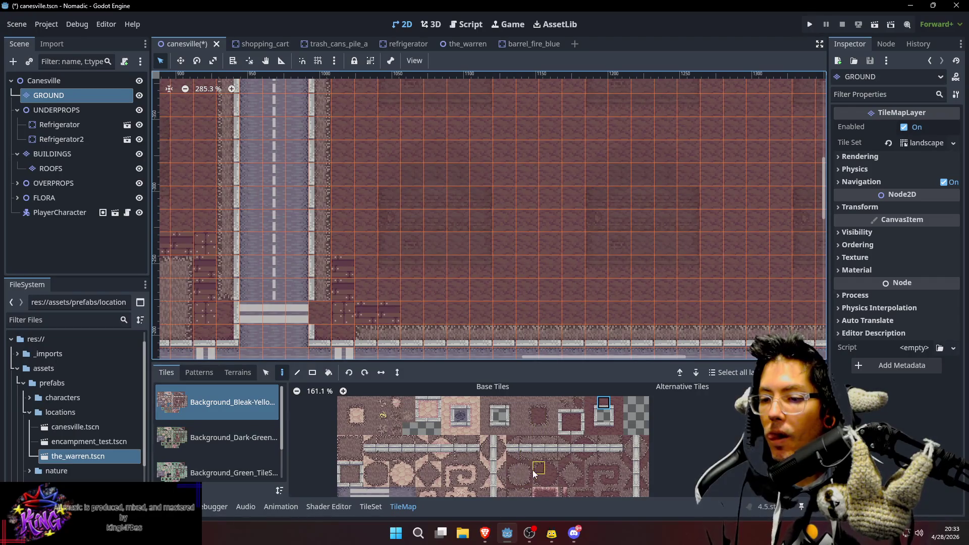
scroll(532, 470, "down", 3)
Pick the grey ground tile and place one inside the block corner
left_click(513, 467)
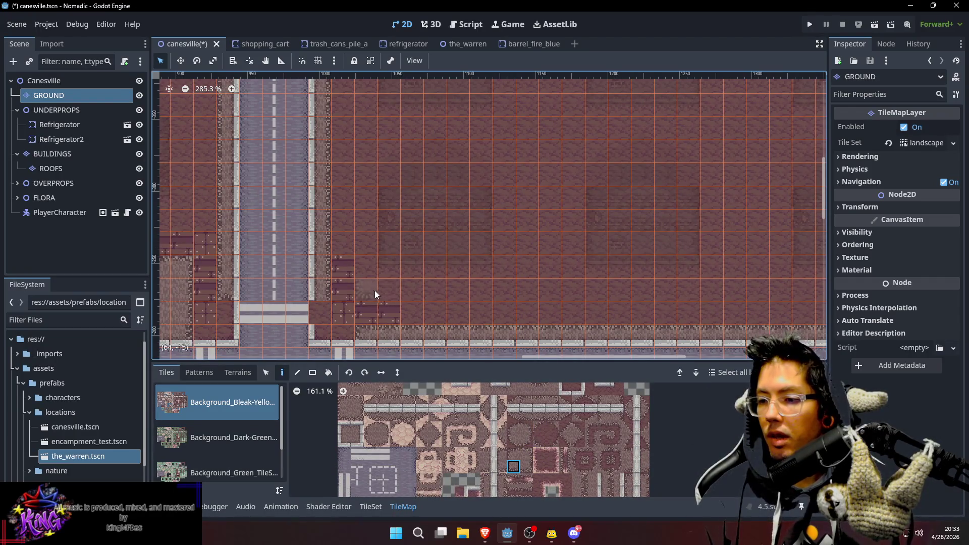
scroll(465, 214, "right", 6)
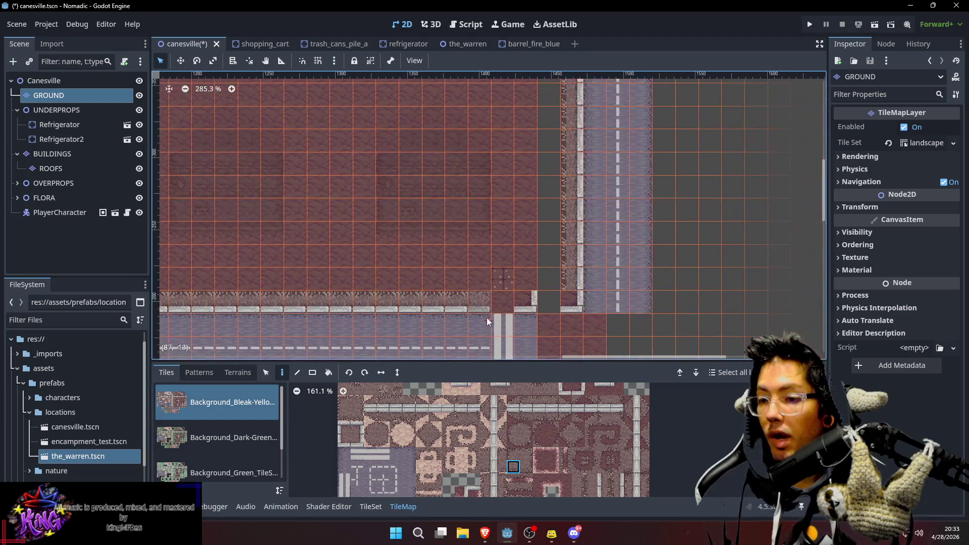
left_click(526, 467)
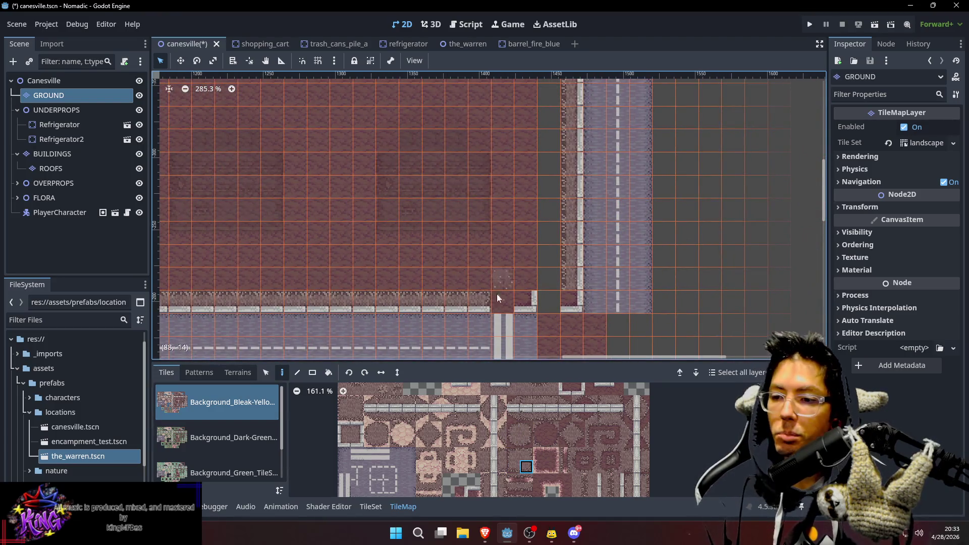
left_click(475, 260)
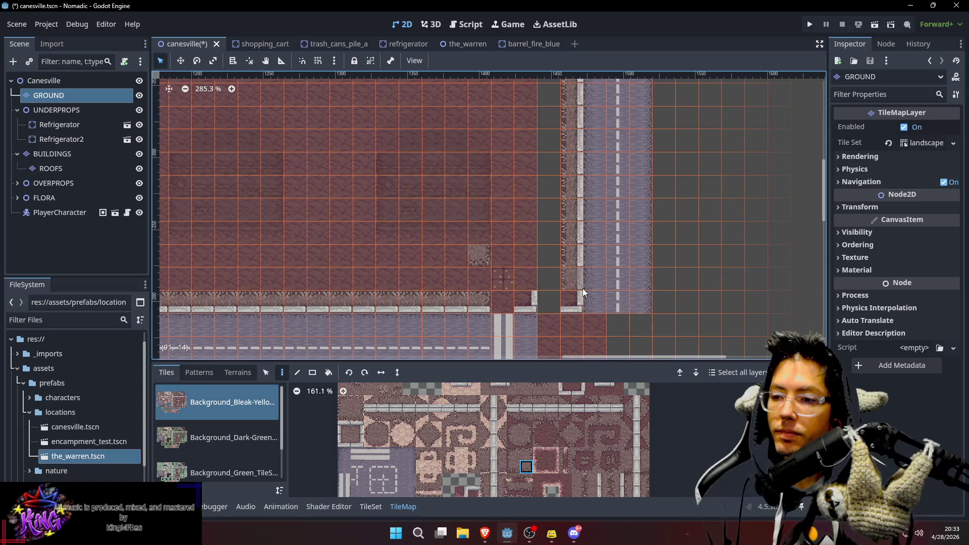
Paint a column of dotted tiles up the block's edge beside the vertical road
scroll(582, 289, "right", 1)
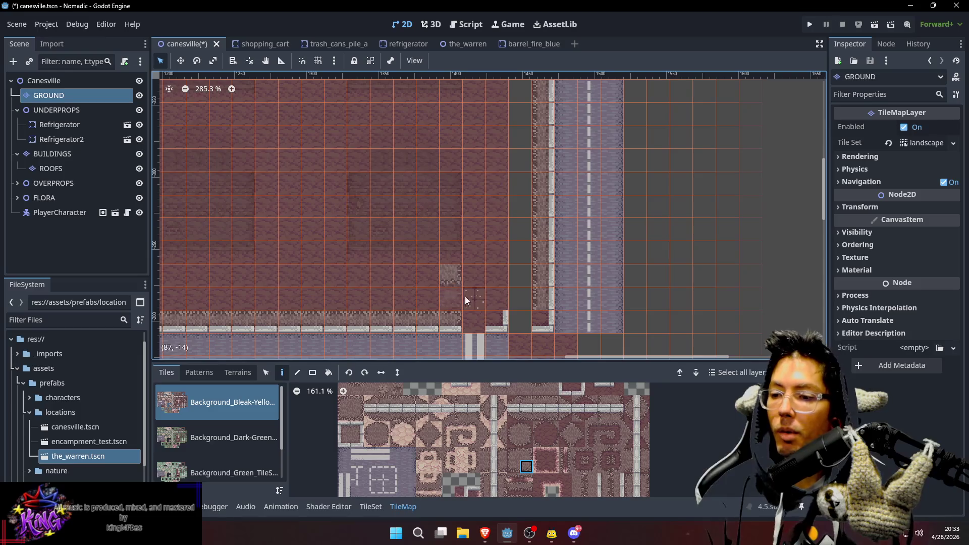
scroll(510, 262, "down", 5)
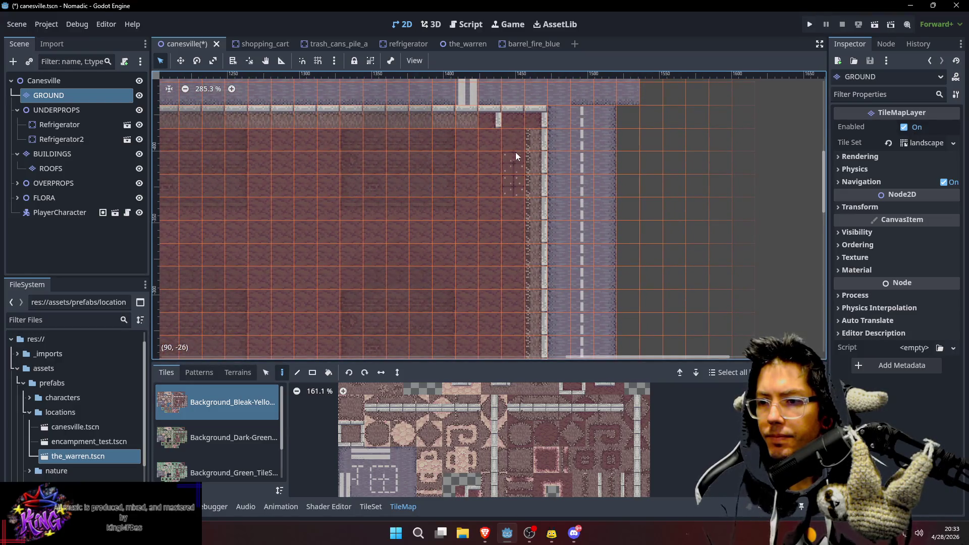
scroll(516, 149, "down", 3)
scroll(526, 241, "down", 1)
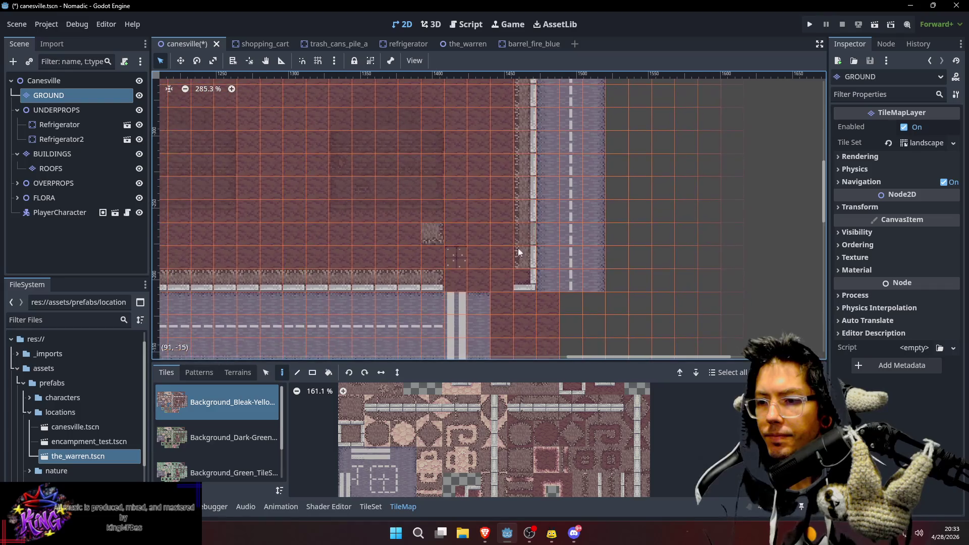
left_click_drag(503, 260, 507, 180)
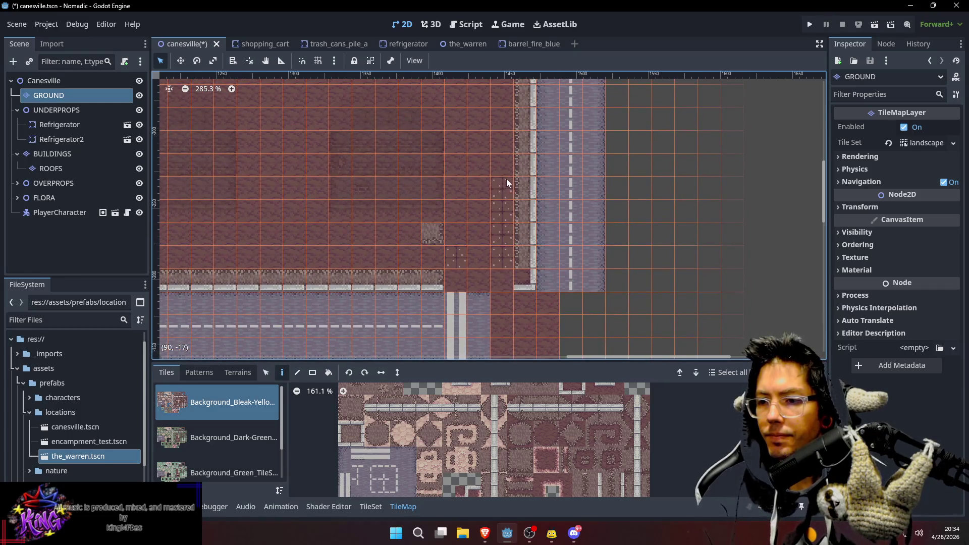
scroll(517, 251, "up", 2)
scroll(508, 297, "down", 2)
scroll(508, 297, "left", 1)
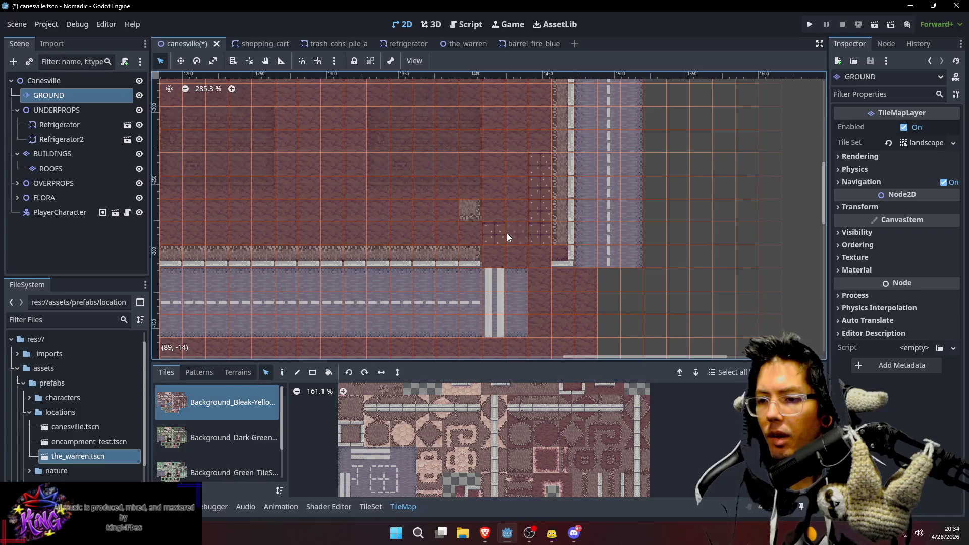
Darken one block tile and fill the gap in the road-edge curb with the matching curb tile
left_click(581, 233)
scroll(566, 228, "down", 1)
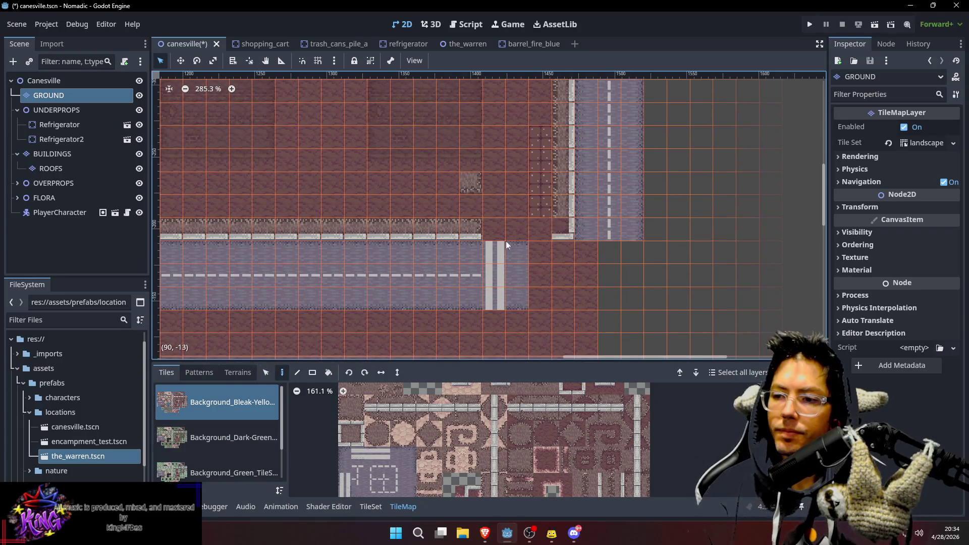
scroll(486, 241, "down", 2)
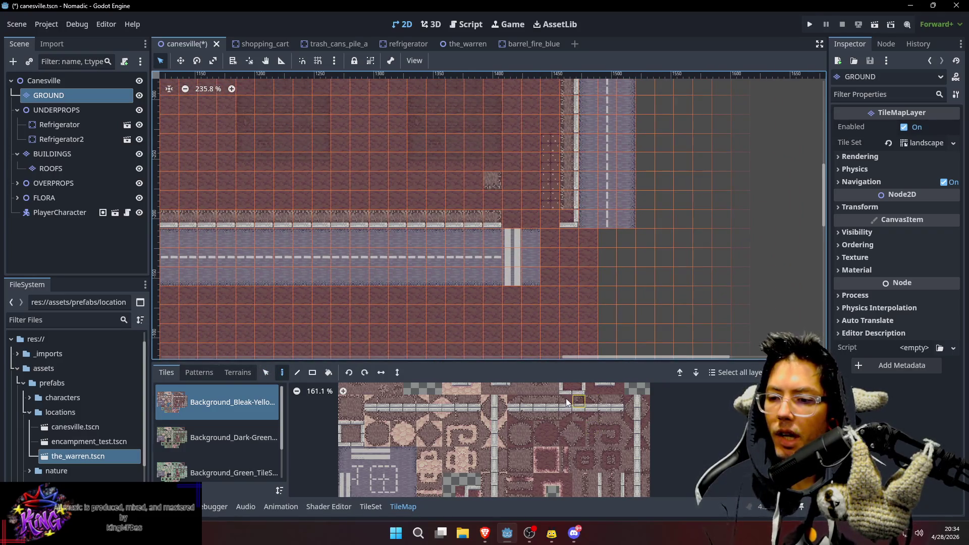
scroll(617, 395, "up", 1)
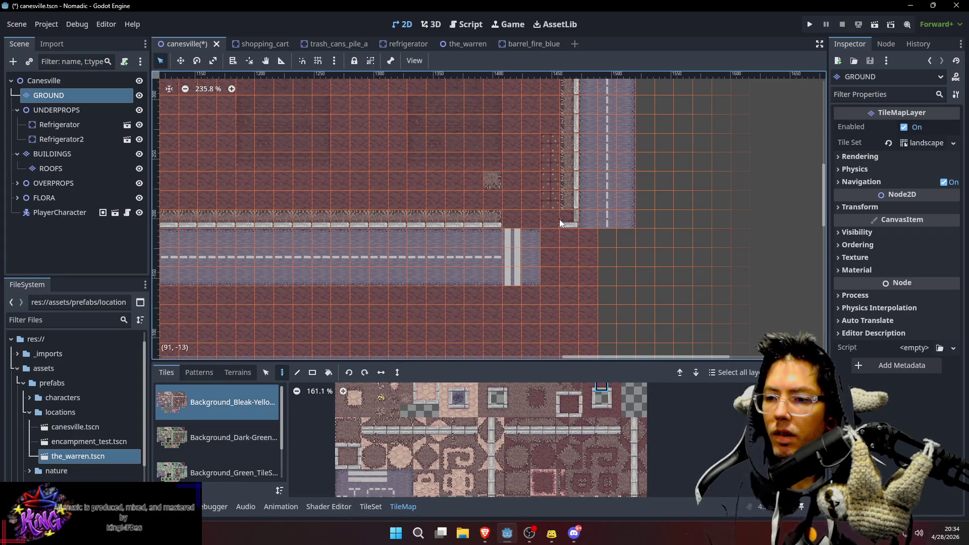
scroll(530, 257, "up", 1)
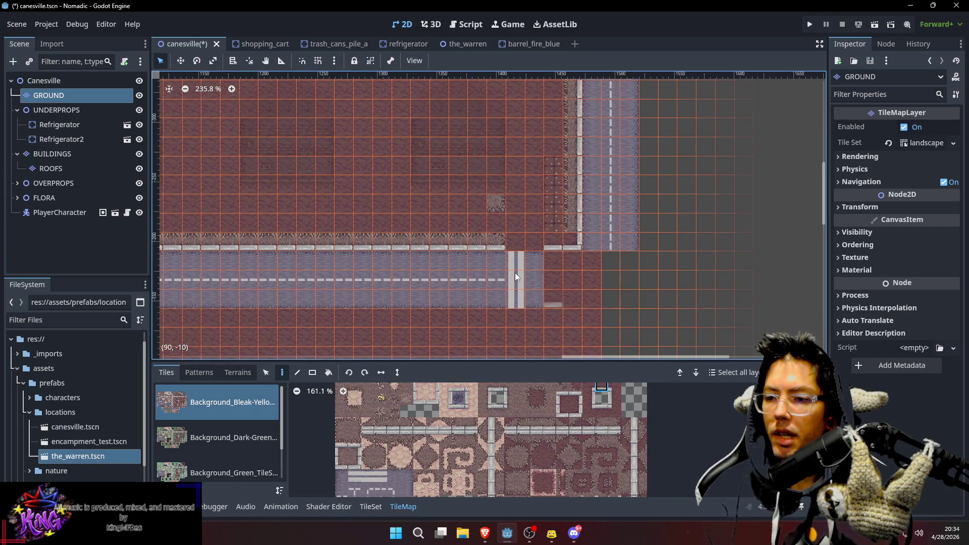
left_click(501, 243, "ctrl")
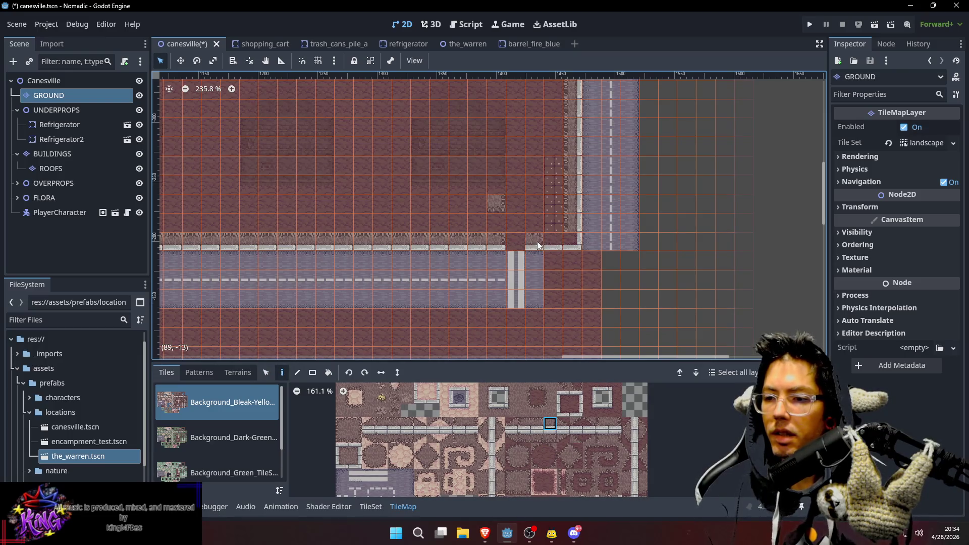
left_click(474, 239, "ctrl")
left_click(515, 243)
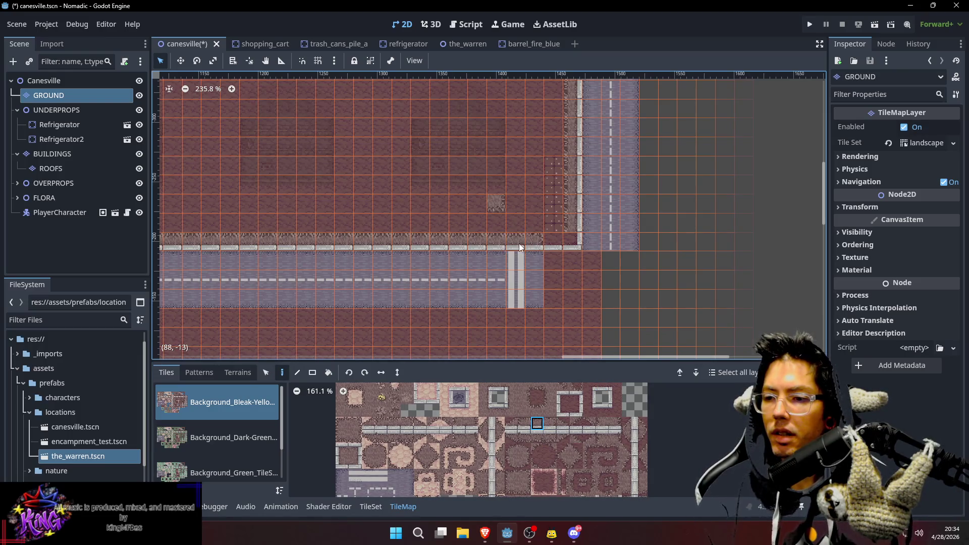
Copy the road-and-crosswalk section and paste it further right toward the corner
left_click_drag(596, 231, 547, 199)
key("s")
left_click_drag(450, 230, 480, 268)
key("d")
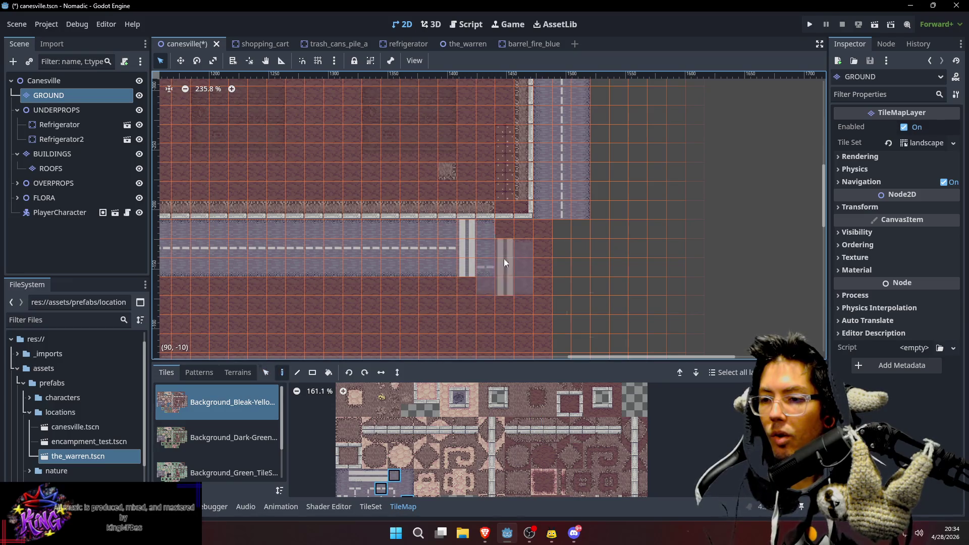
left_click(512, 253)
Replace the left crosswalk with a copied stretch of plain road, keeping one crosswalk
key("s")
left_click_drag(410, 226, 447, 259)
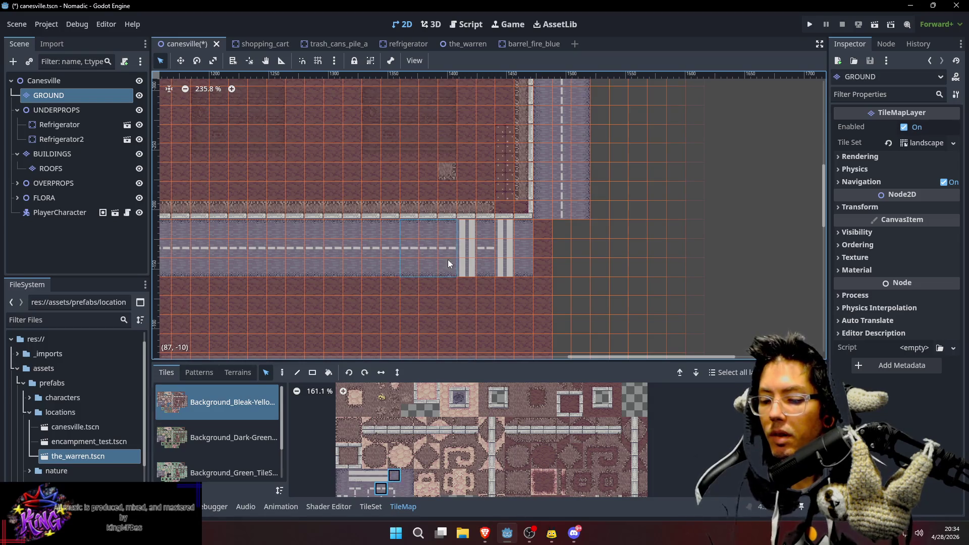
key("ctrl+c")
left_click(450, 247)
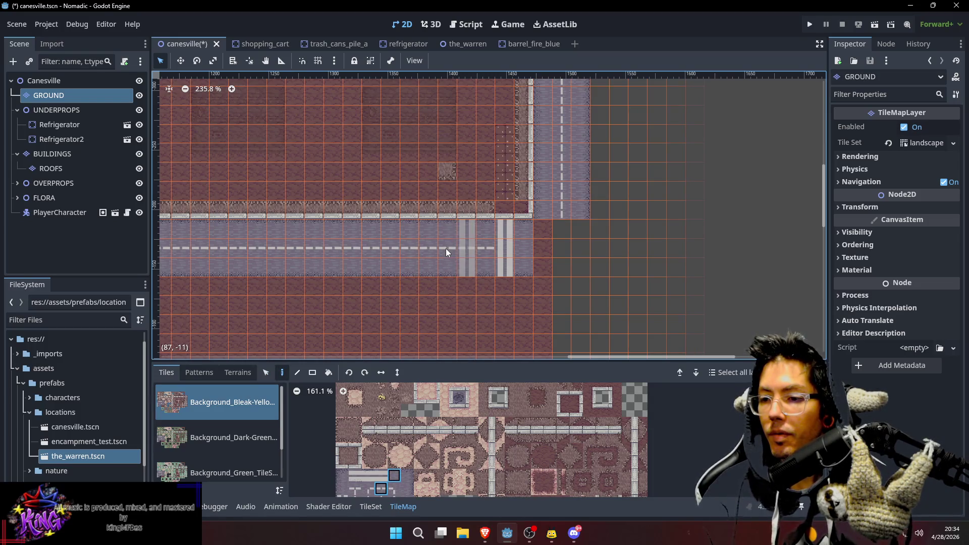
scroll(560, 247, "up", 1)
scroll(478, 199, "up", 2)
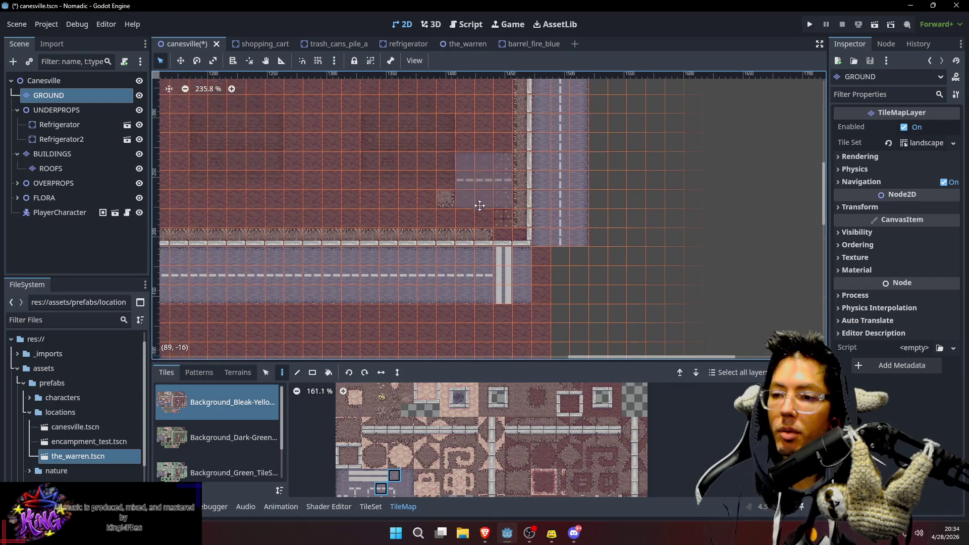
scroll(404, 217, "up", 2)
scroll(458, 249, "left", 1)
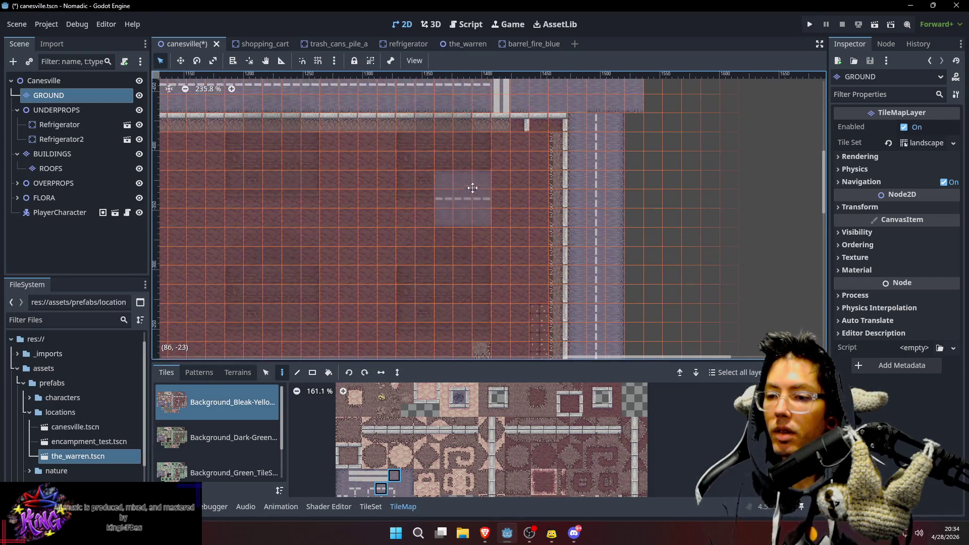
left_click(484, 302, "ctrl")
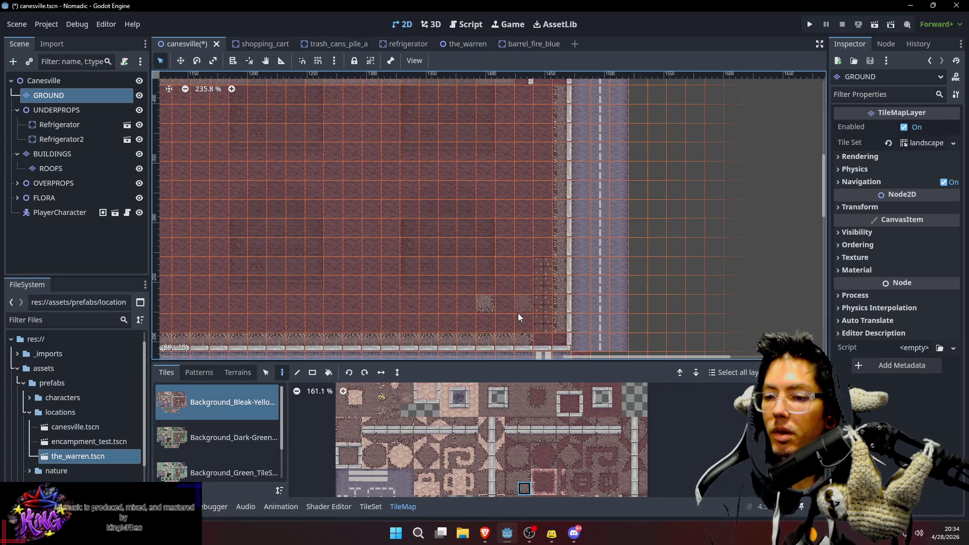
left_click(473, 323, "ctrl")
mouse_move(484, 320)
left_mouse_down()
mouse_move(487, 260)
mouse_move(437, 240)
mouse_move(508, 262)
left_mouse_up()
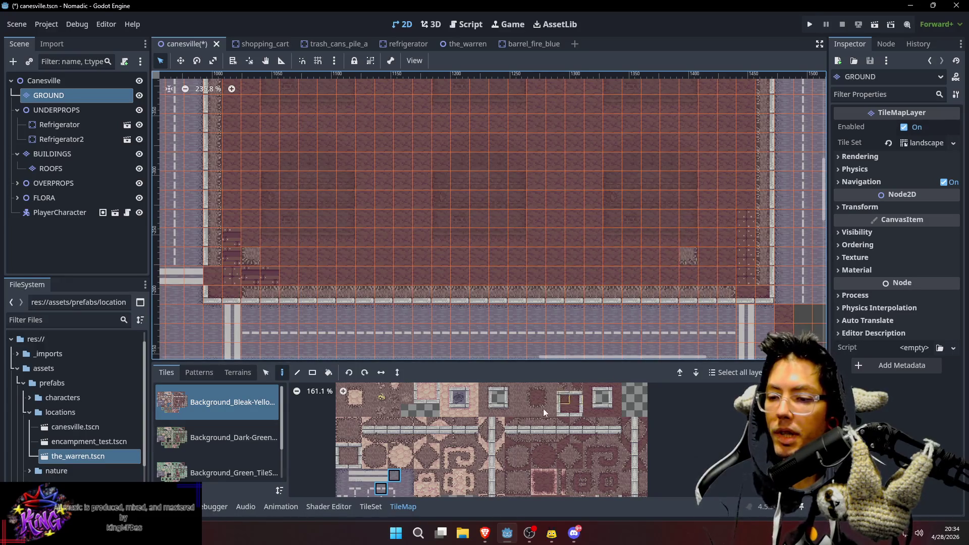
left_click(519, 487)
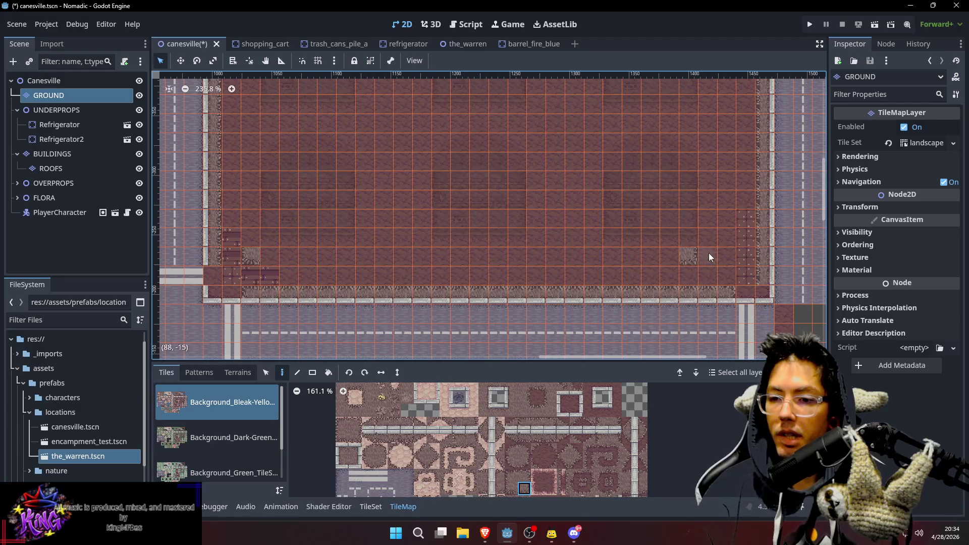
left_click_drag(726, 223, 667, 252)
left_click(644, 288, "ctrl")
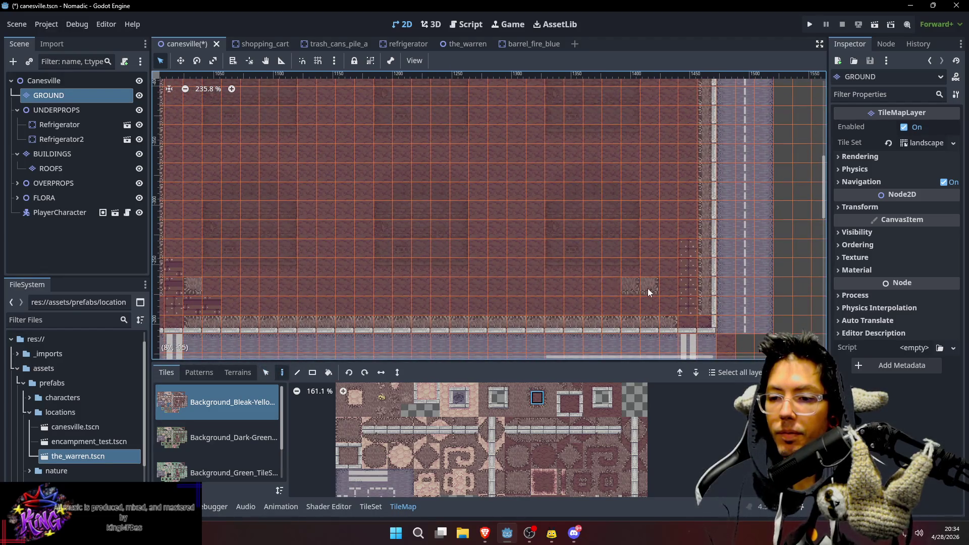
scroll(654, 288, "down", 3)
scroll(653, 288, "right", 3)
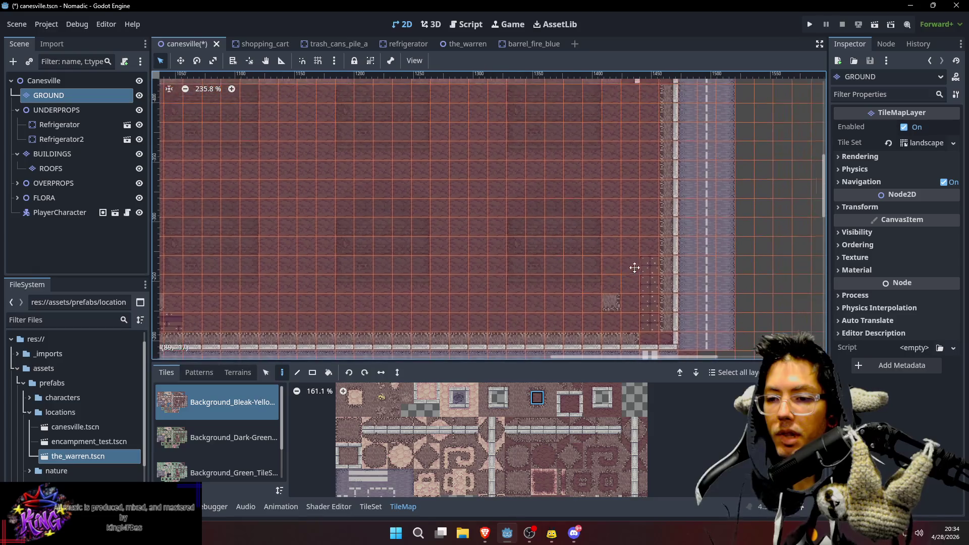
scroll(665, 220, "left", 3)
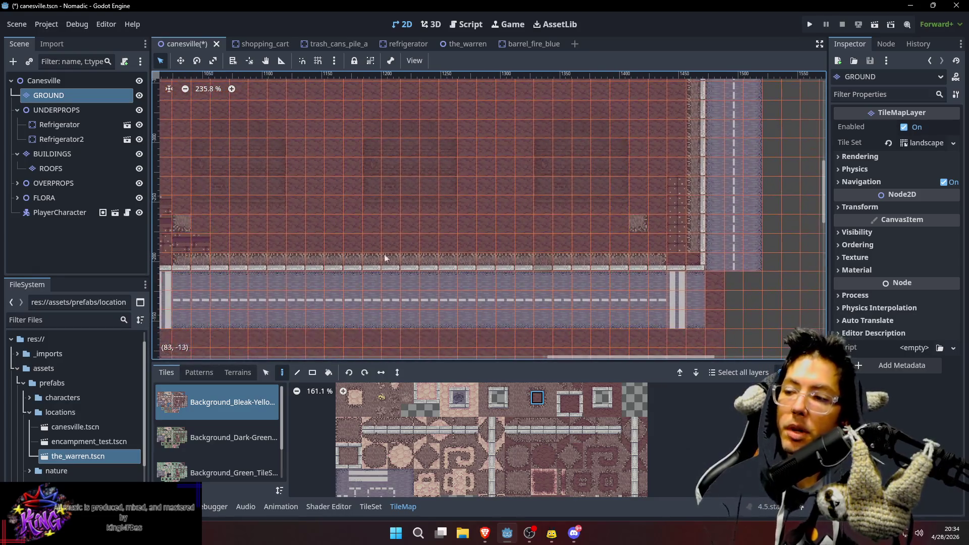
key("s")
key("d")
mouse_move(195, 244)
left_mouse_down()
mouse_move(710, 255)
mouse_move(643, 245)
mouse_move(688, 244)
left_mouse_up()
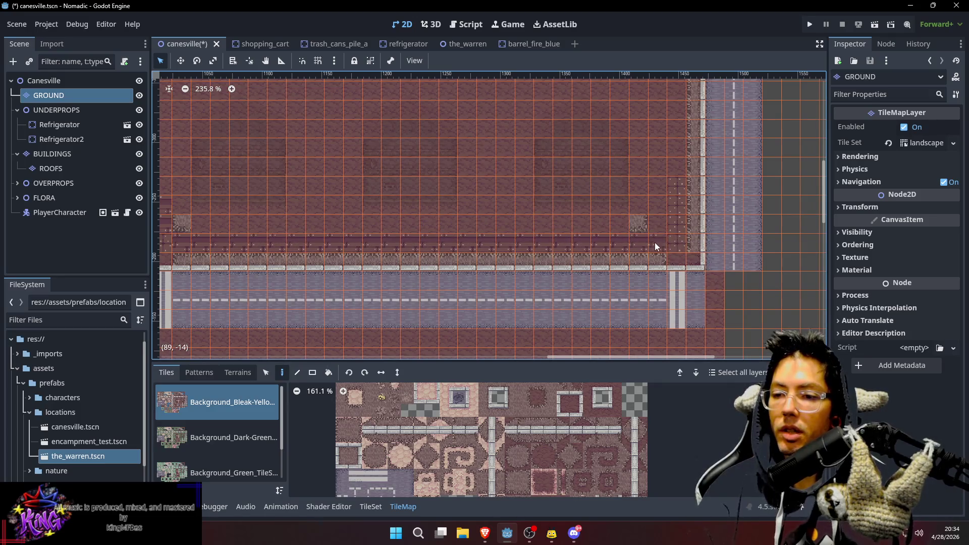
scroll(655, 243, "down", 10)
scroll(551, 311, "right", 8)
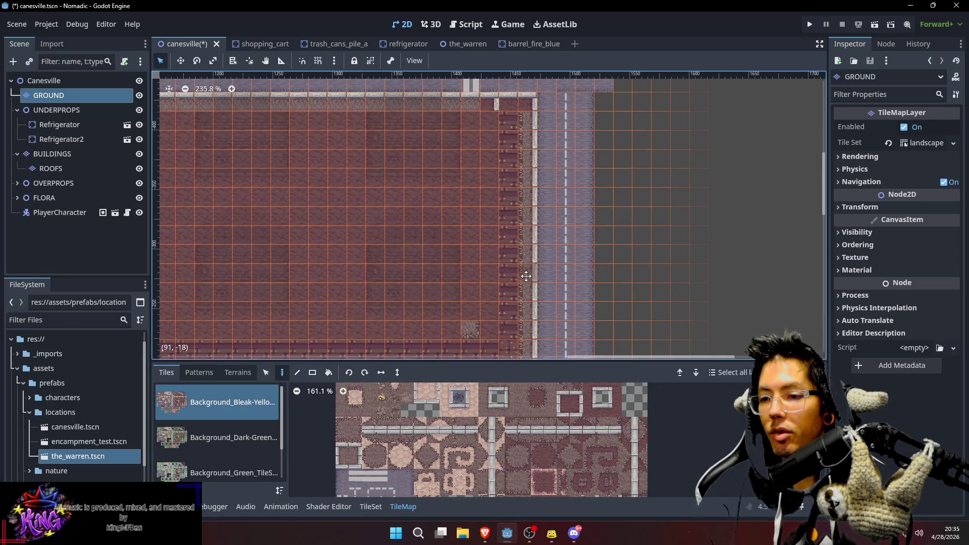
scroll(546, 247, "down", 3)
scroll(545, 247, "left", 1)
key("s")
scroll(568, 247, "down", 8)
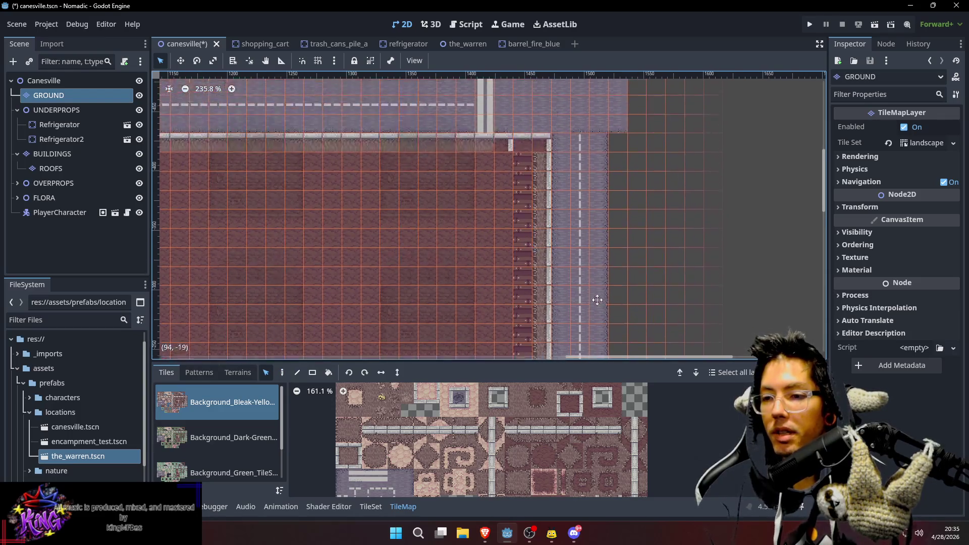
left_click(520, 168)
scroll(579, 187, "down", 4)
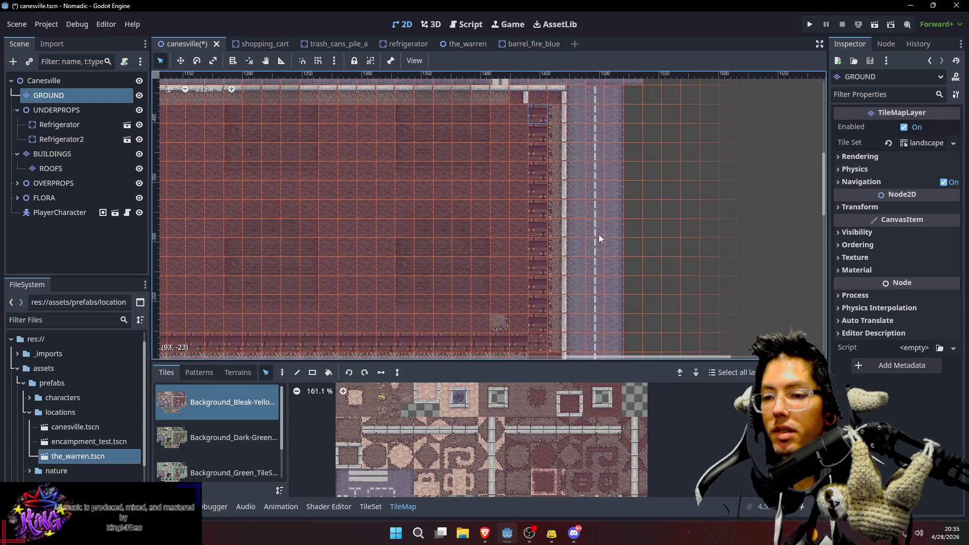
scroll(598, 225, "left", 1)
scroll(596, 222, "down", 5)
scroll(581, 253, "right", 1)
key("d")
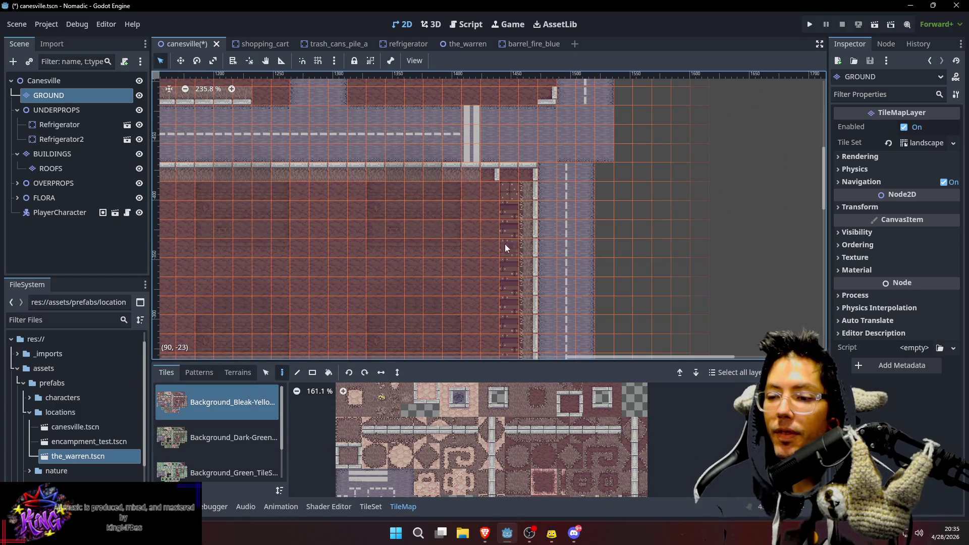
Patch the dark cell in the sidewalk corner with a sidewalk tile
scroll(505, 244, "down", 1)
left_click(538, 437)
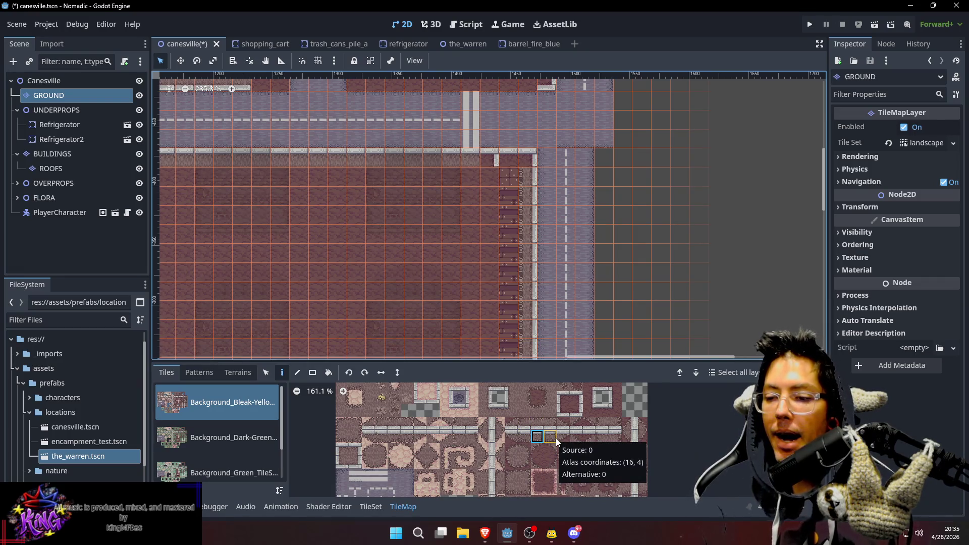
left_click(471, 164)
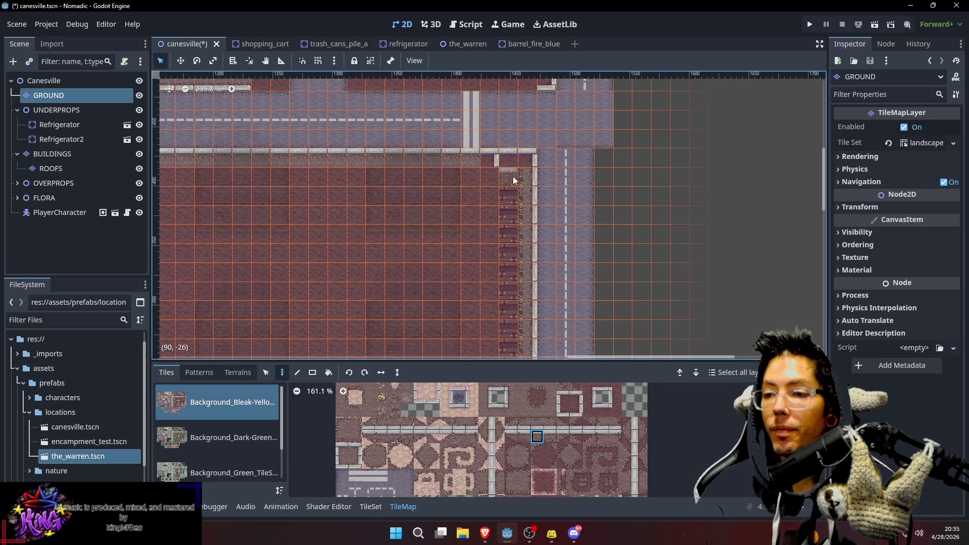
left_click(495, 158, "ctrl")
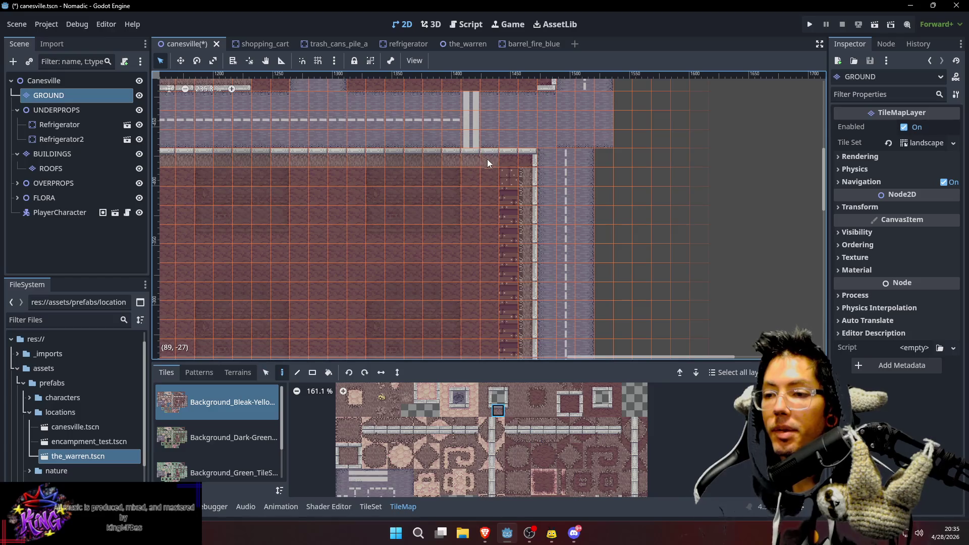
Compare several sidewalk tiles from the atlas, then pick a tile already used on the map
scroll(531, 189, "up", 1)
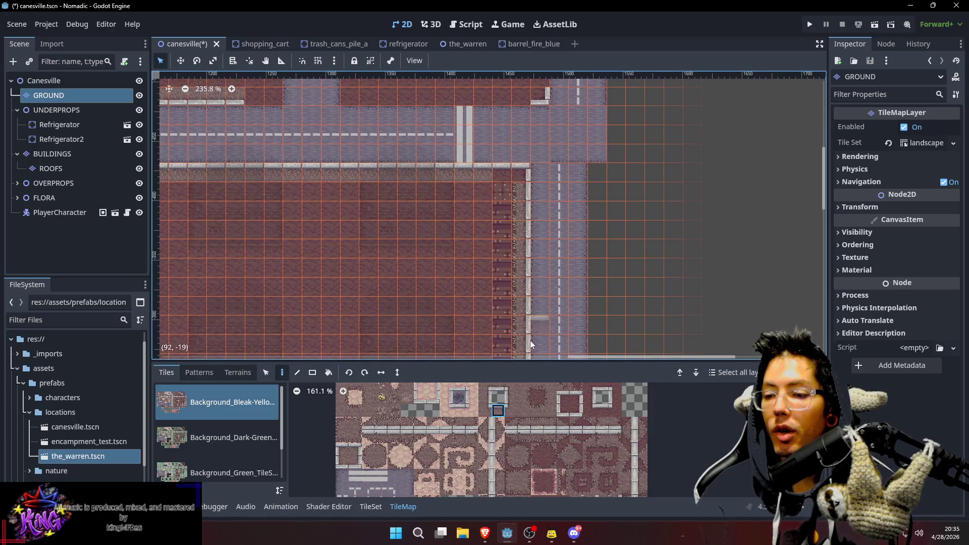
left_click(618, 432)
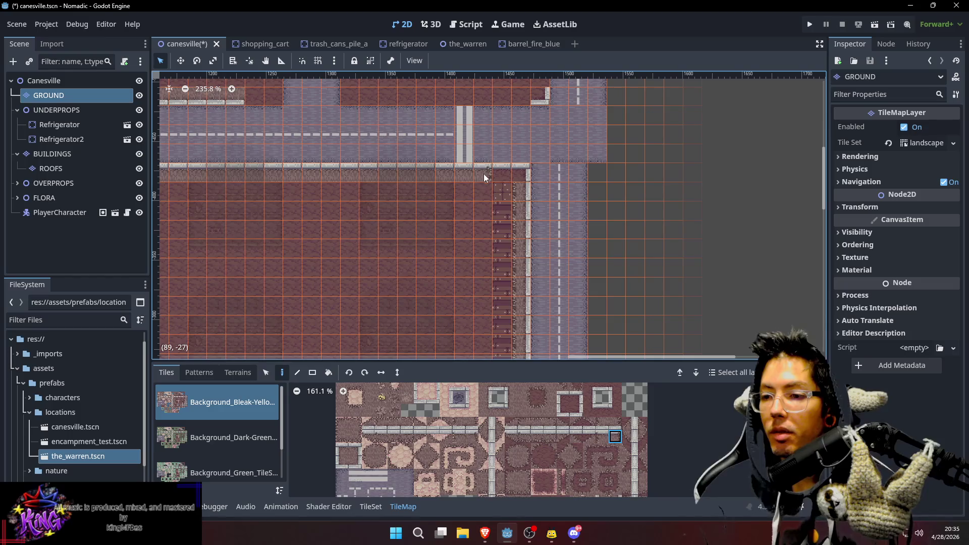
scroll(560, 192, "up", 1)
scroll(553, 212, "down", 2)
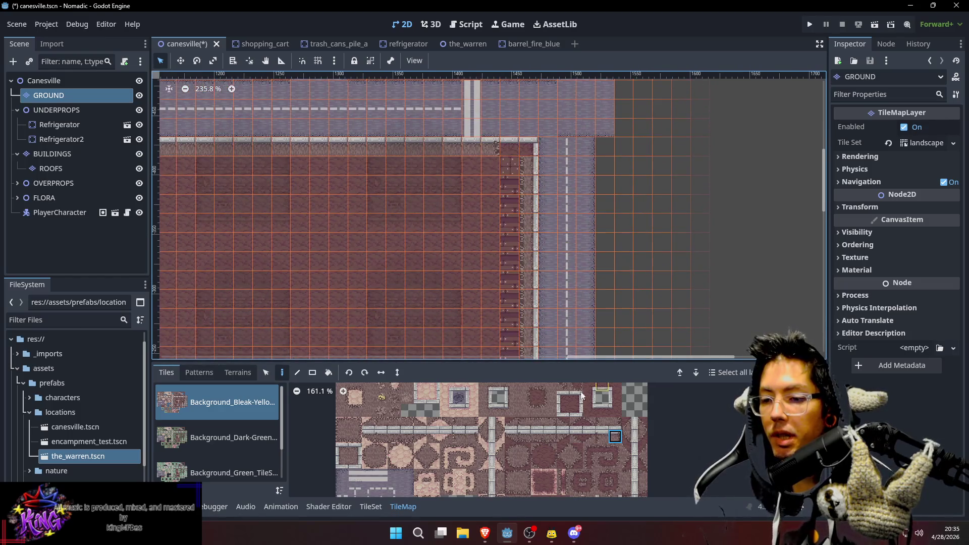
left_click(525, 400)
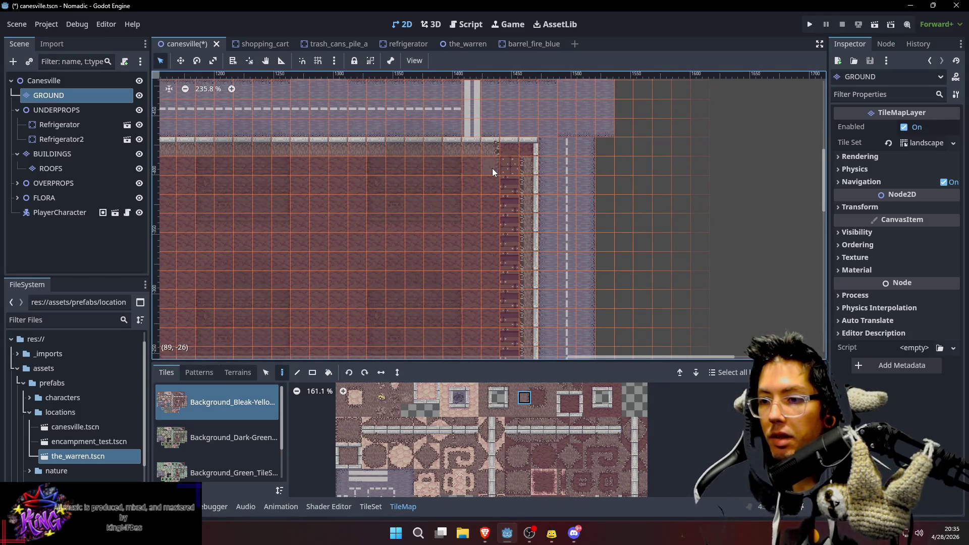
scroll(641, 143, "down", 3)
scroll(641, 144, "left", 1)
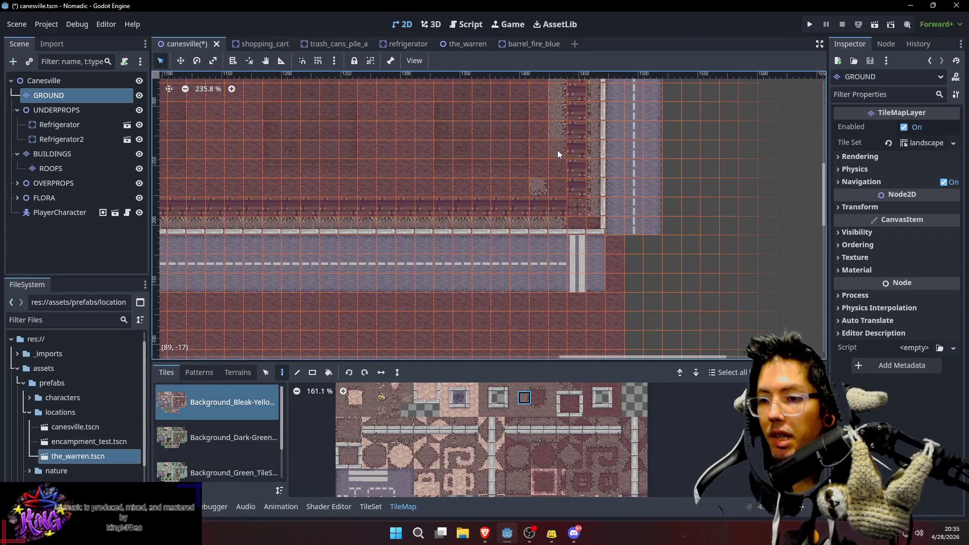
scroll(553, 192, "up", 1)
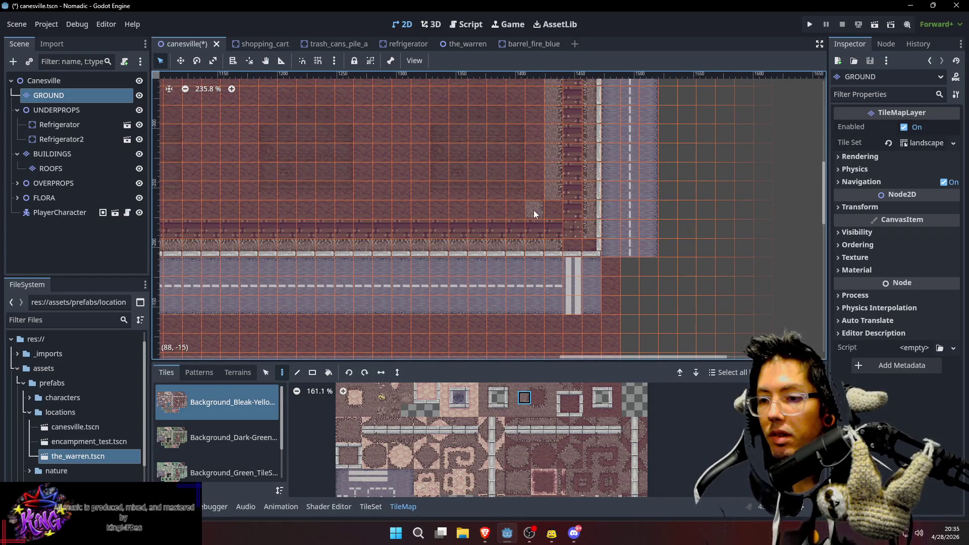
scroll(535, 220, "up", 1)
left_click(531, 230, "ctrl")
Paint the gritty edge tile in a row along the sidewalk, extending it further left
scroll(606, 189, "up", 1)
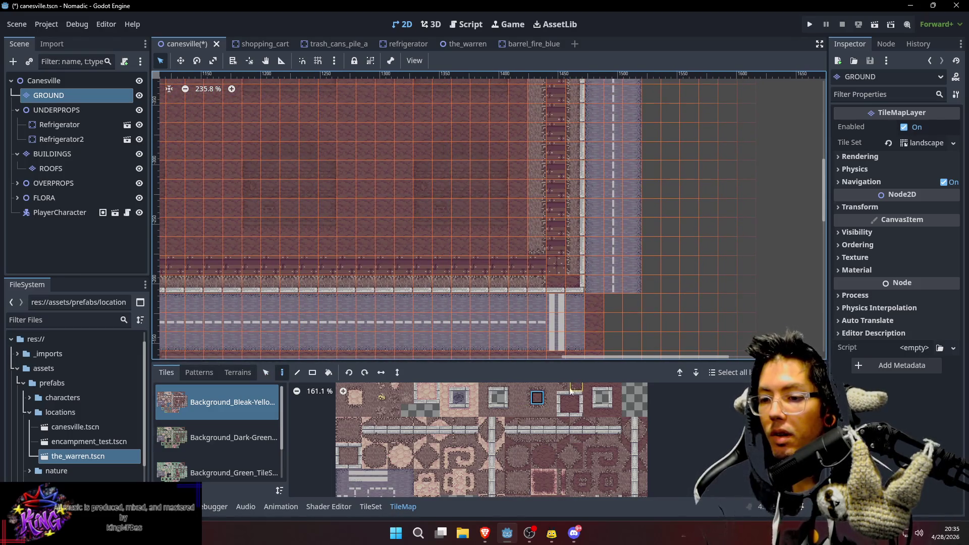
scroll(556, 432, "down", 1)
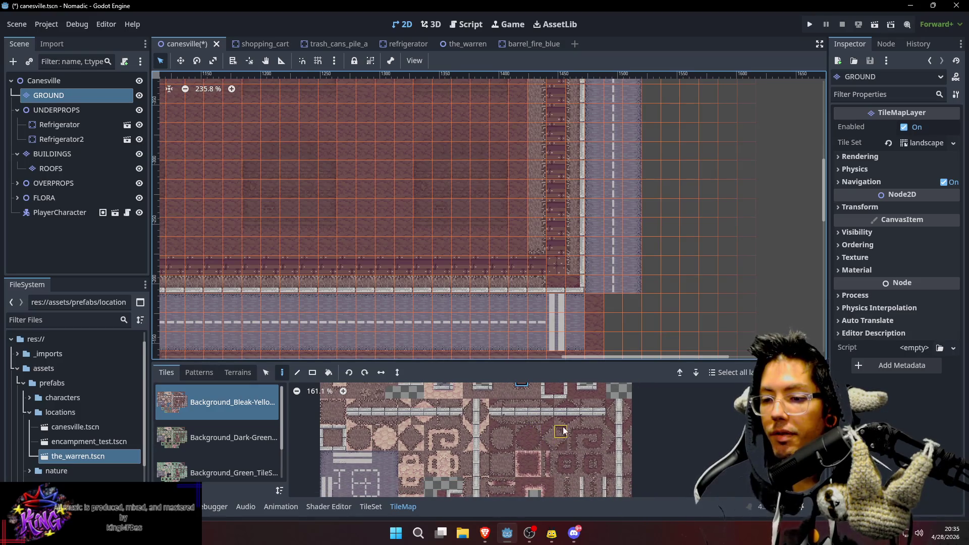
left_click(564, 446)
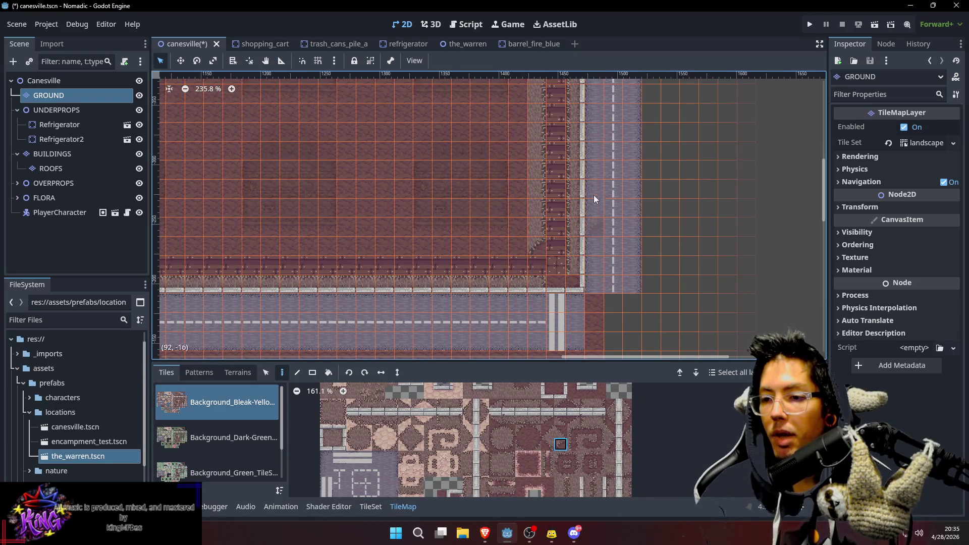
scroll(593, 203, "up", 2)
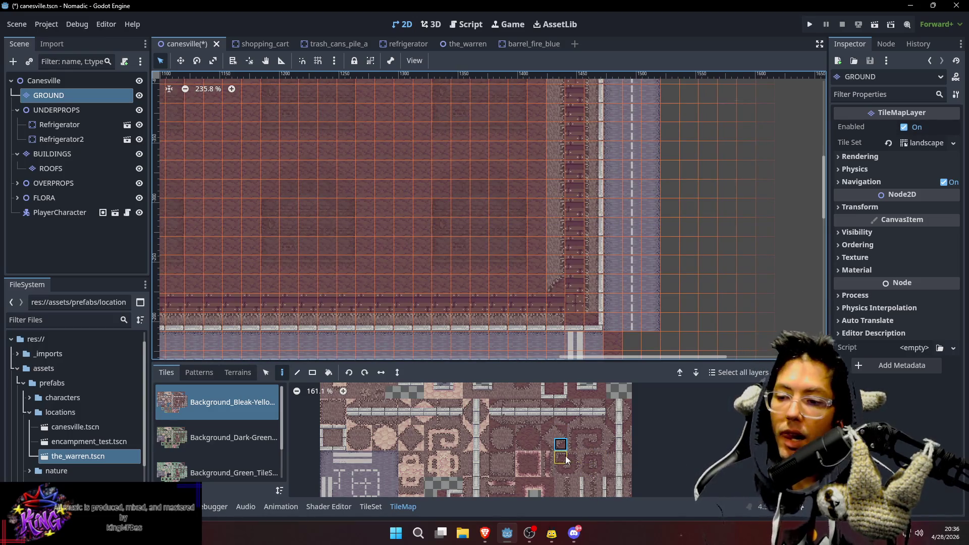
left_click(522, 433)
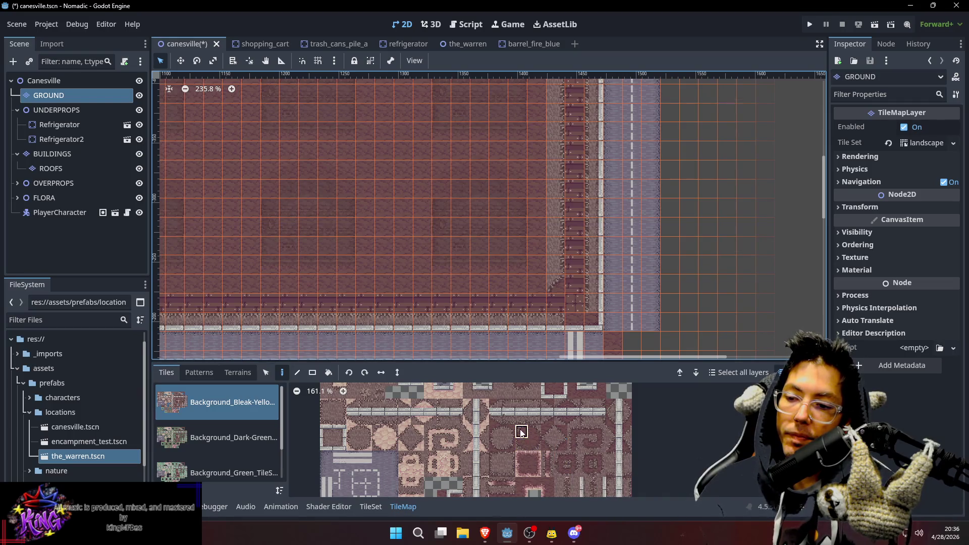
scroll(529, 202, "up", 1)
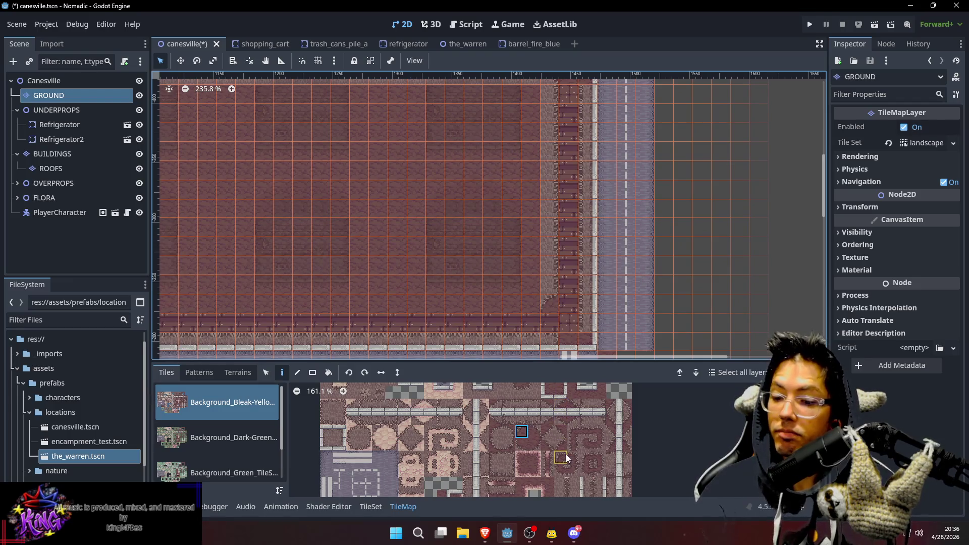
scroll(583, 246, "up", 1)
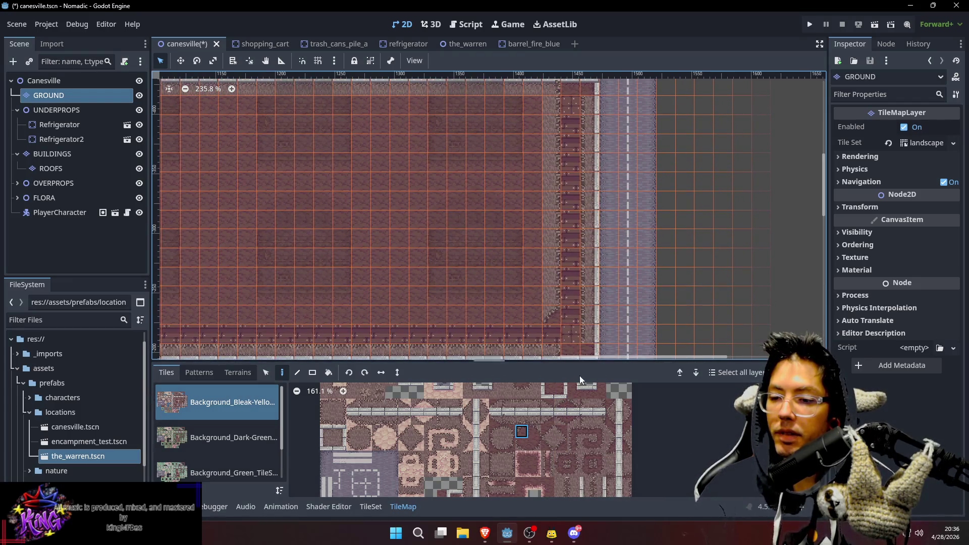
scroll(523, 397, "up", 2)
left_click(523, 394)
mouse_move(538, 316)
left_mouse_down()
mouse_move(248, 313)
mouse_move(734, 174)
left_mouse_up()
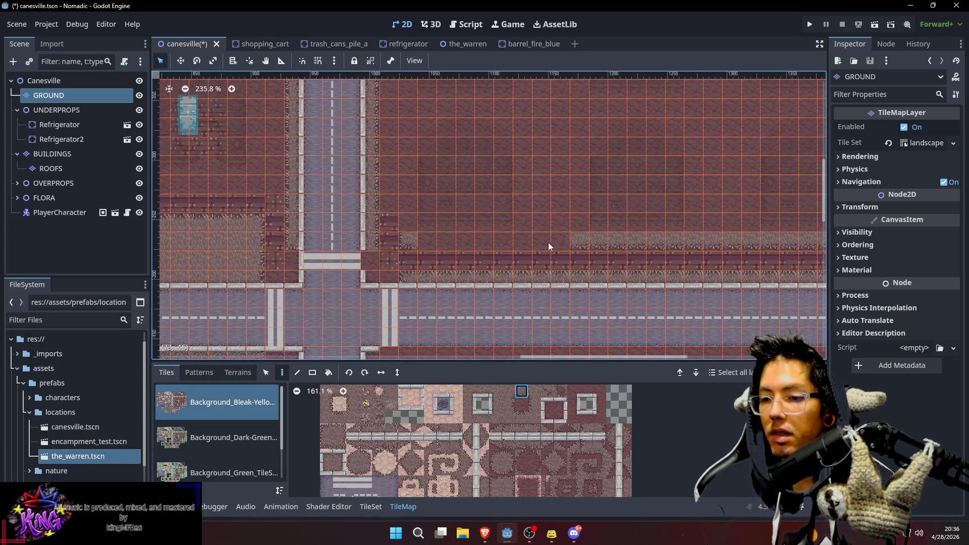
left_click_drag(565, 240, 440, 242)
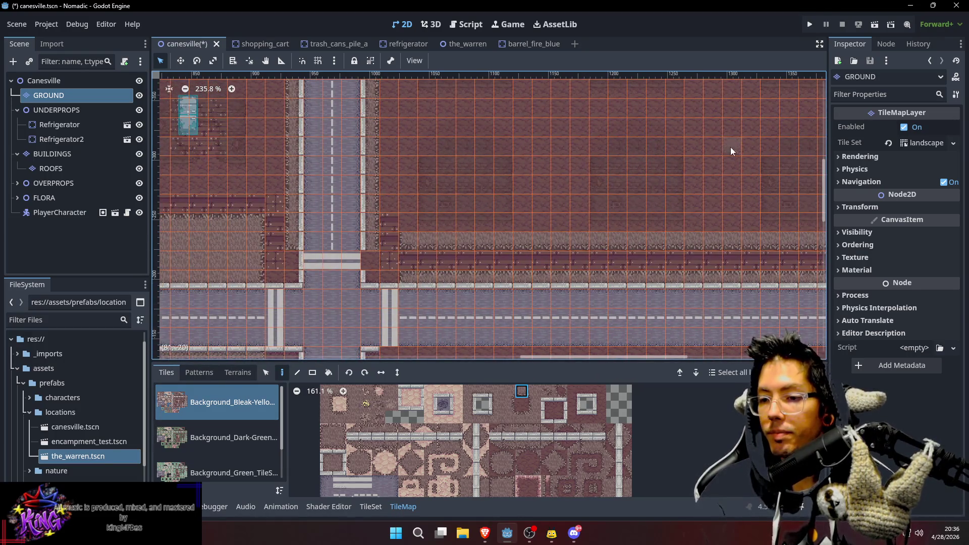
left_click_drag(731, 147, 481, 239)
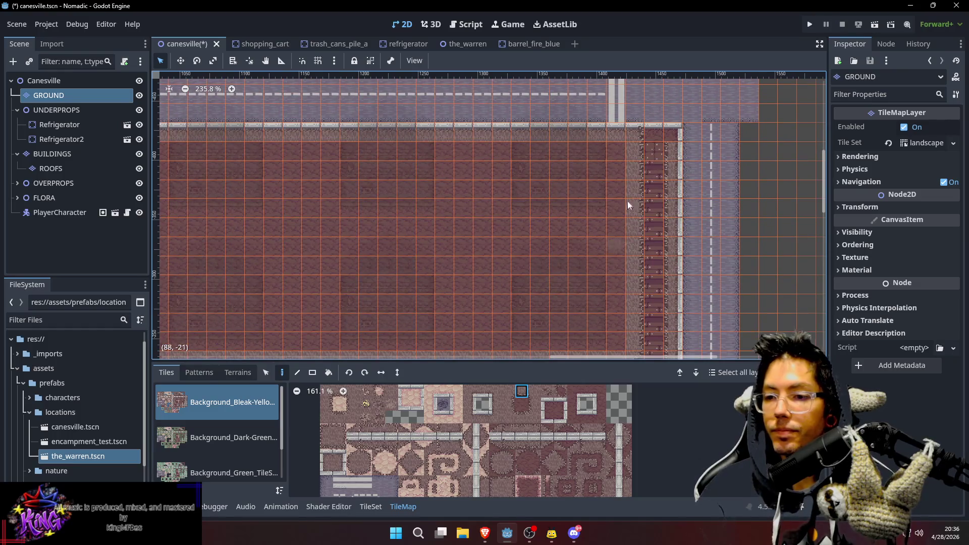
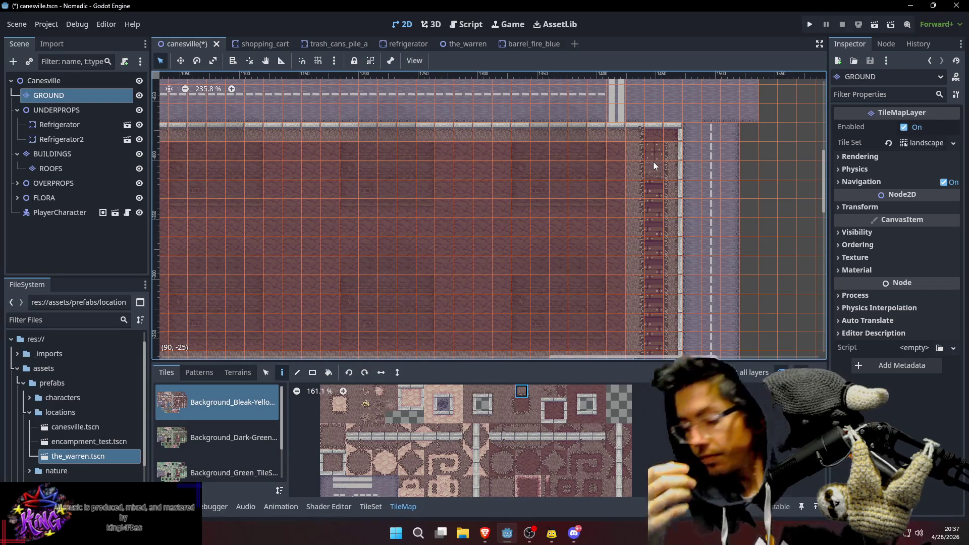
Replace the light dotted walkway tile beside the lot's right edge with the brick tile
left_click(653, 163)
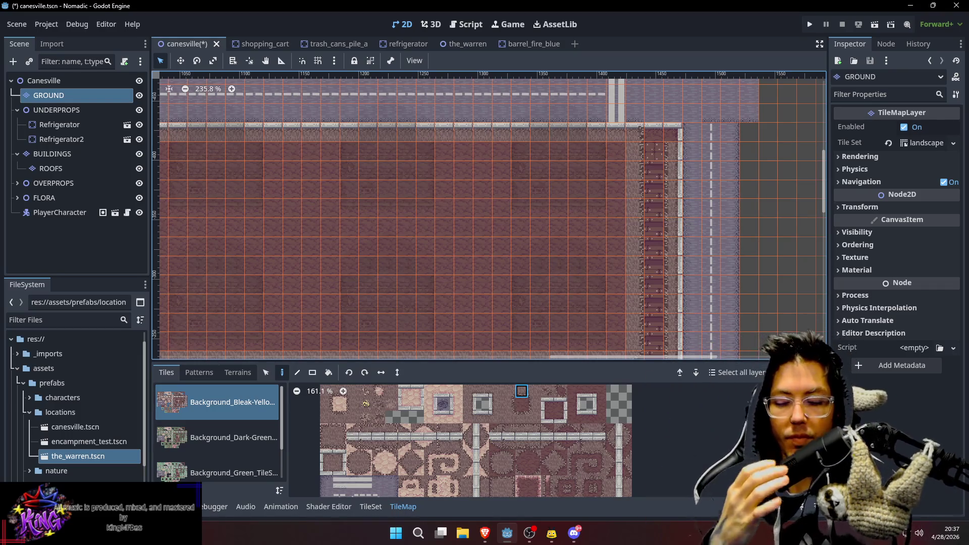
mouse_move(424, 199)
left_mouse_down()
mouse_move(450, 177)
mouse_move(444, 223)
left_mouse_up()
scroll(444, 223, "up", 3)
scroll(504, 222, "right", 3)
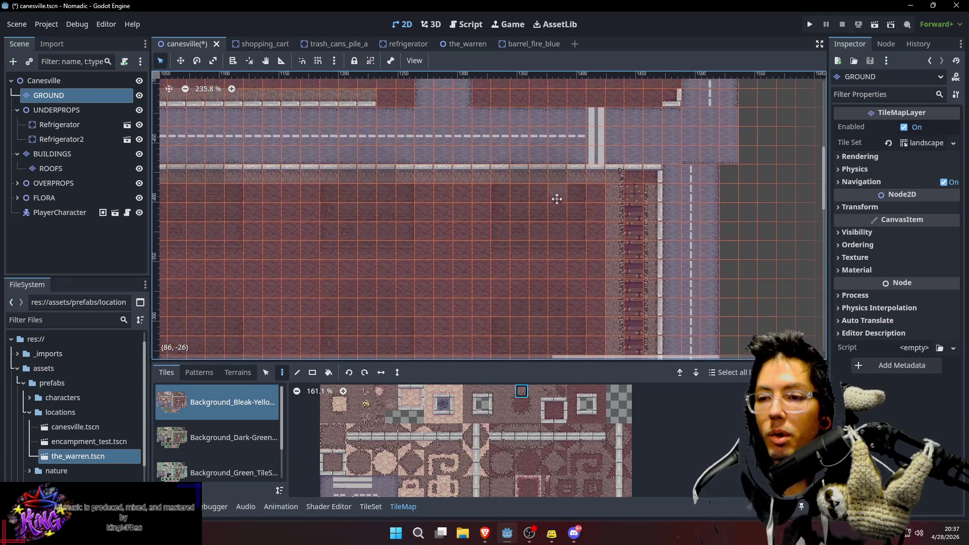
scroll(644, 205, "up", 4)
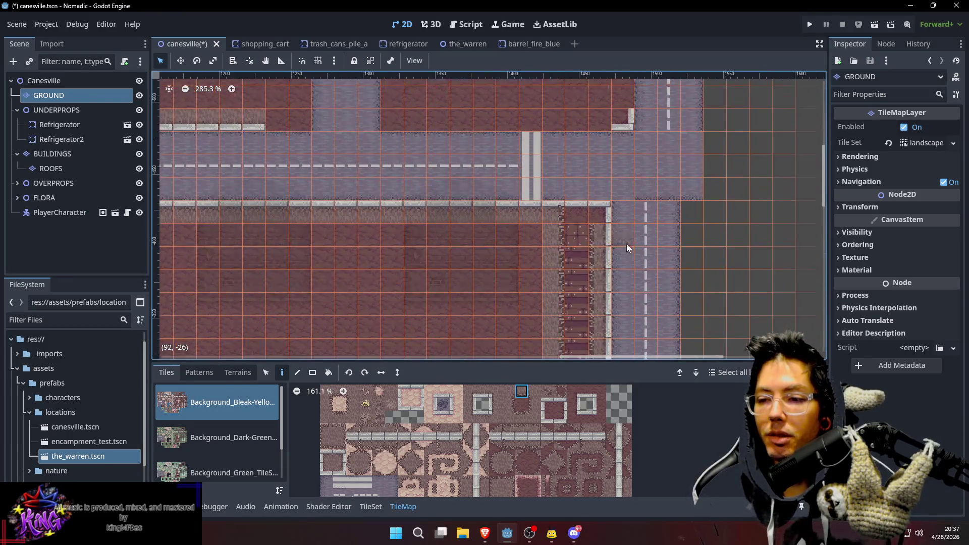
scroll(606, 283, "down", 1)
scroll(606, 282, "right", 1)
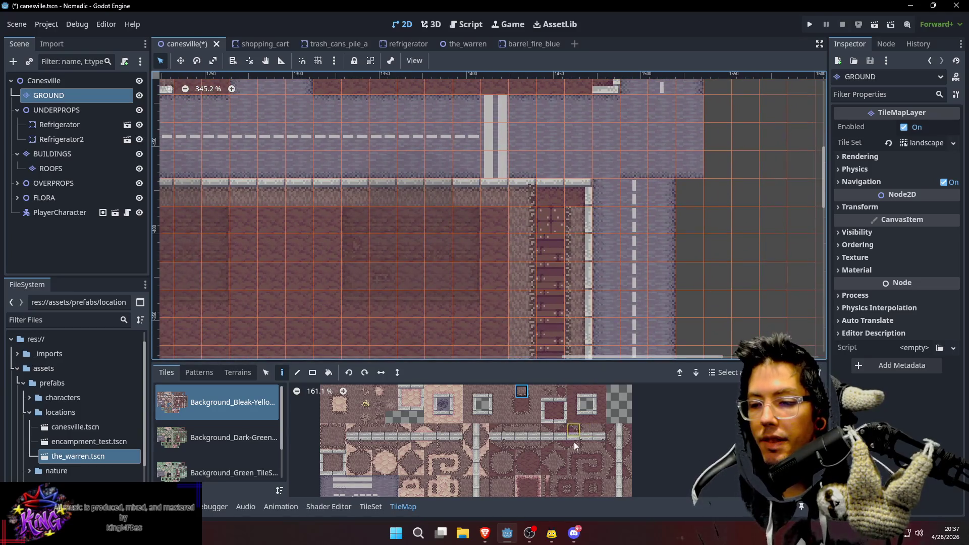
scroll(588, 427, "down", 2)
scroll(617, 441, "down", 2)
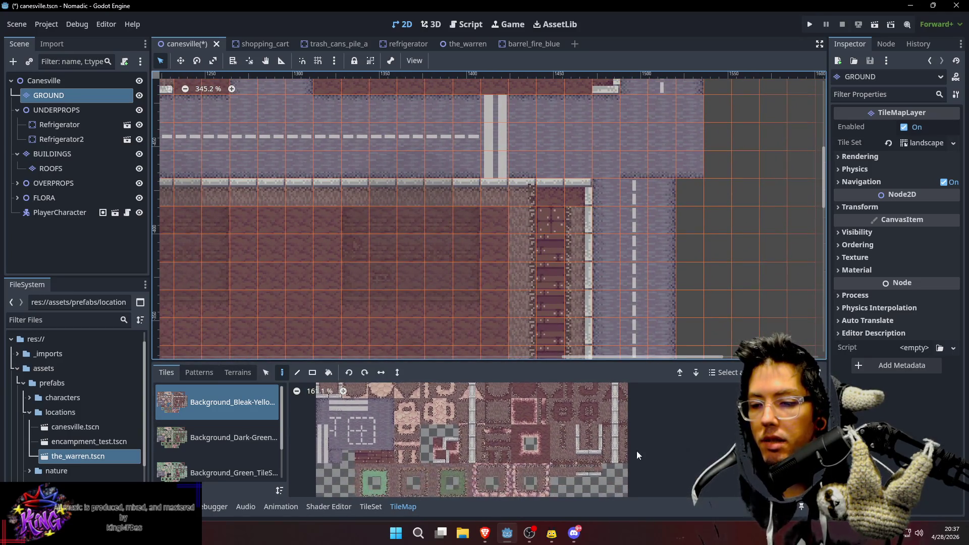
scroll(613, 448, "up", 1)
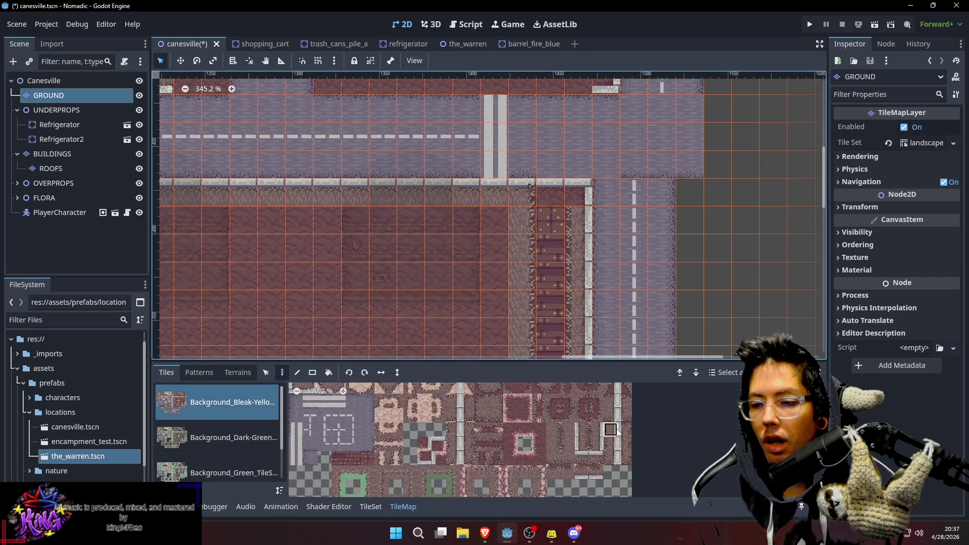
Pick a different ground tile from the atlas and zoom out to show the whole lot
left_click(611, 429)
scroll(643, 225, "up", 2)
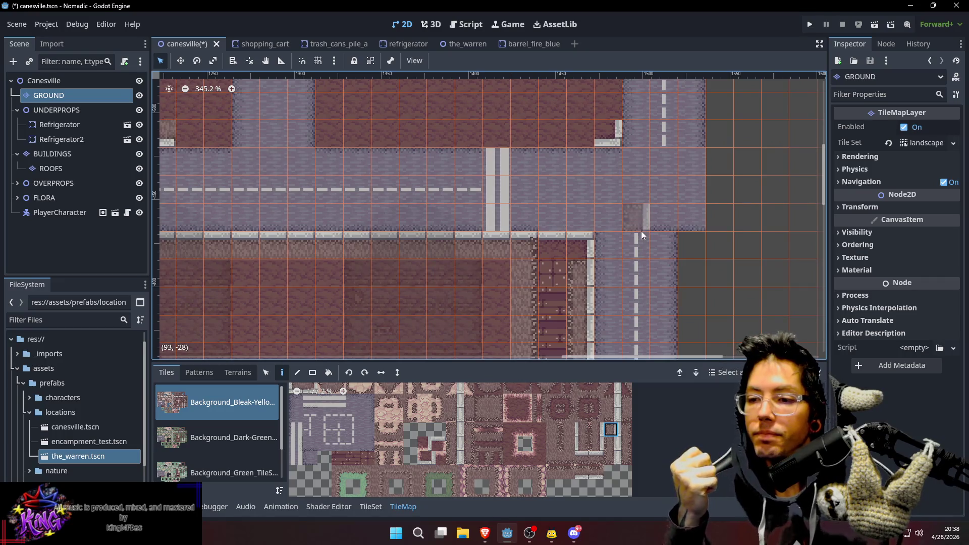
scroll(555, 232, "down", 3)
scroll(536, 212, "left", 2)
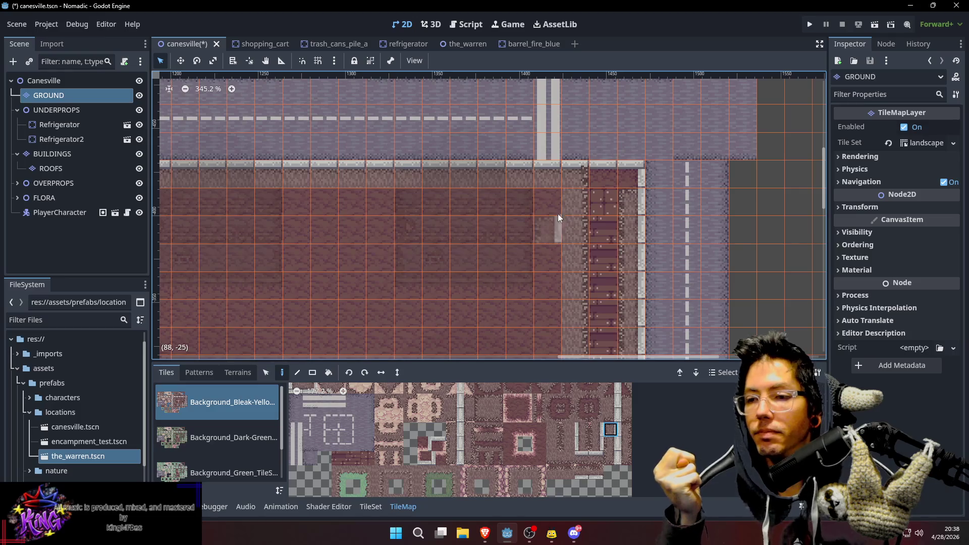
scroll(571, 217, "up", 1)
scroll(571, 217, "left", 1)
scroll(575, 217, "down", 1)
scroll(606, 210, "down", 1)
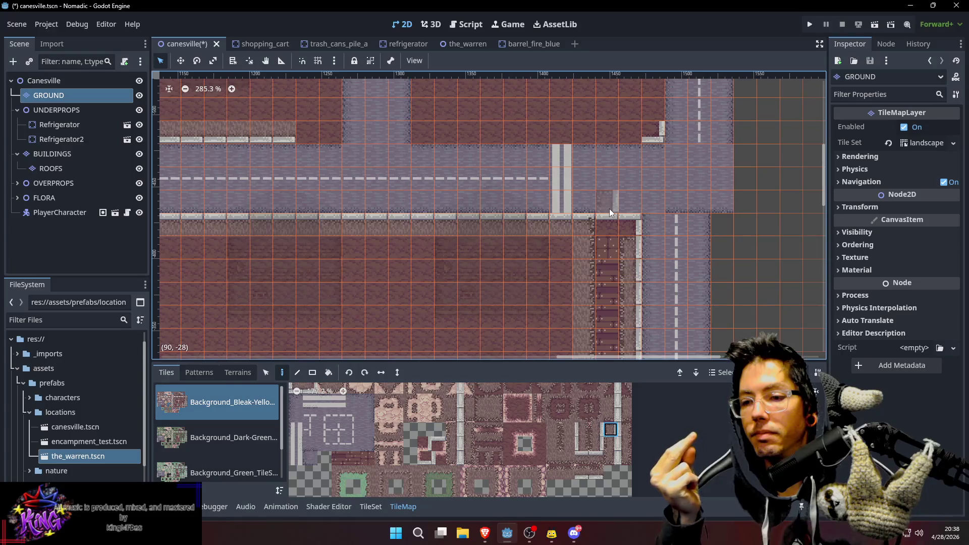
scroll(611, 184, "down", 2)
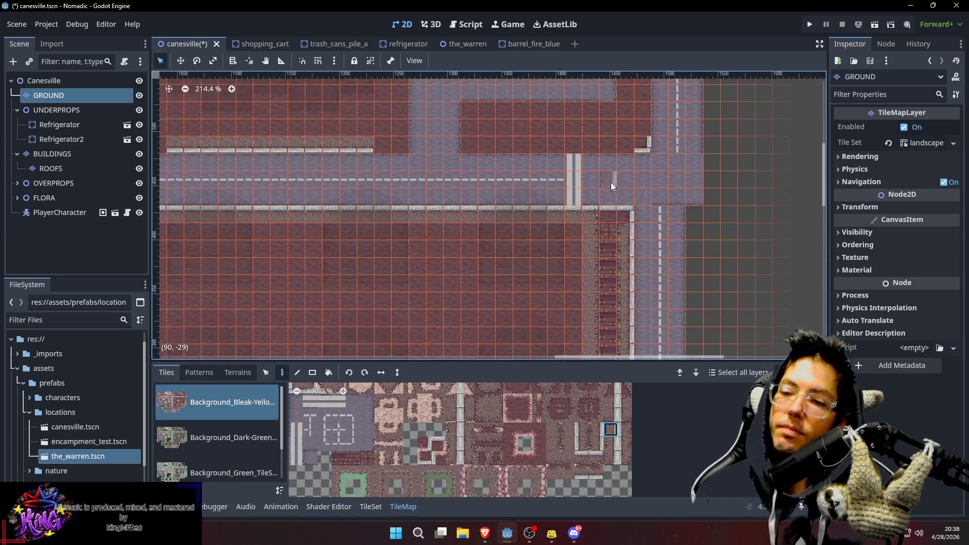
scroll(453, 281, "down", 1)
mouse_move(453, 281)
left_mouse_down()
mouse_move(483, 168)
mouse_move(501, 175)
left_mouse_up()
Select the Canesville root node and pan over the house blocks to review all layers
left_click(32, 79)
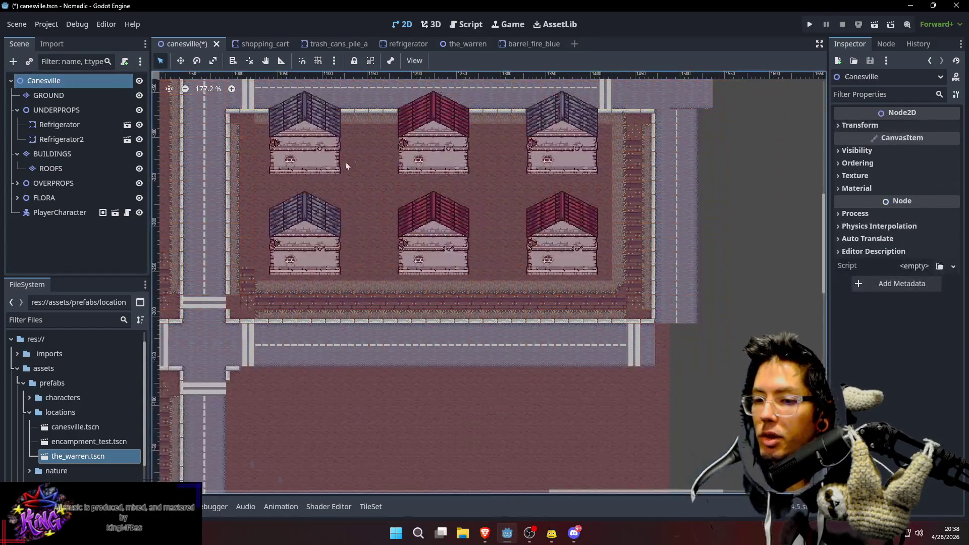
left_click_drag(341, 166, 367, 252)
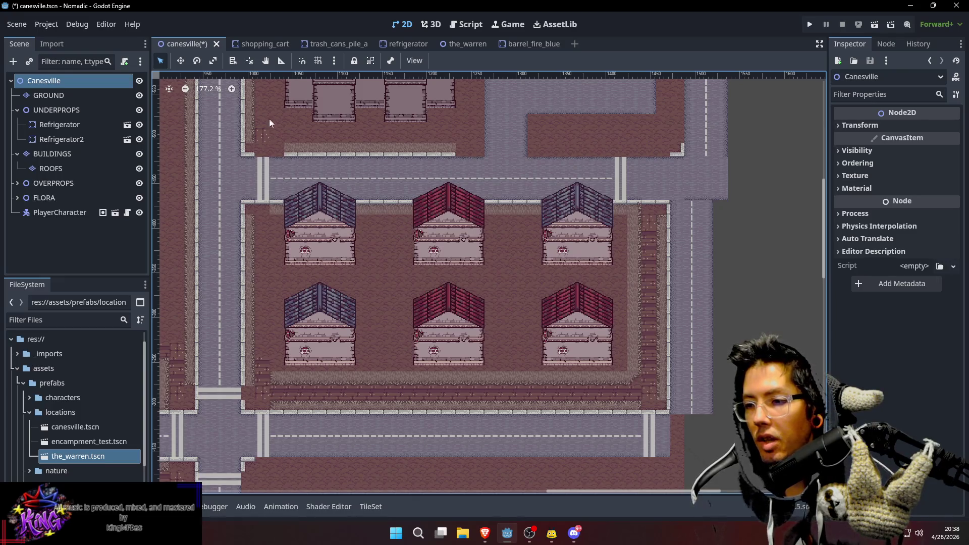
scroll(334, 227, "up", 5)
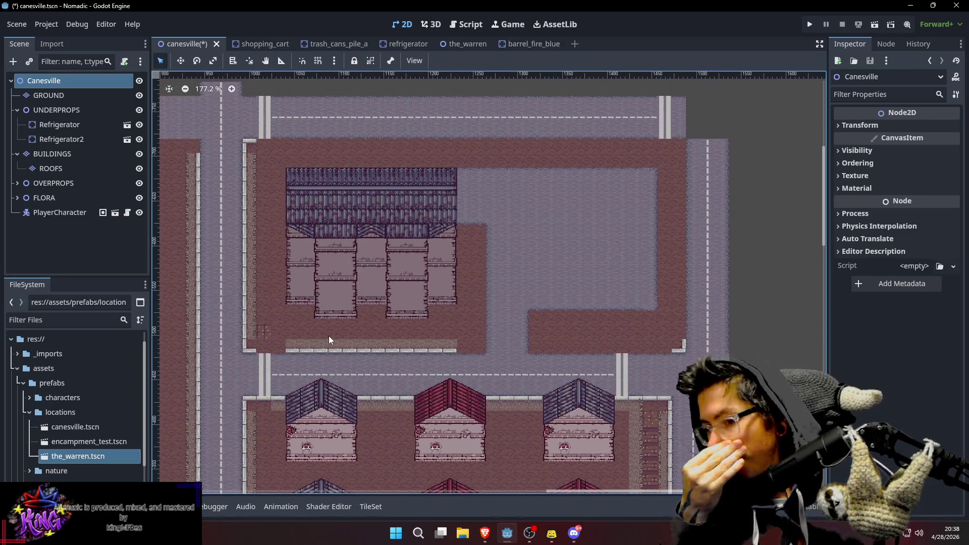
scroll(605, 349, "up", 3)
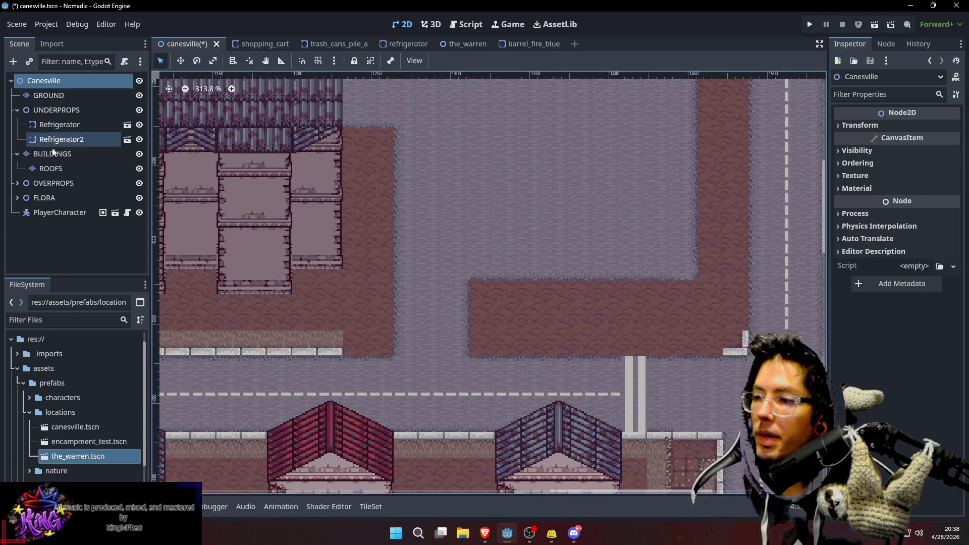
left_click(74, 96)
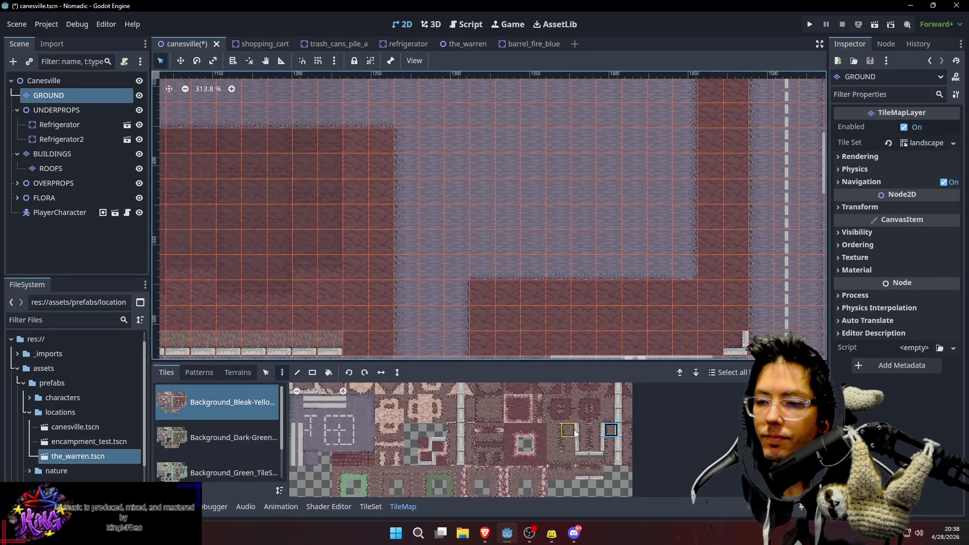
Try several small tiles from the landscape atlas on the GROUND layer
scroll(575, 433, "down", 1)
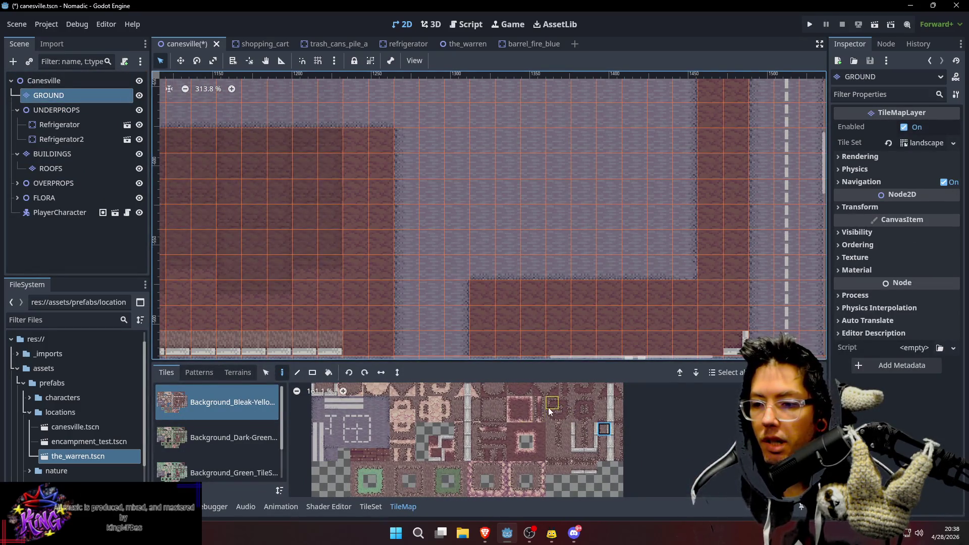
scroll(550, 414, "up", 5)
left_click(572, 398)
left_click(578, 434)
scroll(591, 446, "down", 2)
left_click(597, 432)
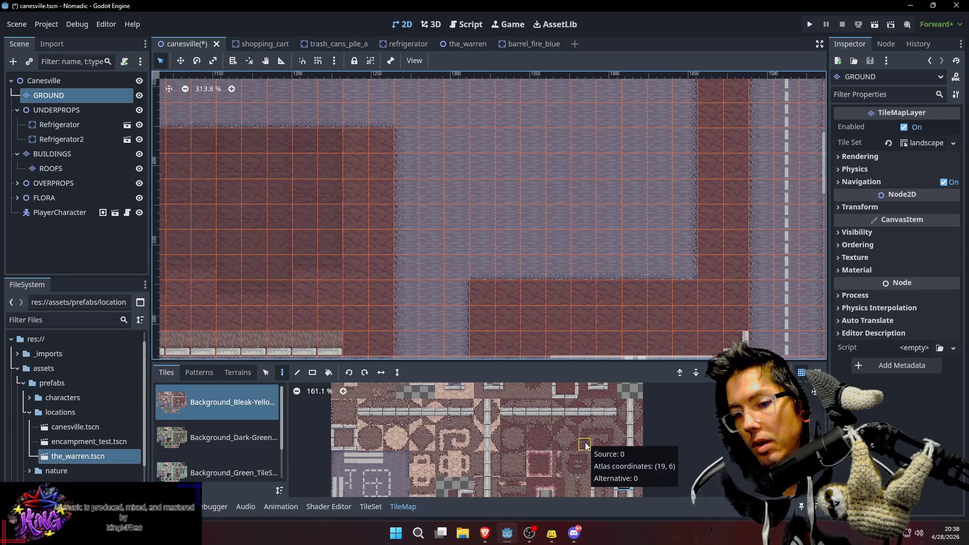
left_click(609, 404)
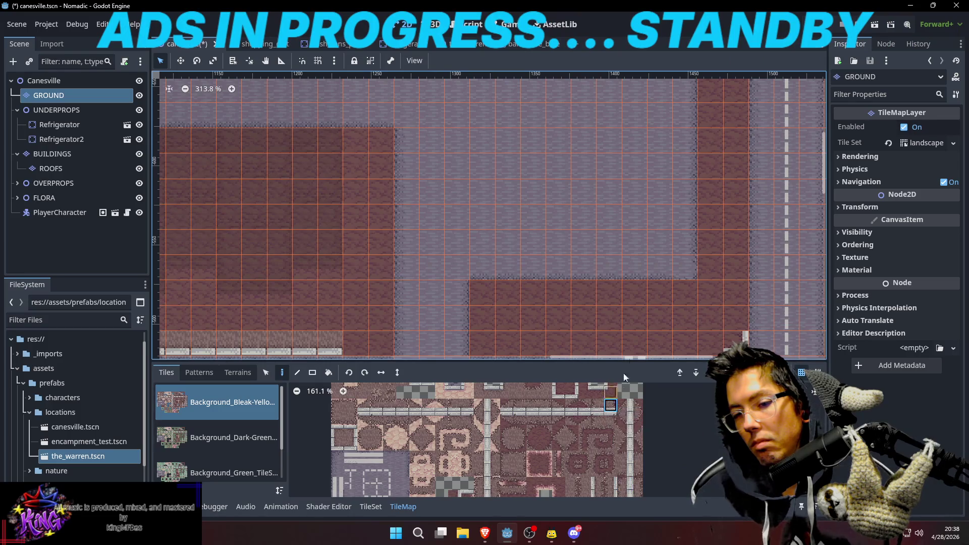
Bring the target area into view and select a top-row atlas tile
scroll(637, 268, "down", 3)
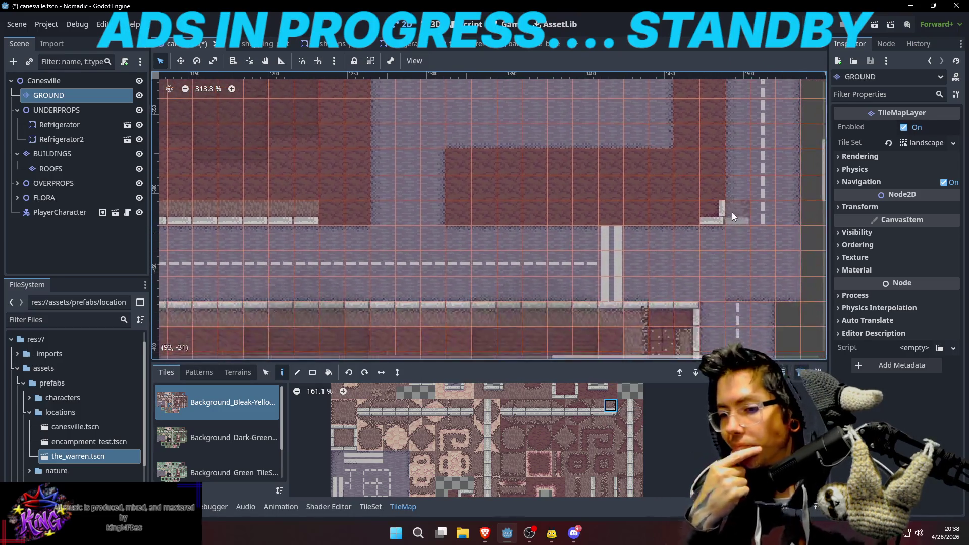
scroll(732, 213, "down", 2)
scroll(674, 250, "down", 2)
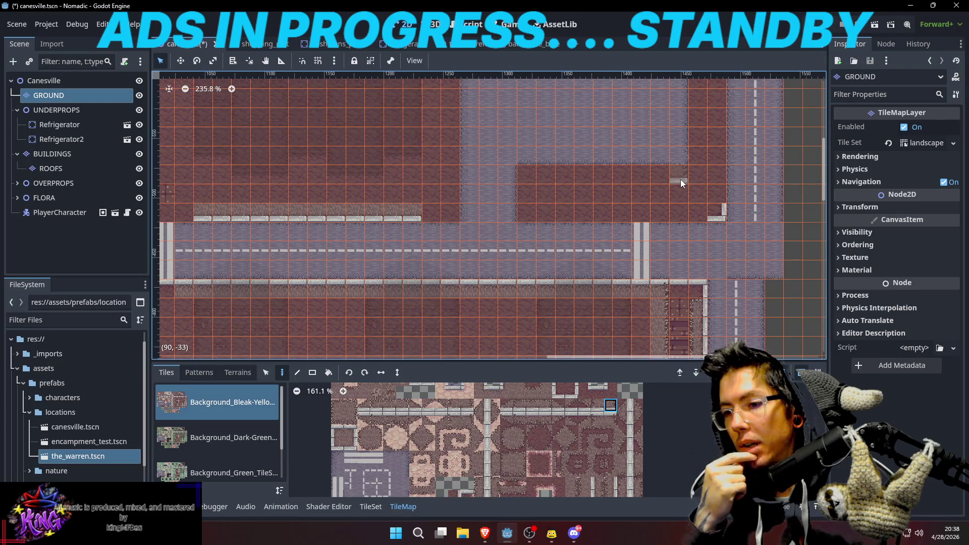
scroll(682, 182, "down", 5)
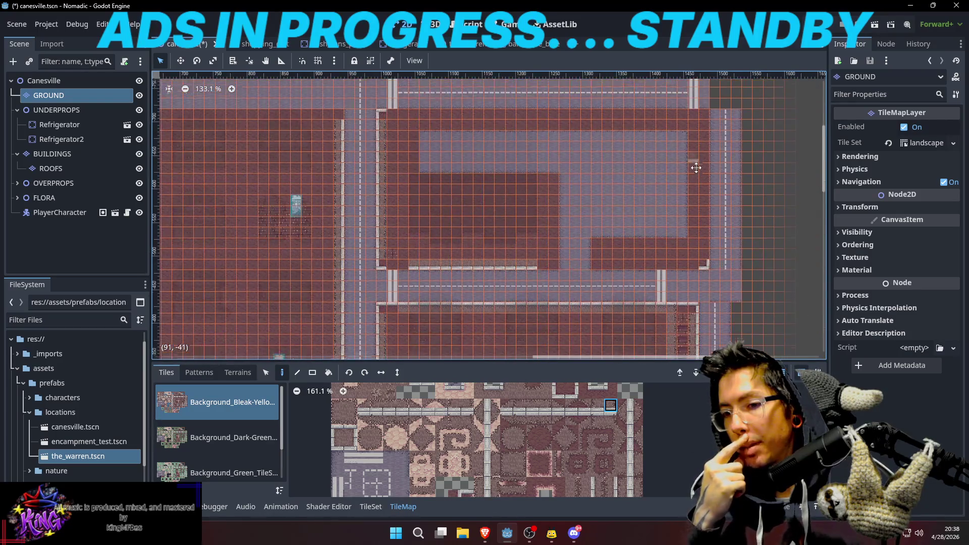
left_click_drag(697, 165, 696, 182)
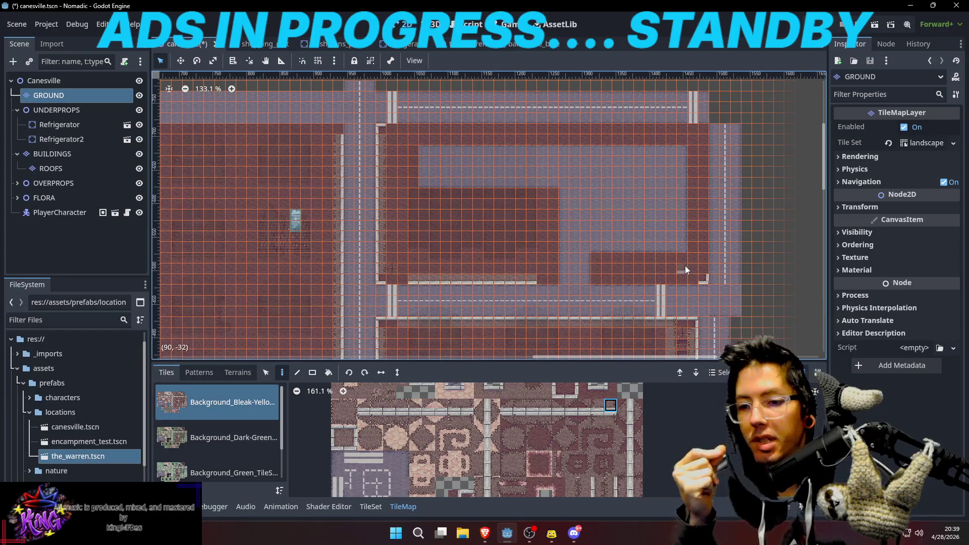
scroll(685, 266, "up", 3)
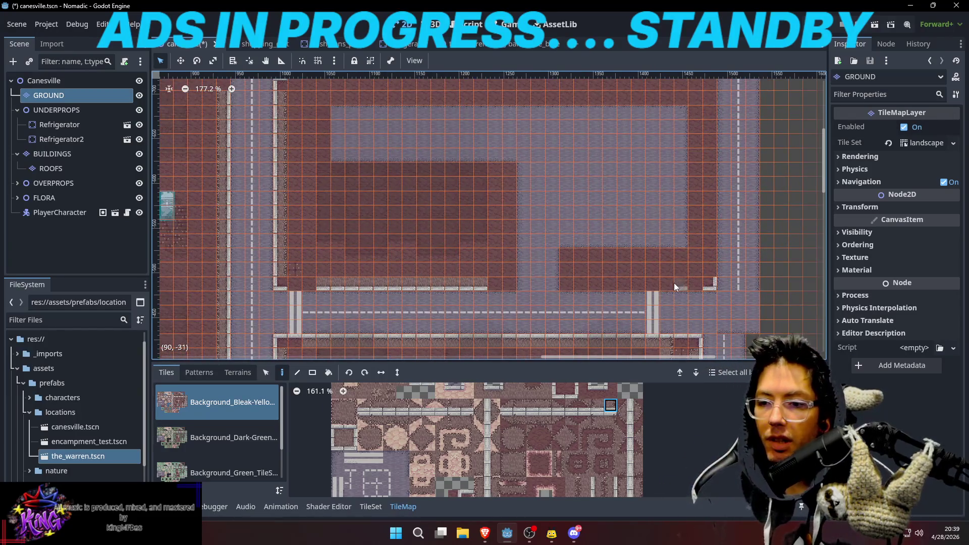
scroll(669, 284, "down", 2)
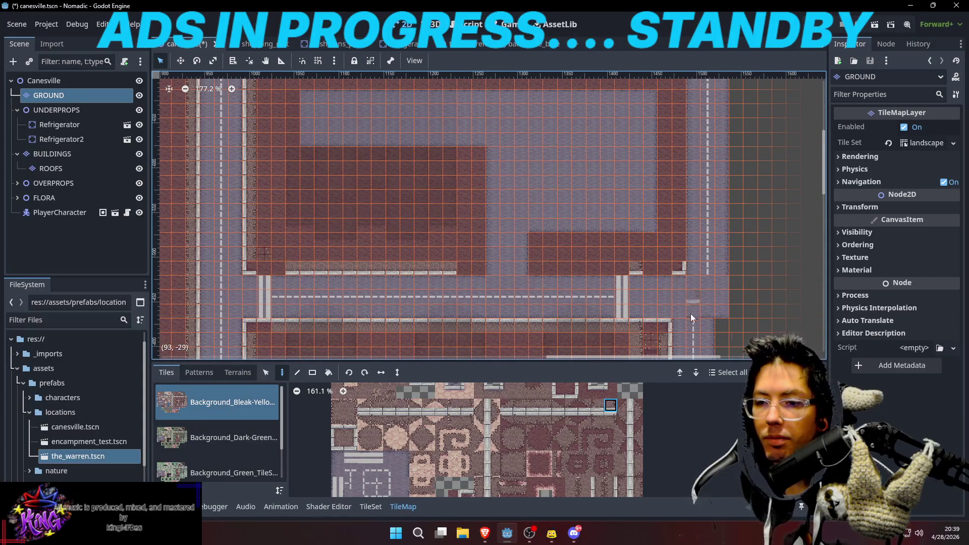
scroll(615, 404, "up", 2)
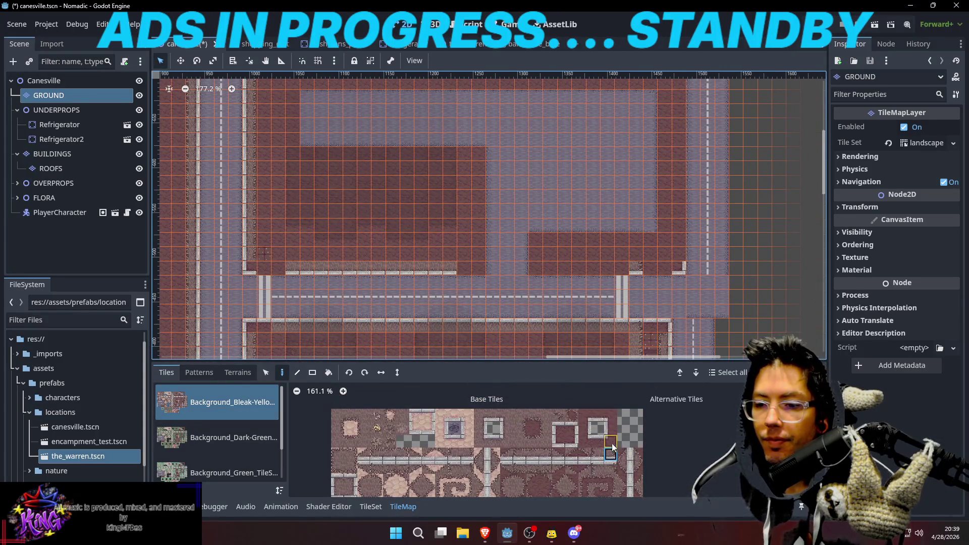
left_click(598, 417)
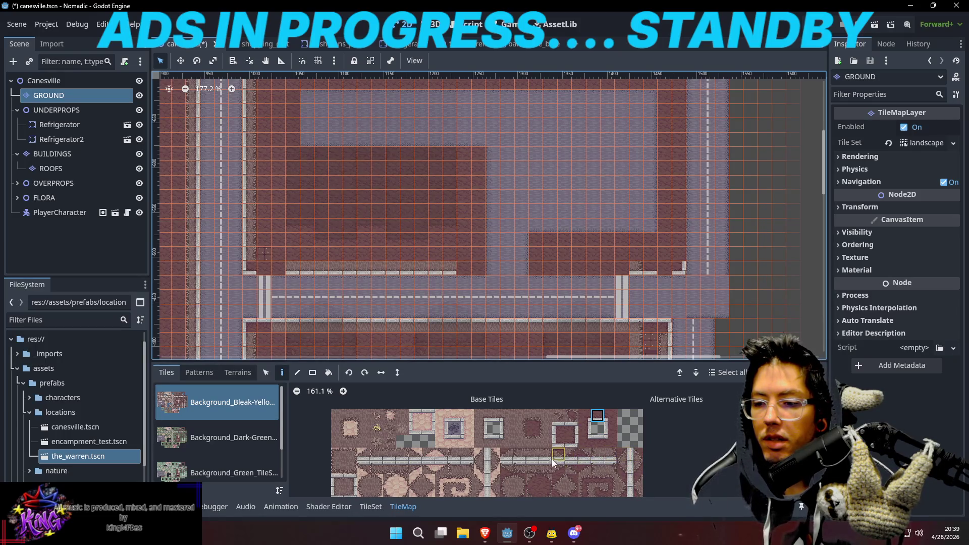
Fill the gap in the curb wall and add a corner curb piece at the lot's edge
left_click(521, 455)
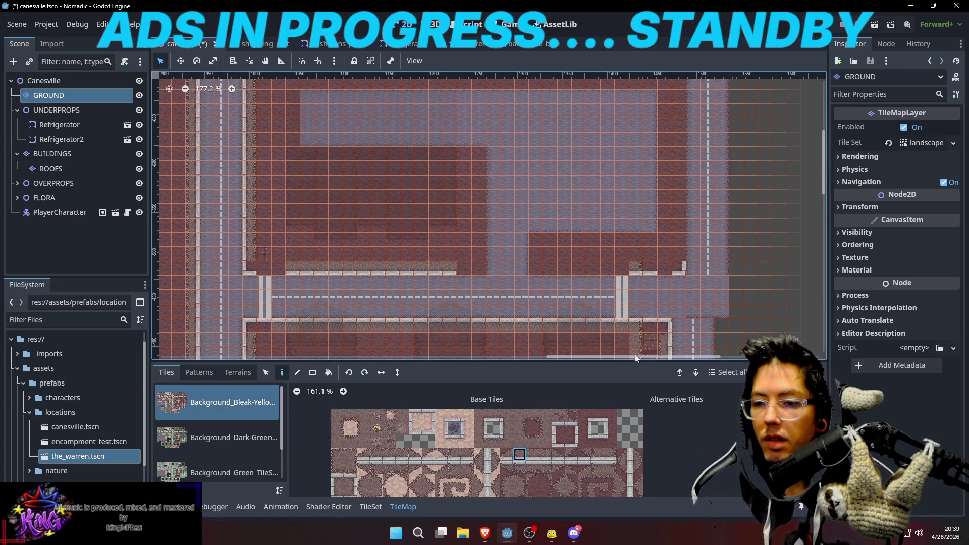
left_click(666, 265)
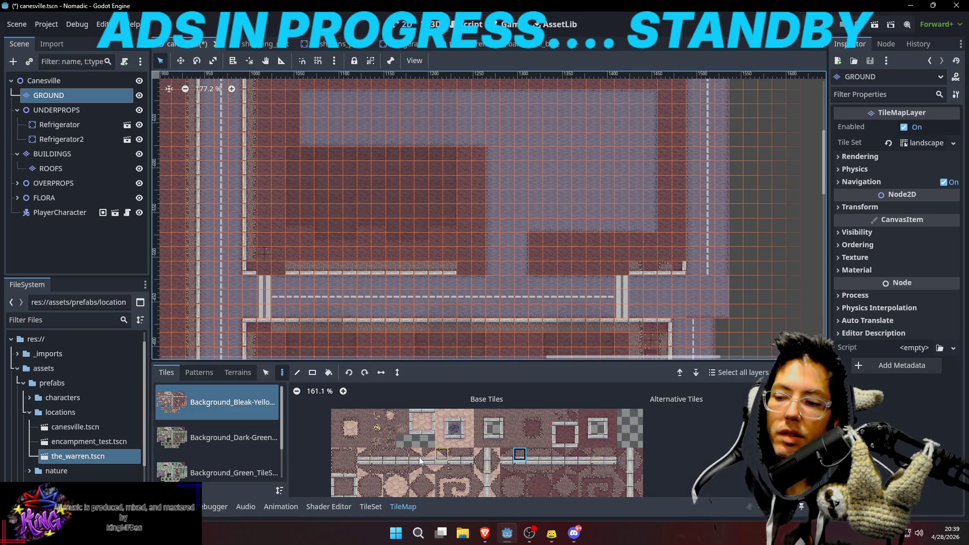
scroll(379, 465, "down", 2)
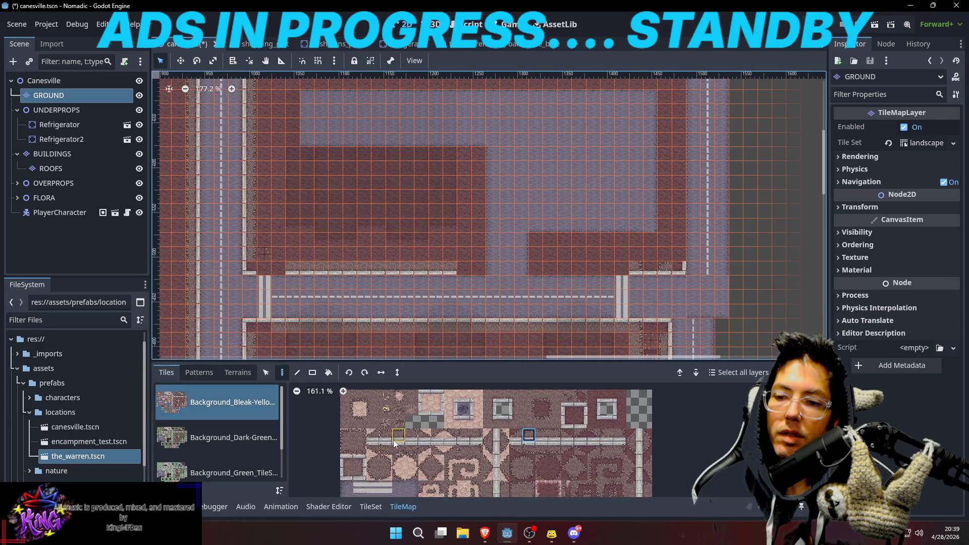
left_click(361, 470)
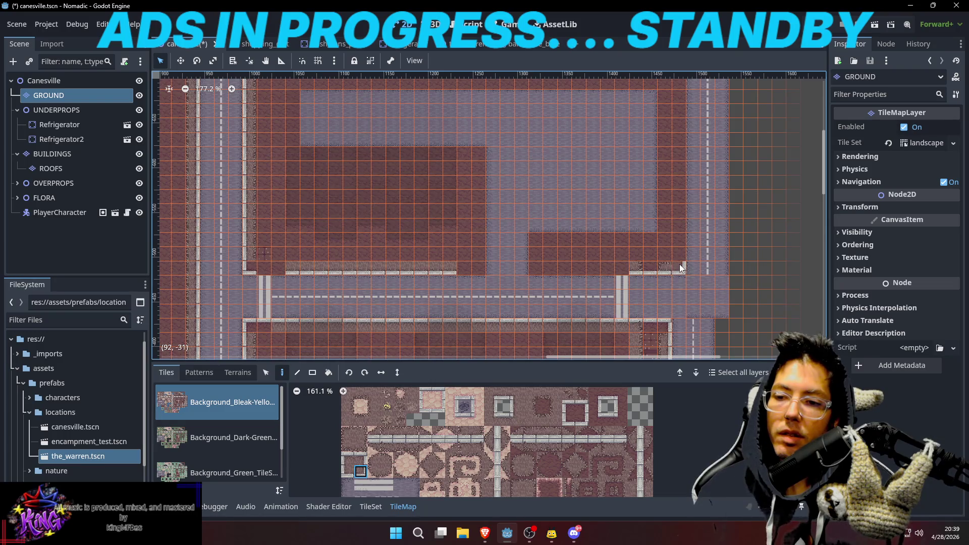
left_click(680, 265)
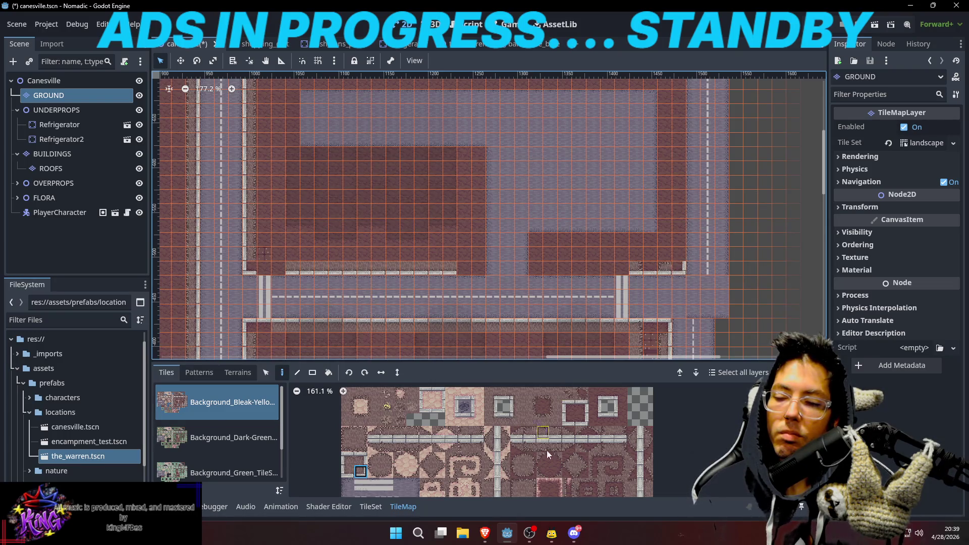
Move to the lot's lower-right corner and pick the vertical curb edge tile
left_click(580, 417)
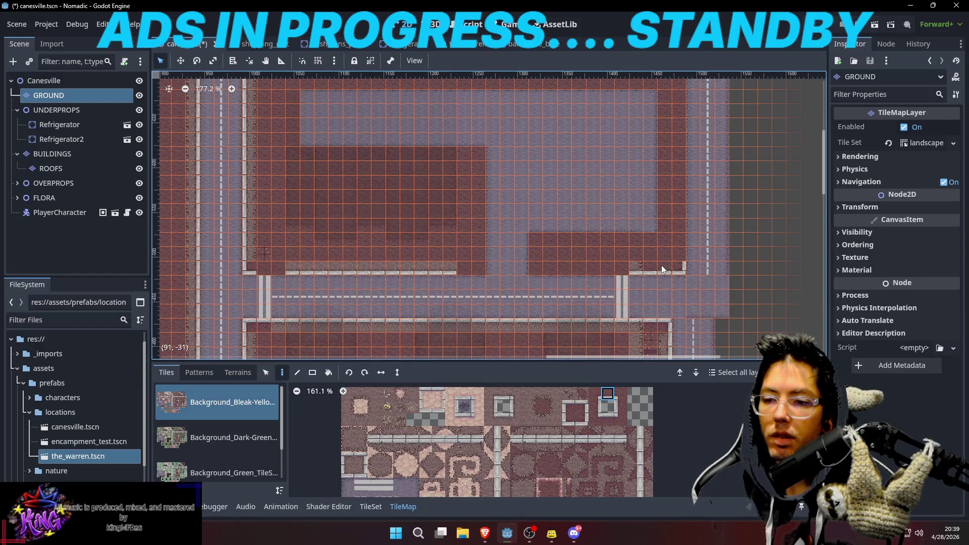
left_click_drag(666, 232, 637, 235)
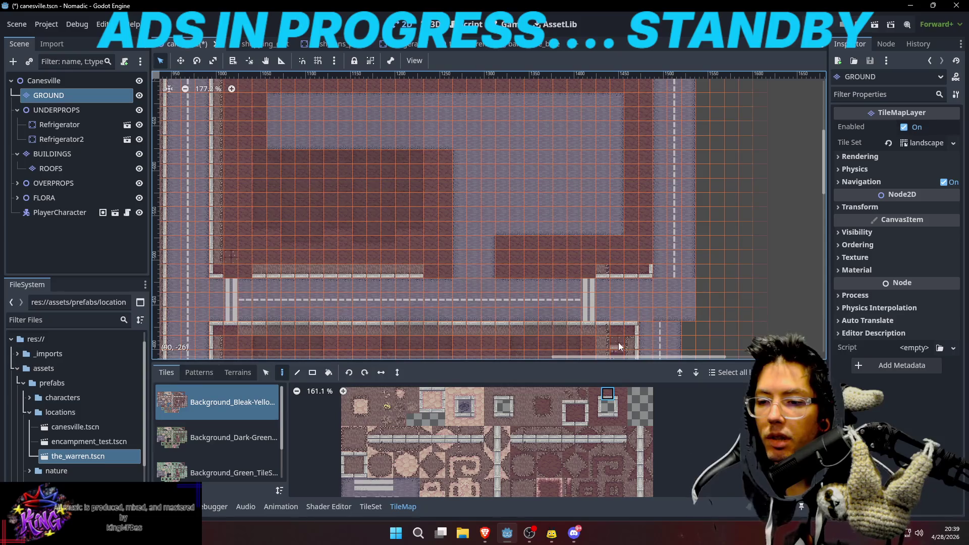
mouse_move(670, 215)
left_mouse_down()
mouse_move(657, 240)
mouse_move(649, 226)
left_mouse_up()
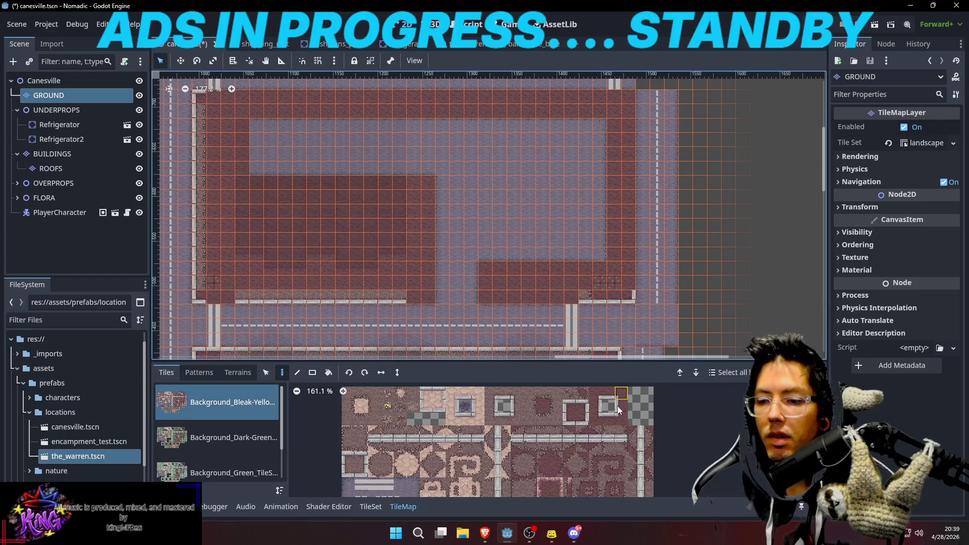
left_click(595, 406)
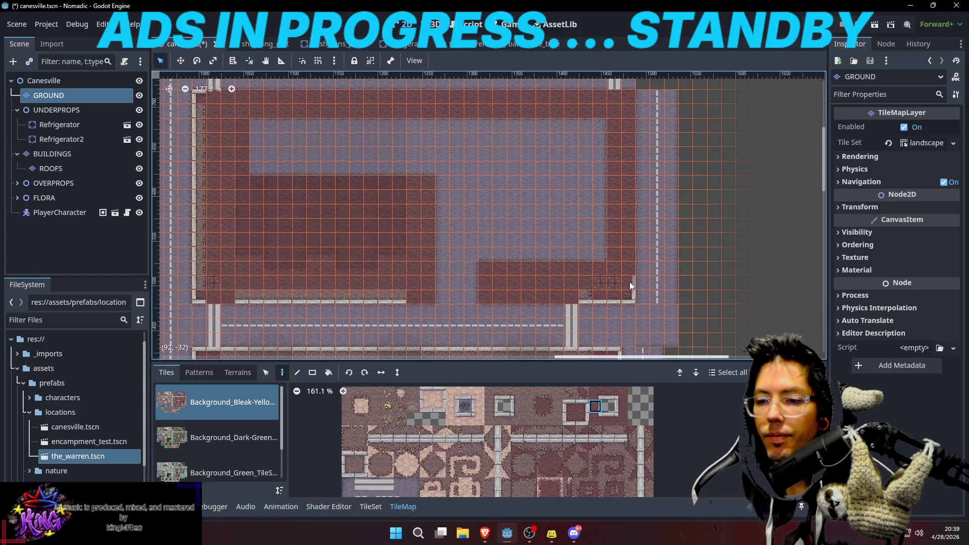
scroll(619, 425, "down", 2)
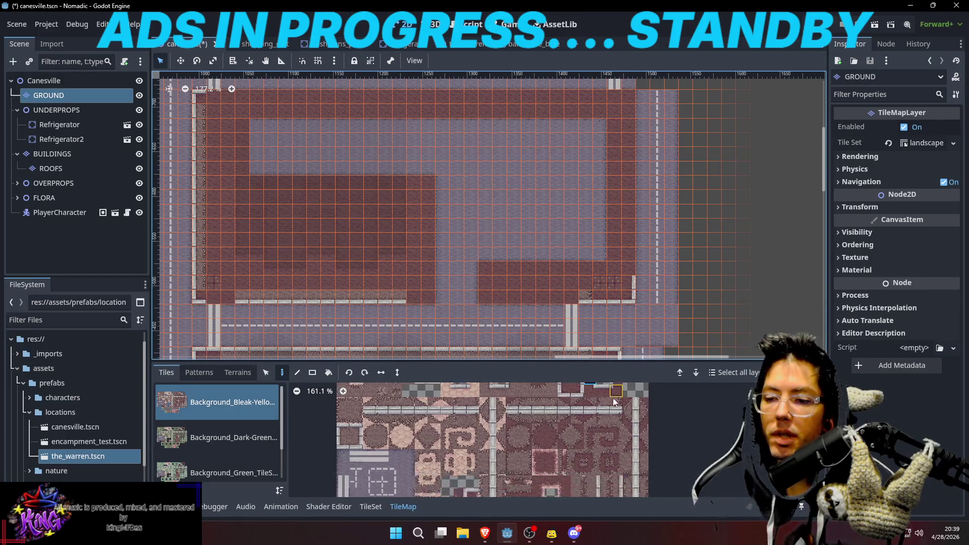
scroll(622, 444, "down", 2)
left_click(624, 471)
left_click(625, 263)
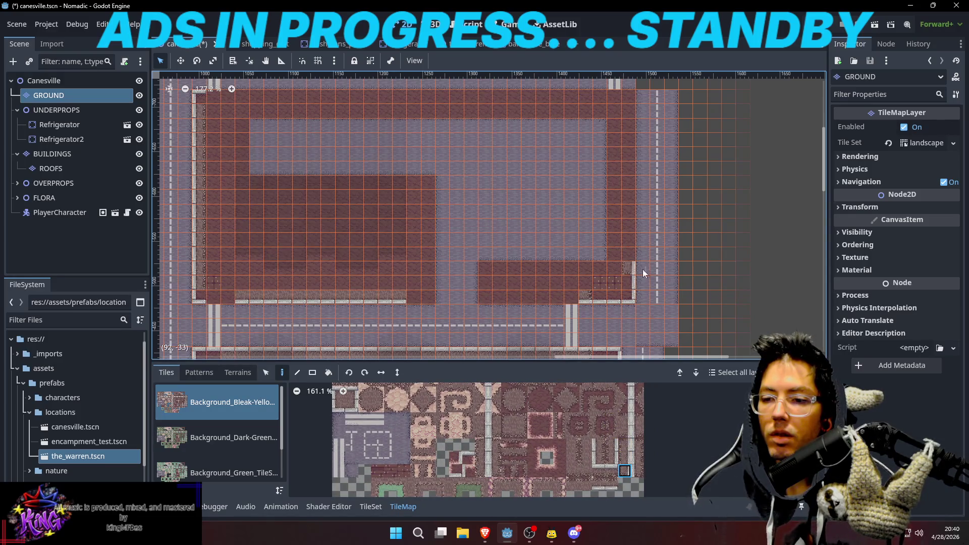
Paint a vertical curb strip along the lot's right edge
left_click_drag(663, 212, 658, 238)
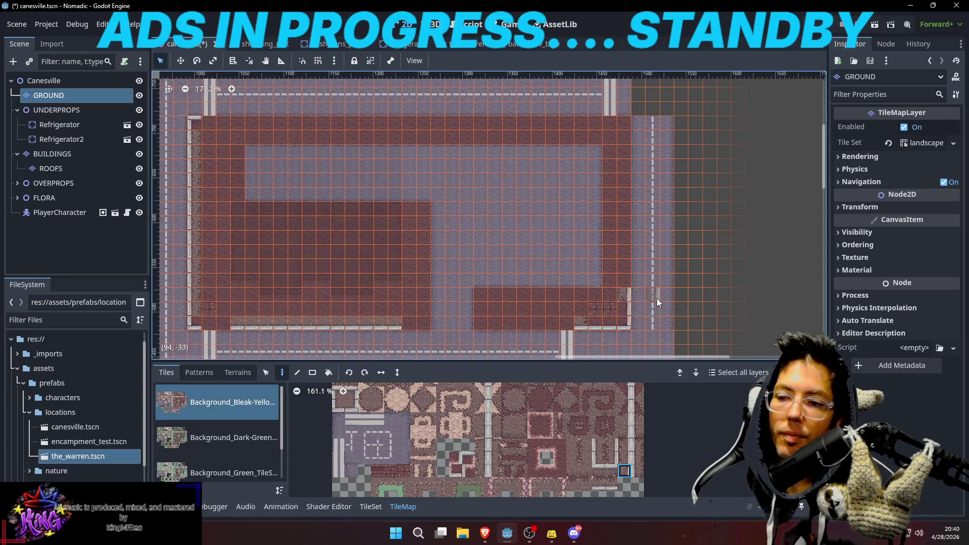
left_click(625, 458)
mouse_move(628, 279)
left_mouse_down()
mouse_move(634, 181)
mouse_move(626, 144)
mouse_move(619, 150)
left_mouse_up()
left_click_drag(660, 242, 659, 192)
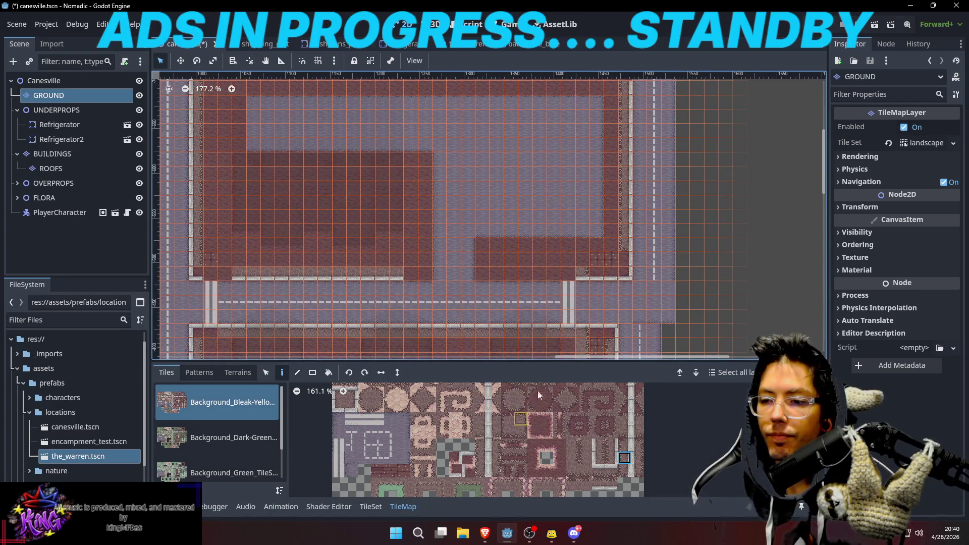
left_click_drag(547, 285, 547, 281)
scroll(546, 281, "down", 3)
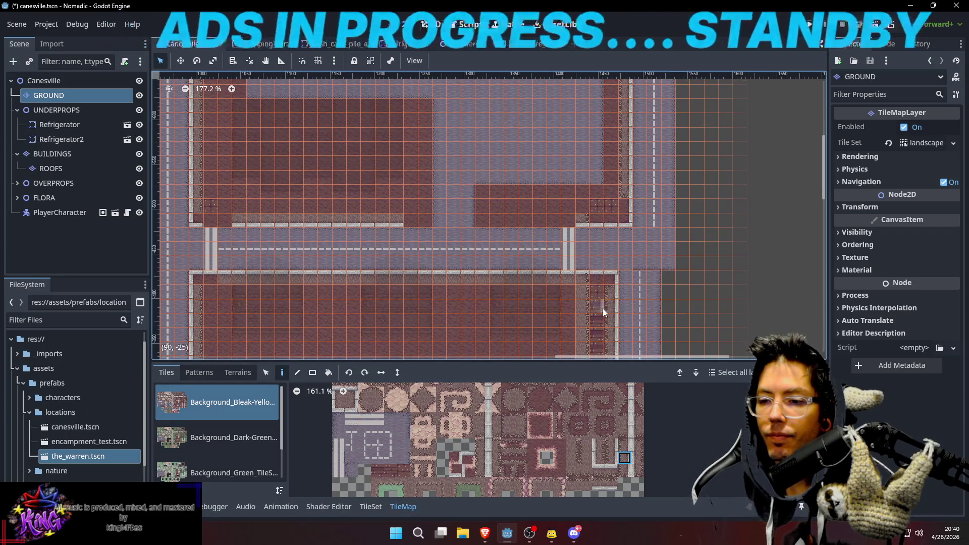
scroll(620, 142, "down", 5)
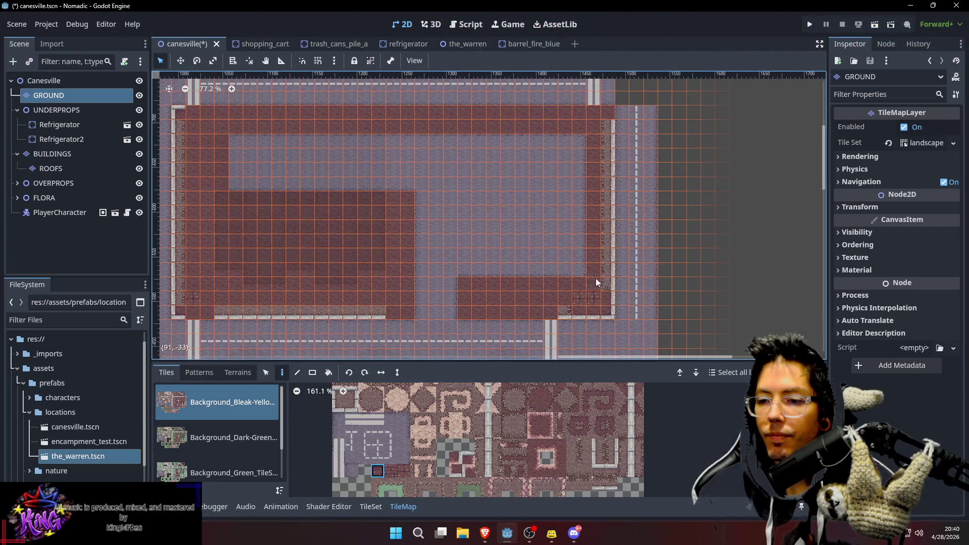
left_click_drag(595, 136, 592, 299)
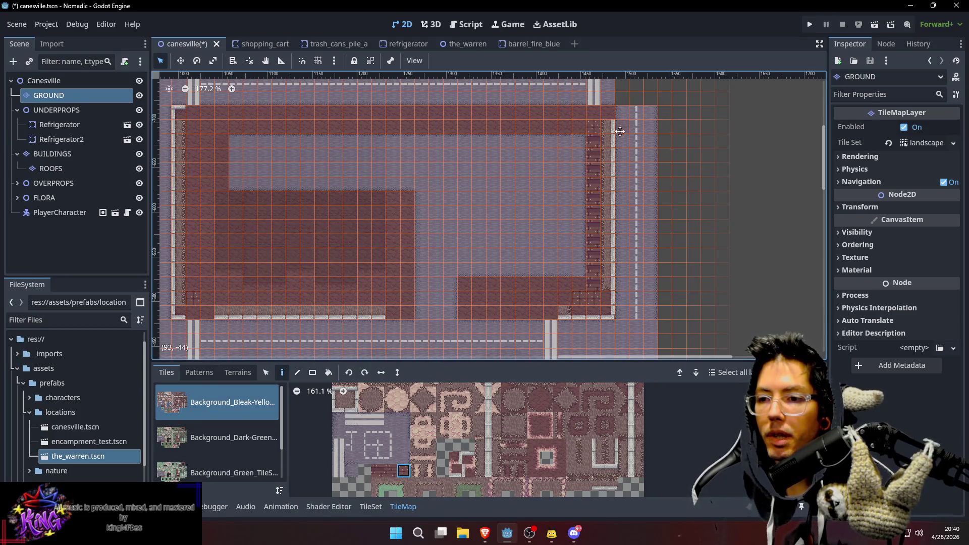
Compare several curb corner and edge tiles in the atlas
scroll(620, 131, "up", 2)
scroll(627, 230, "down", 2)
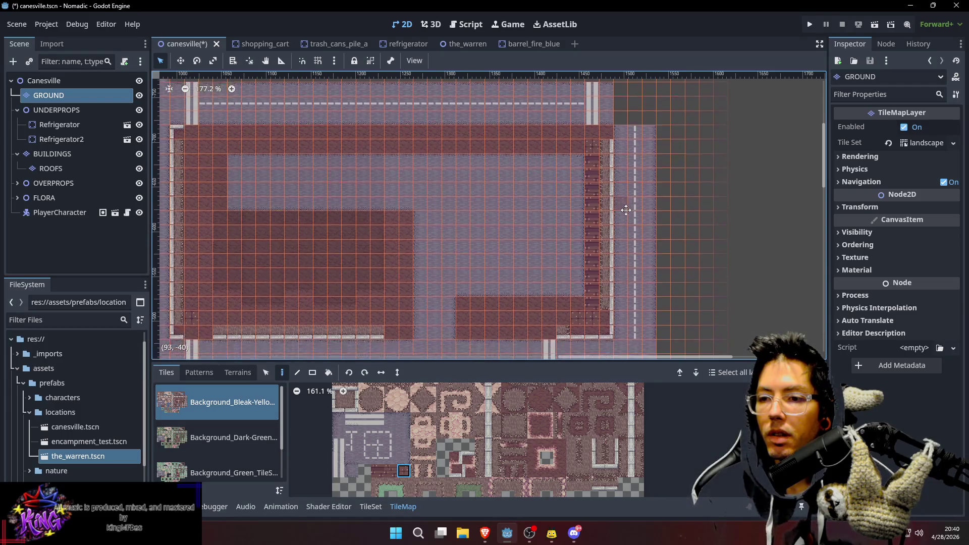
scroll(563, 416, "up", 3)
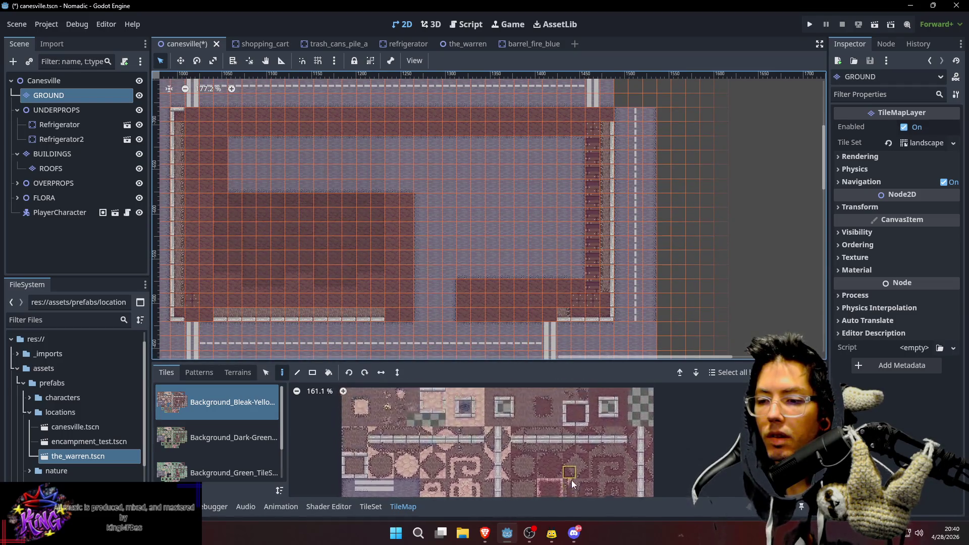
left_click(611, 427)
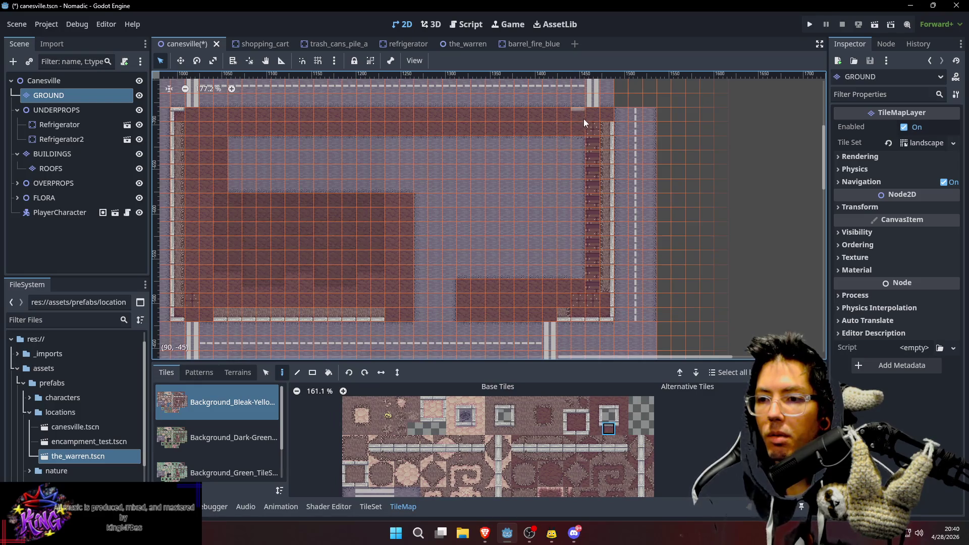
scroll(614, 162, "up", 2)
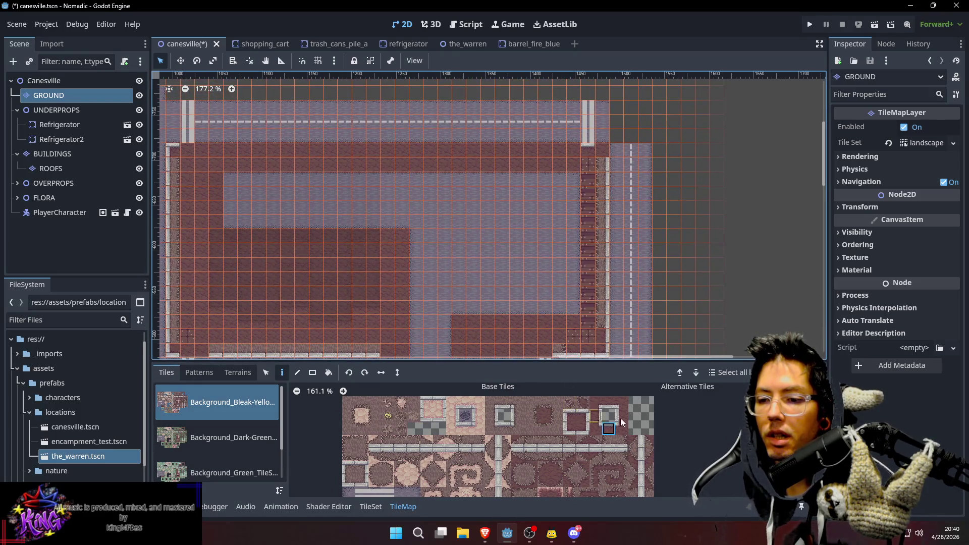
left_click(581, 418)
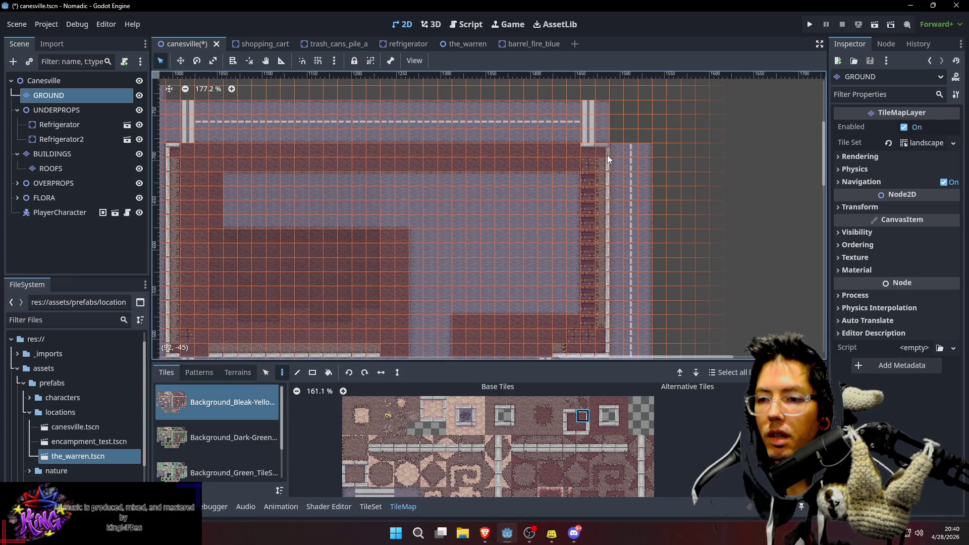
scroll(617, 206, "up", 1)
left_click(609, 426)
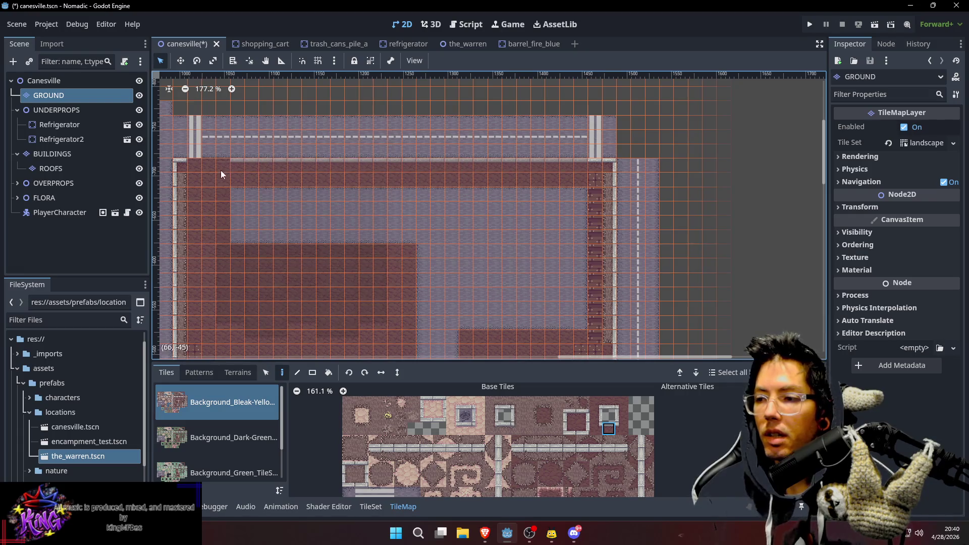
scroll(675, 193, "down", 2)
scroll(674, 193, "up", 1)
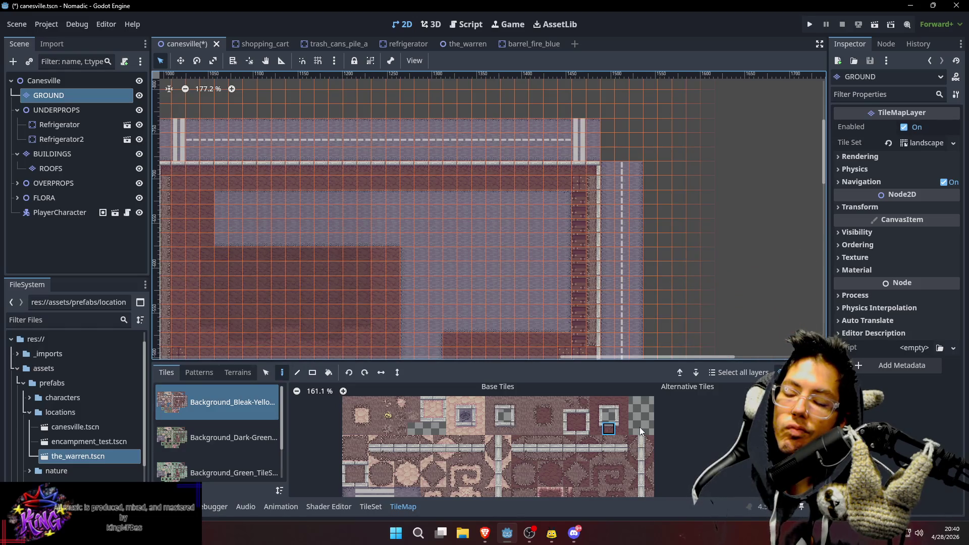
scroll(620, 402, "down", 3)
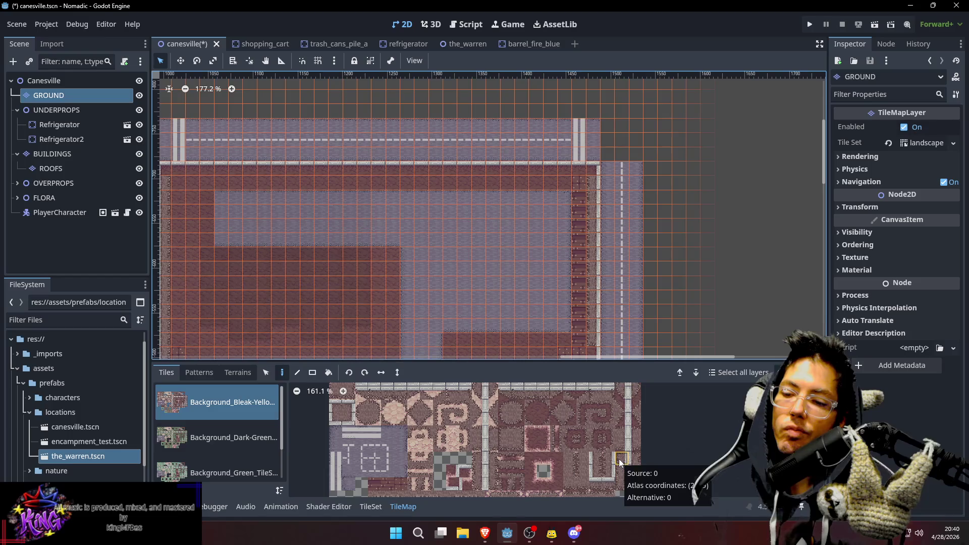
left_click(619, 459)
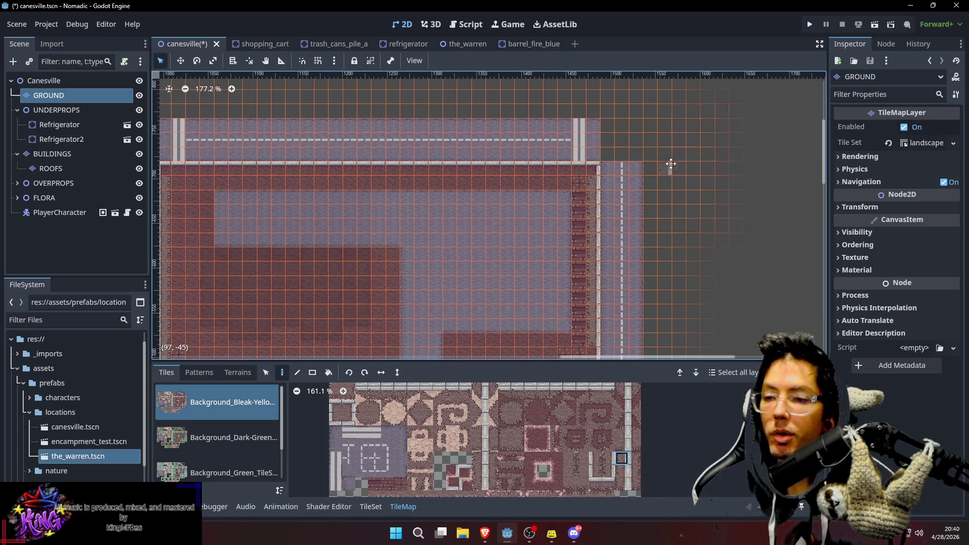
Try a top-row sidewalk edge tile and another curb tile for the lot border
scroll(599, 232, "up", 2)
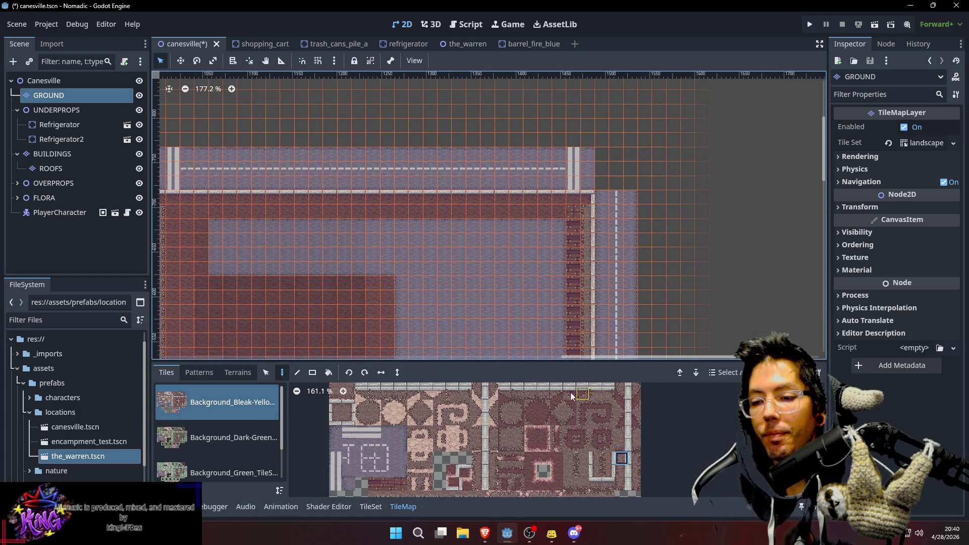
left_click(544, 393)
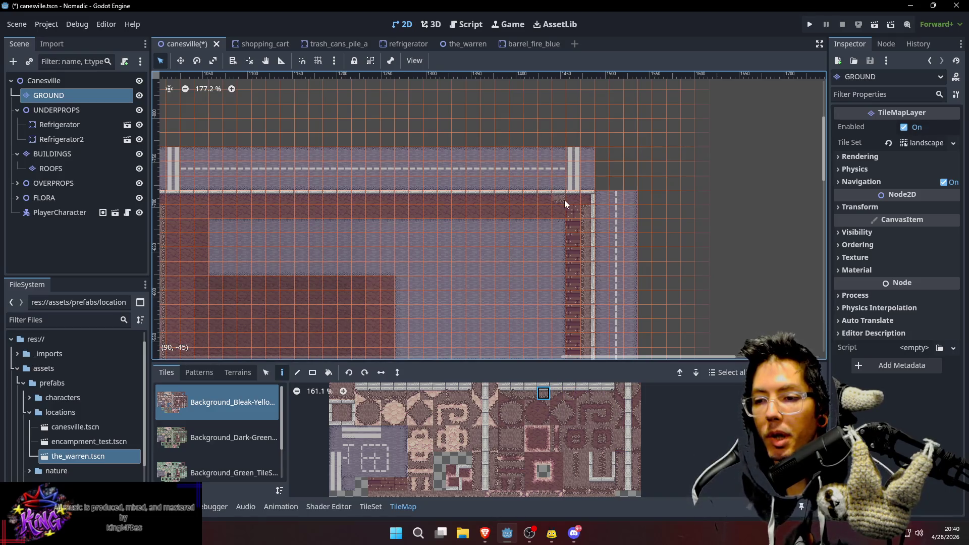
scroll(641, 211, "up", 1)
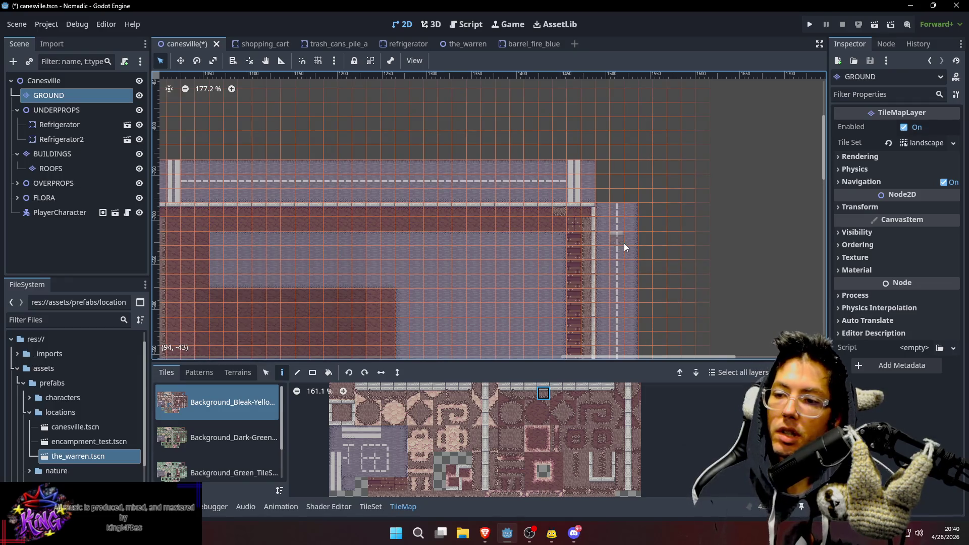
scroll(649, 241, "down", 1)
scroll(649, 241, "right", 1)
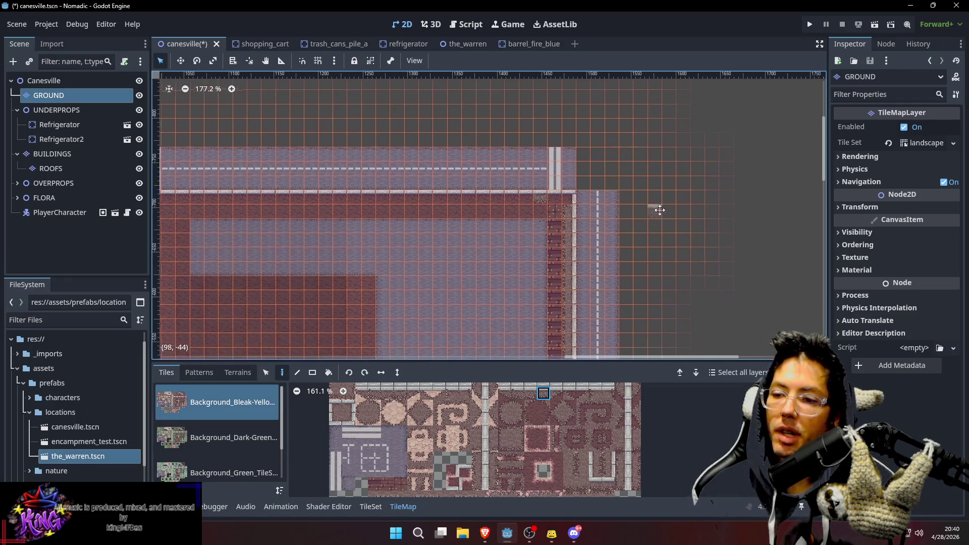
left_click(622, 458)
scroll(636, 197, "up", 1)
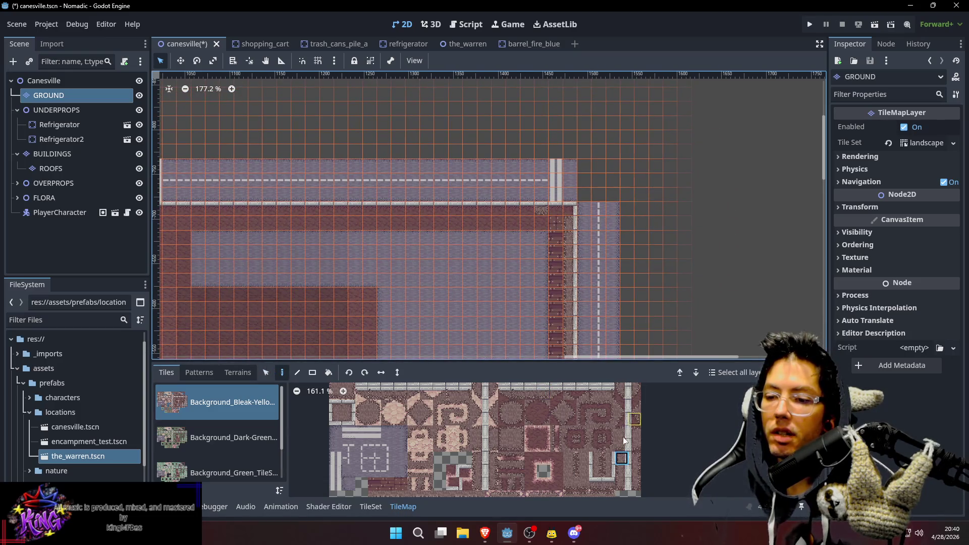
scroll(613, 408, "up", 3)
Choose the border tile and paint a row along the lot's top edge
left_click(589, 421)
scroll(611, 177, "up", 1)
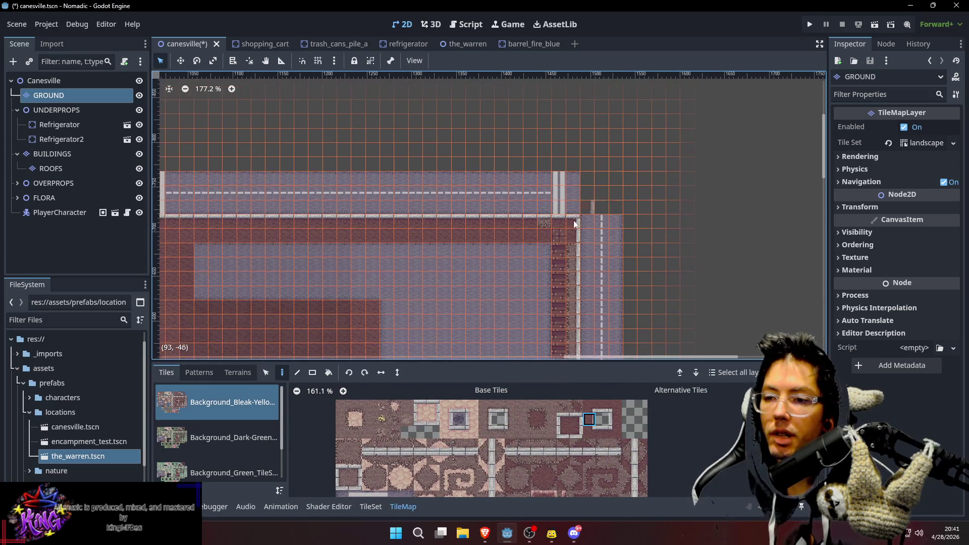
scroll(626, 273, "down", 4)
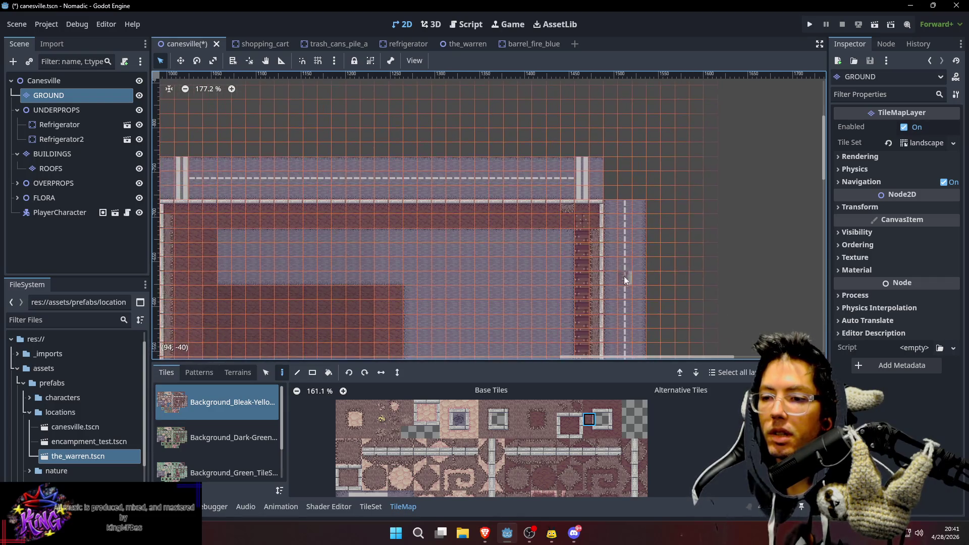
scroll(578, 272, "left", 3)
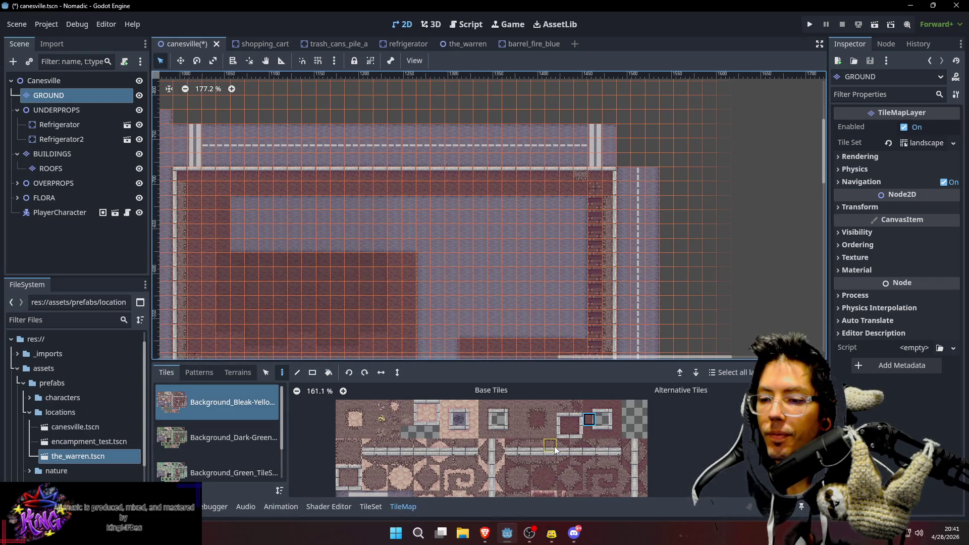
left_click(540, 454)
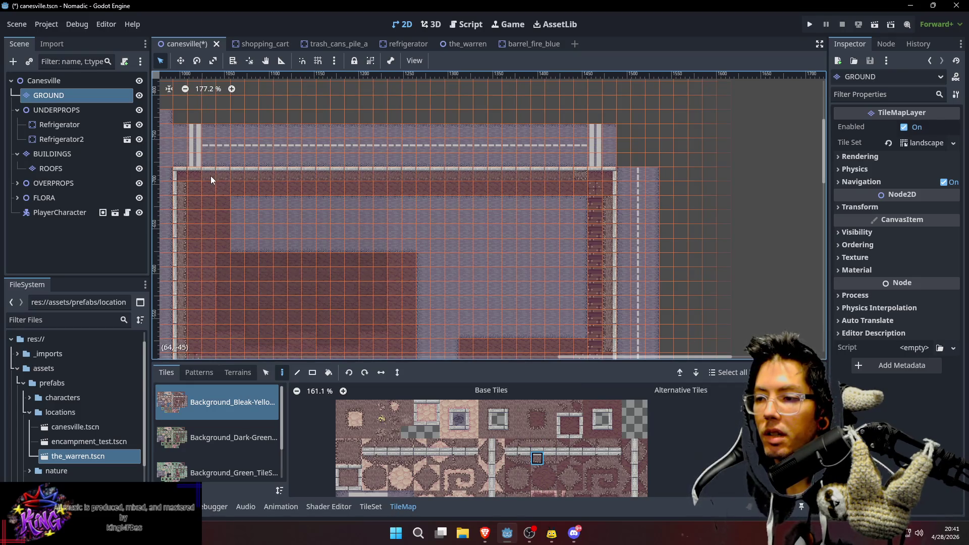
left_click(227, 177, "shift")
left_click_drag(359, 194, 499, 166)
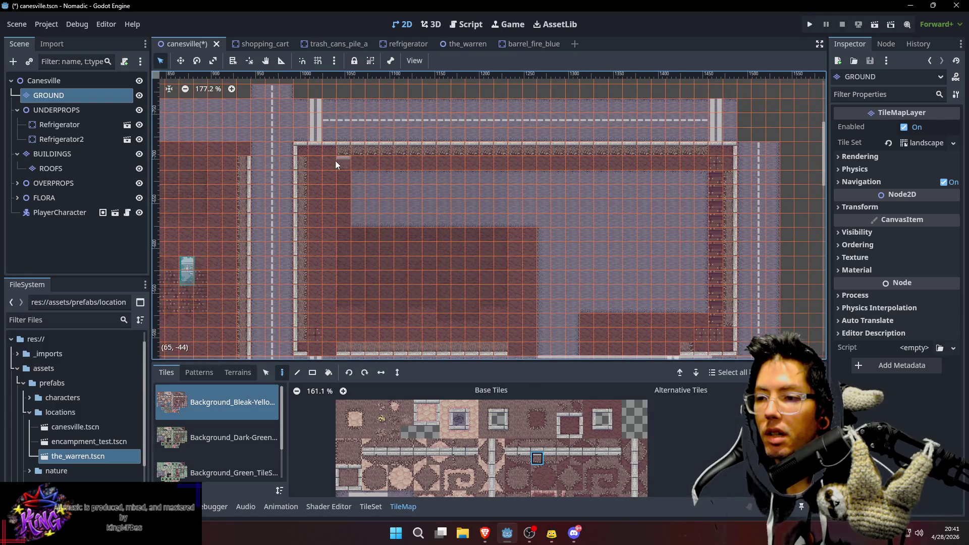
left_click(100, 85)
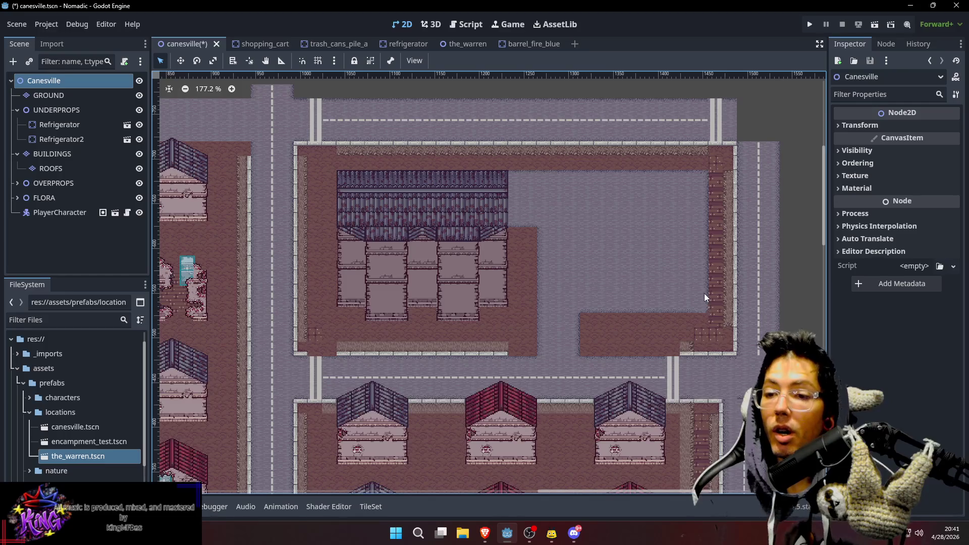
Zoom in on the lot's right side, then select and delete the GROUND tile column beside the right sidewalk
scroll(704, 293, "up", 2)
left_click_drag(726, 246, 633, 236)
left_click_drag(610, 163, 607, 181)
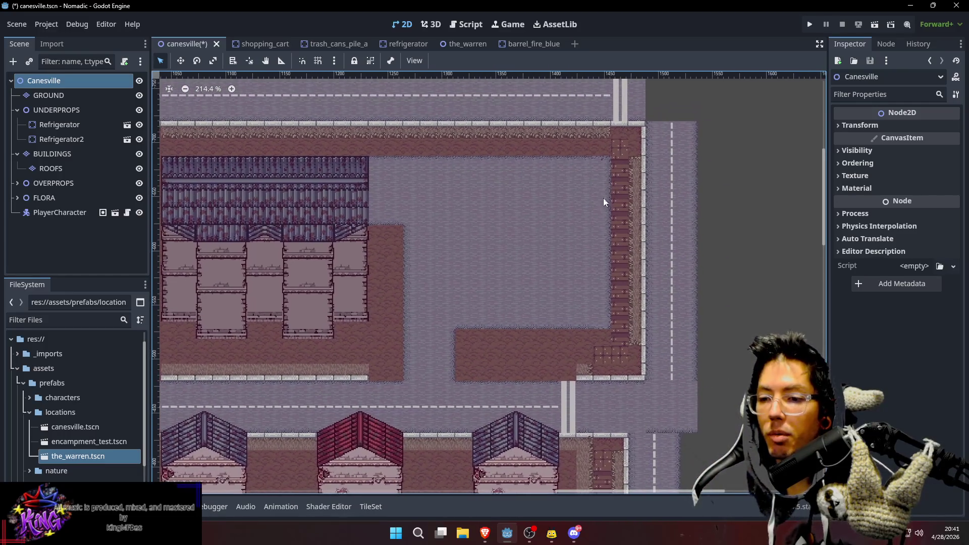
left_click(81, 98)
mouse_move(610, 164)
left_mouse_down()
mouse_move(616, 262)
mouse_move(606, 317)
left_mouse_up()
key("Delete")
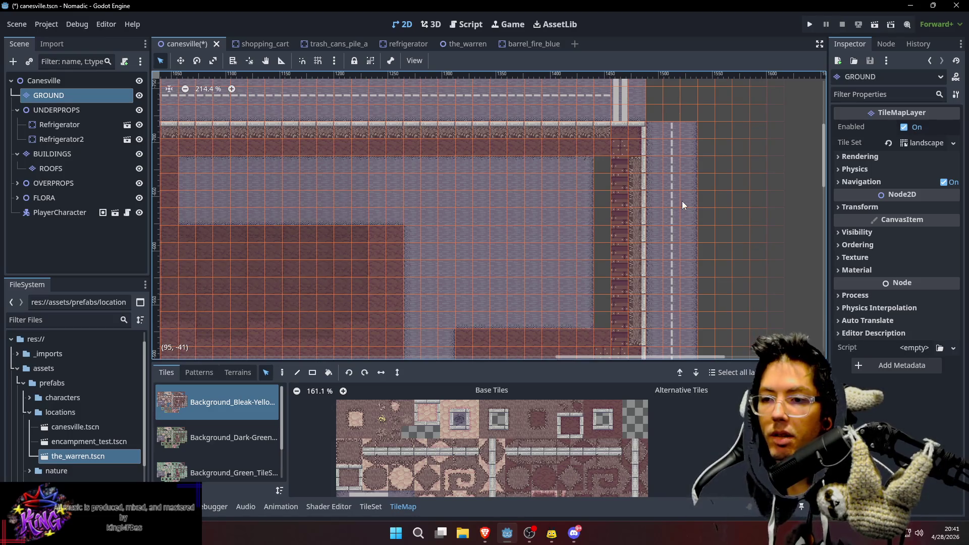
Fill the empty cell and erased gap beside the road with tiles
left_click_drag(683, 201, 650, 203)
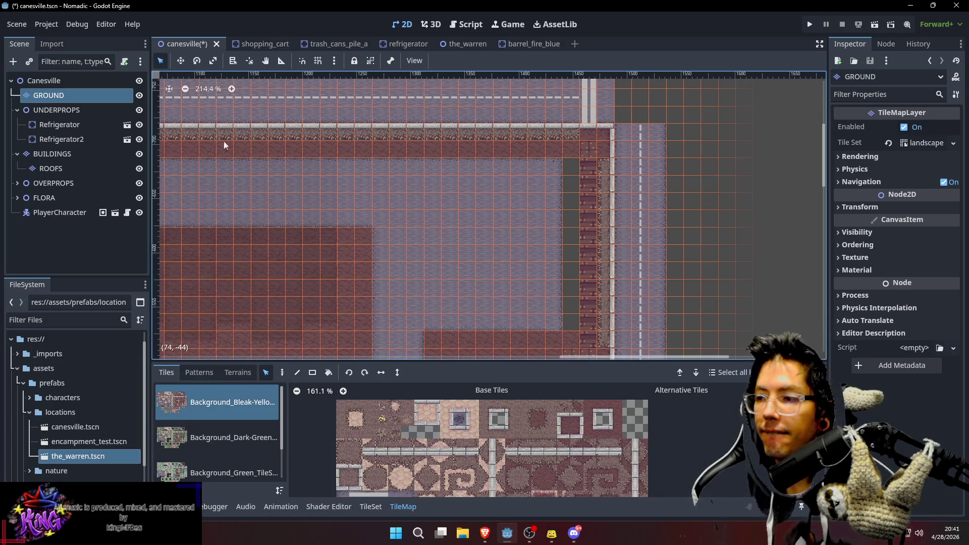
mouse_move(613, 294)
left_mouse_down()
mouse_move(605, 257)
mouse_move(701, 253)
left_mouse_up()
key("d")
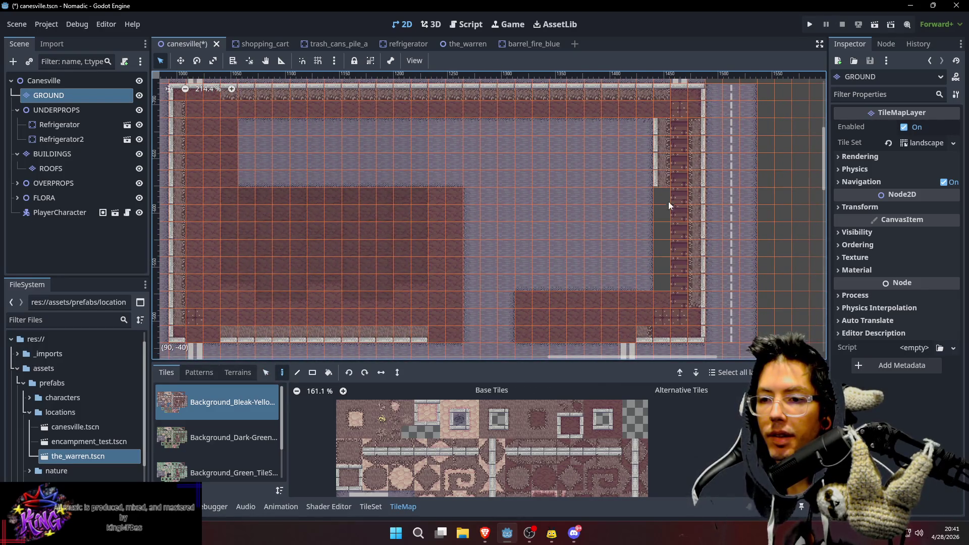
left_click(663, 279)
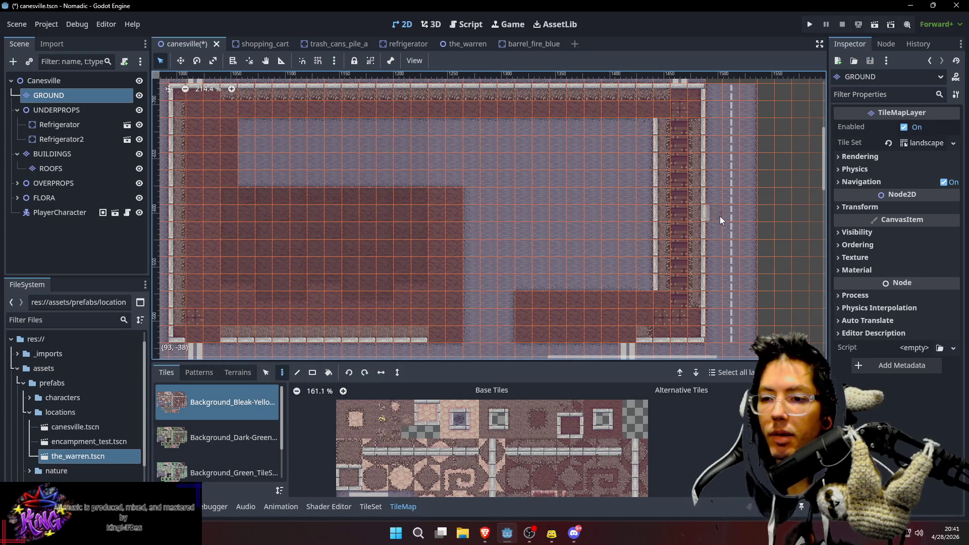
left_click_drag(720, 216, 701, 238)
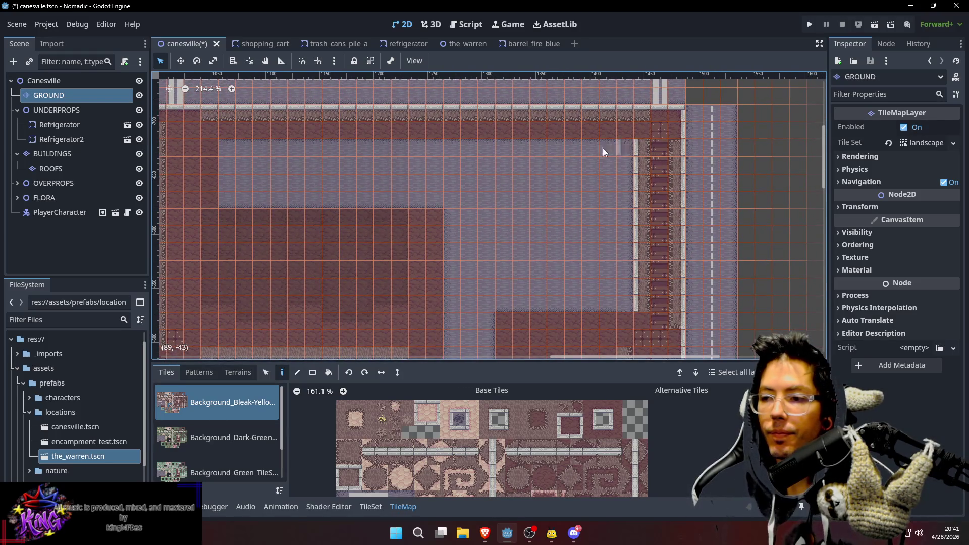
Pick the curb tile from the map and paint it leftward along the road edge
left_click_drag(296, 202, 330, 198)
scroll(449, 145, "up", 3)
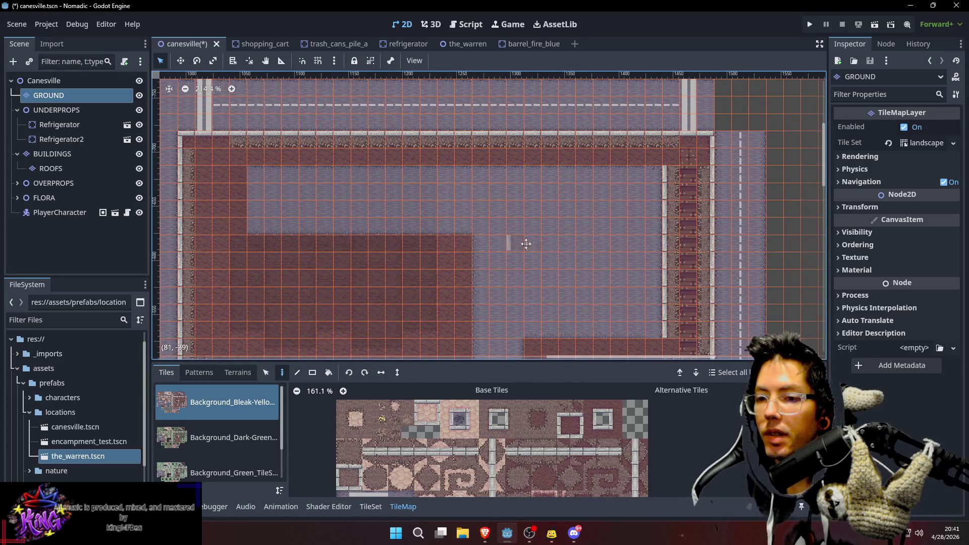
scroll(526, 247, "down", 4)
key("s")
key("d")
scroll(498, 180, "down", 11)
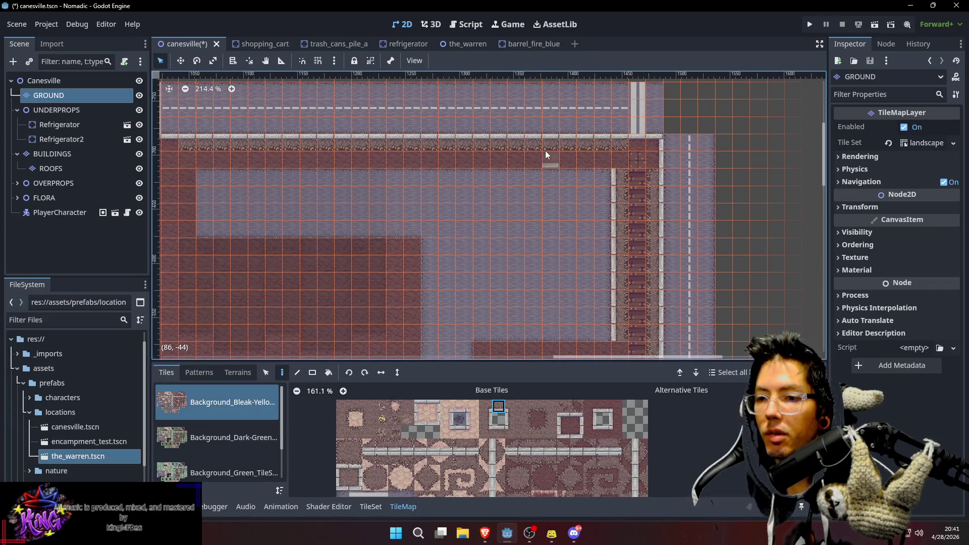
scroll(517, 223, "up", 2)
scroll(586, 278, "down", 3)
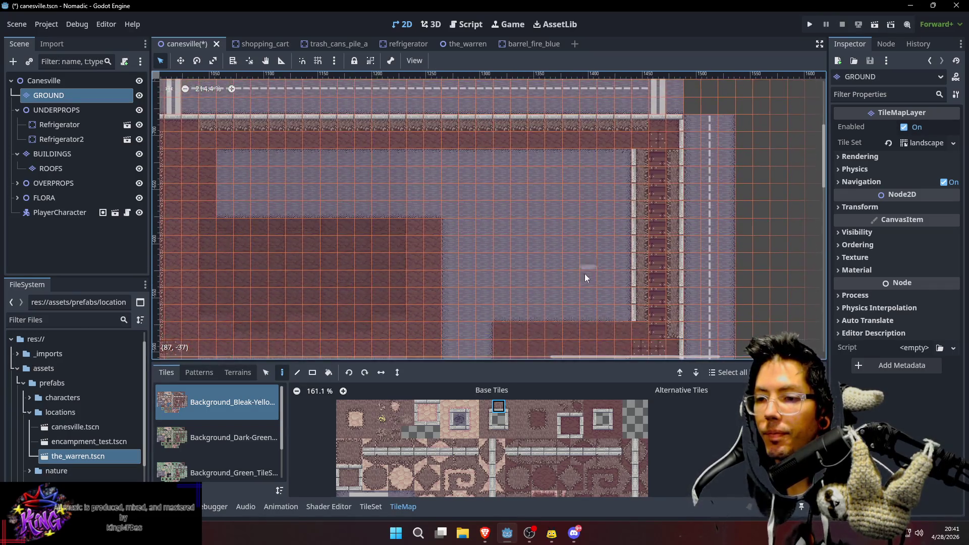
scroll(565, 258, "down", 15)
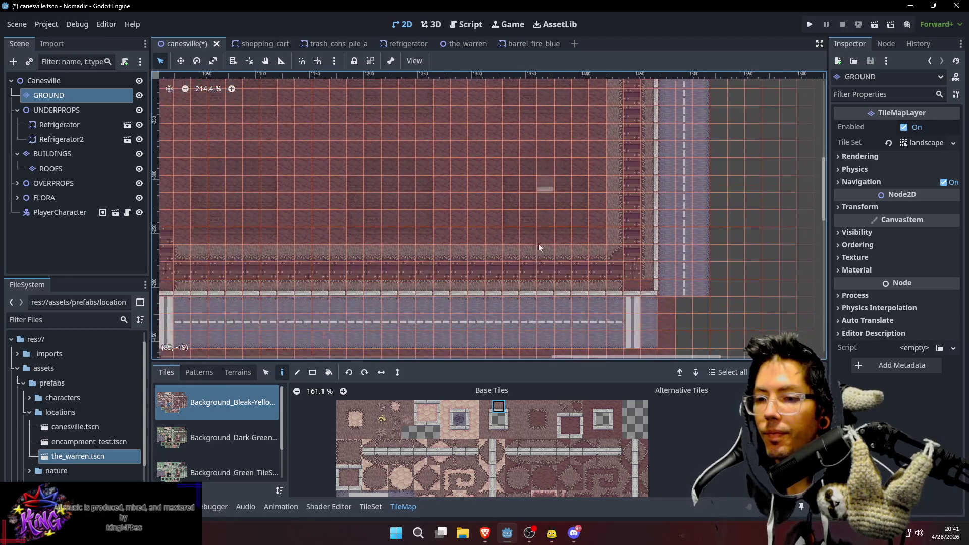
left_click(517, 281, "ctrl")
scroll(535, 273, "up", 8)
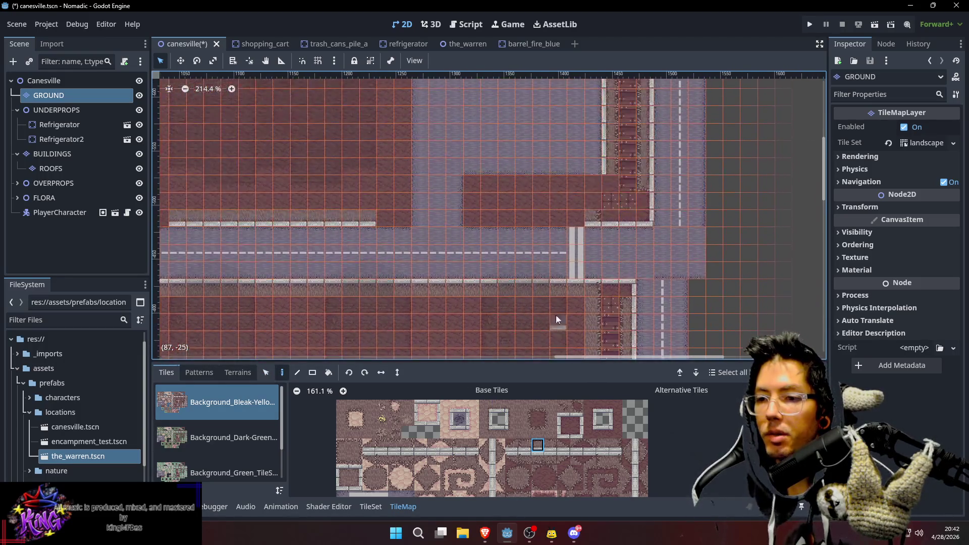
scroll(559, 331, "up", 8)
left_click_drag(590, 180, 376, 182)
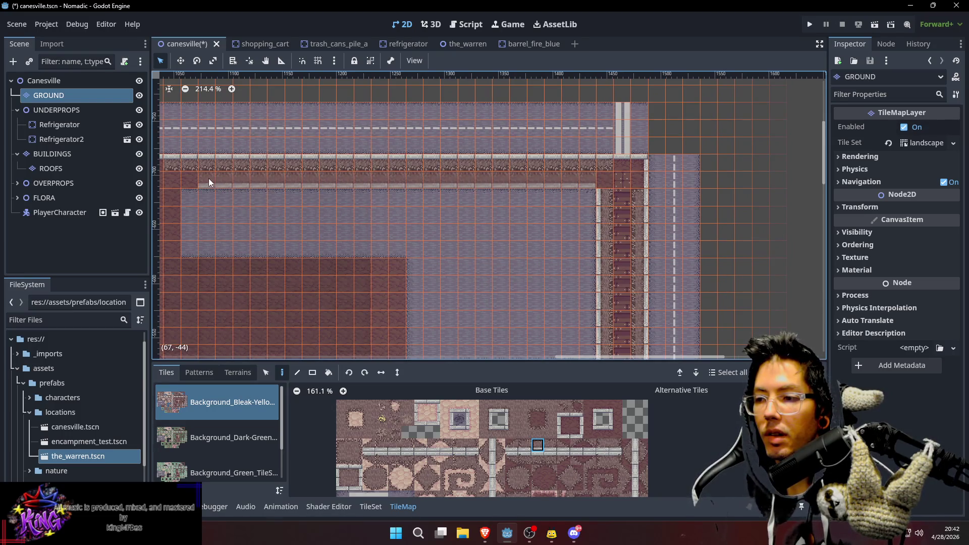
Repaint the gravel row along the lot's top edge with a border tile
left_click_drag(290, 174, 496, 172)
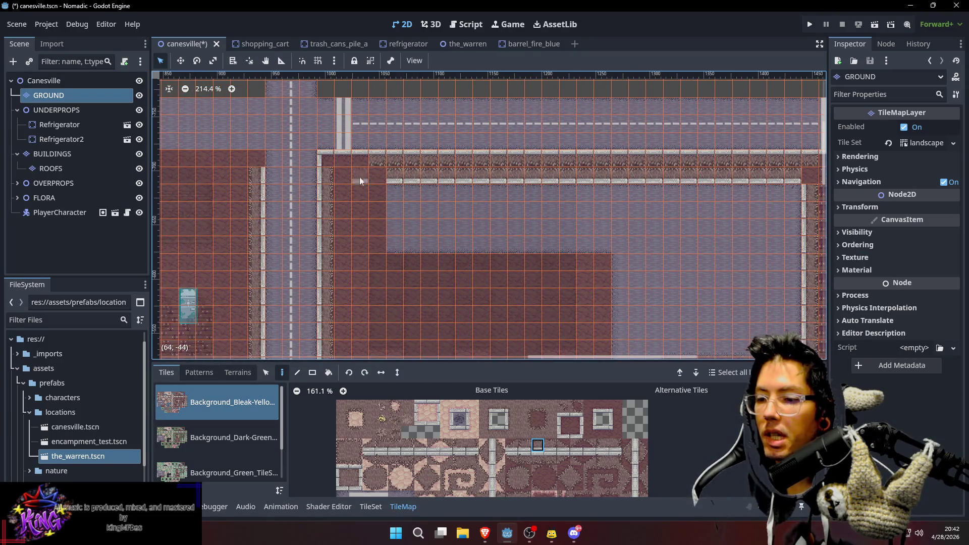
left_click(497, 405)
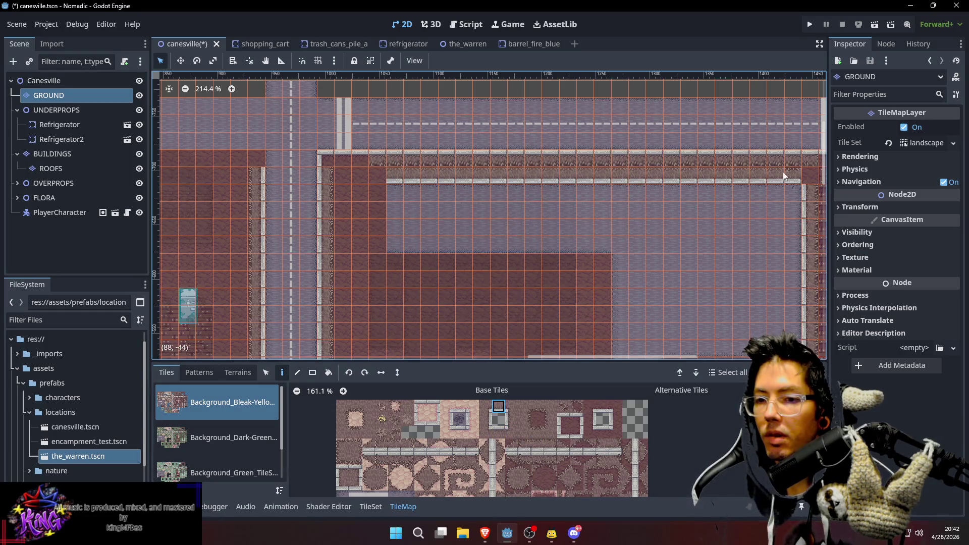
scroll(771, 180, "right", 5)
scroll(771, 181, "up", 1)
left_click(503, 436)
left_click_drag(287, 192, 654, 194)
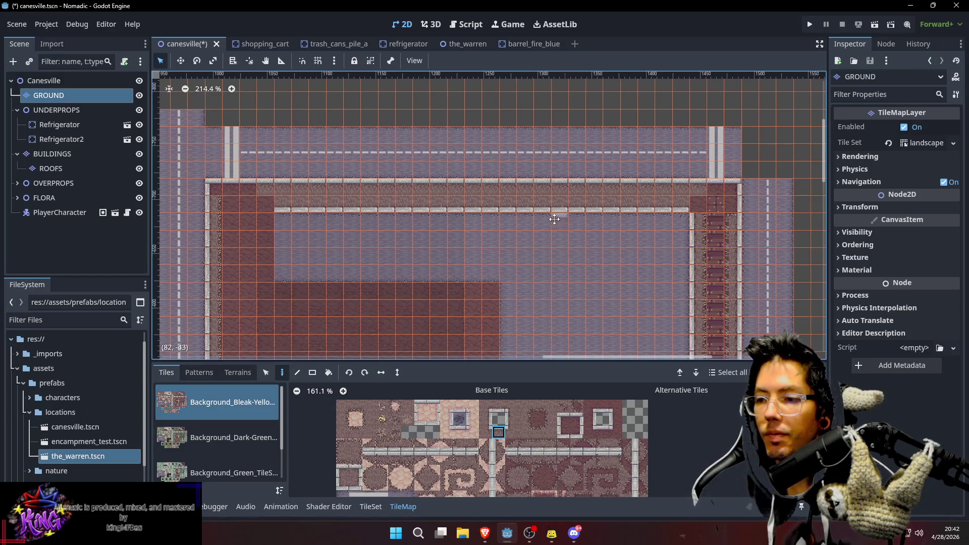
Paint a vertical border strip beside the road with a neighbouring edge tile
left_click_drag(554, 219, 411, 210)
left_click(512, 406)
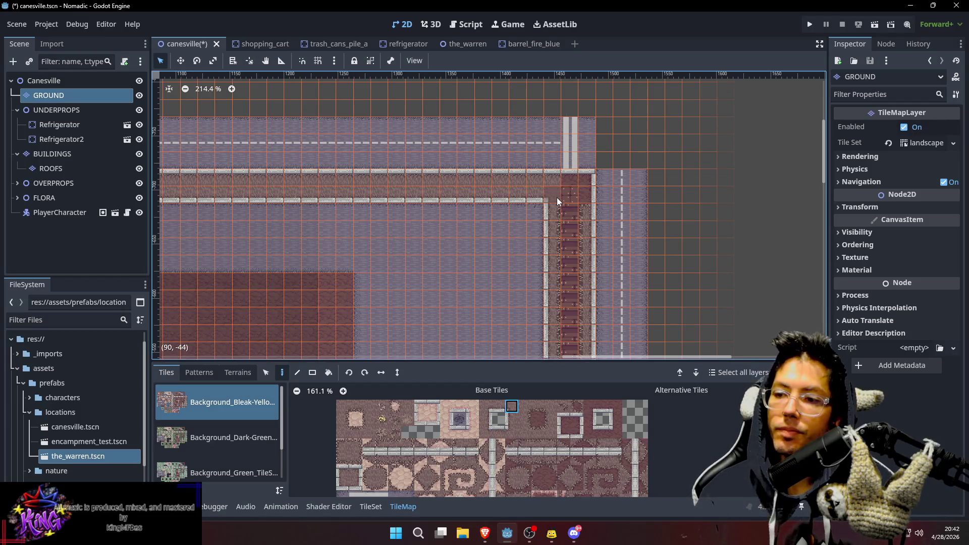
scroll(576, 234, "up", 3)
scroll(576, 234, "left", 2)
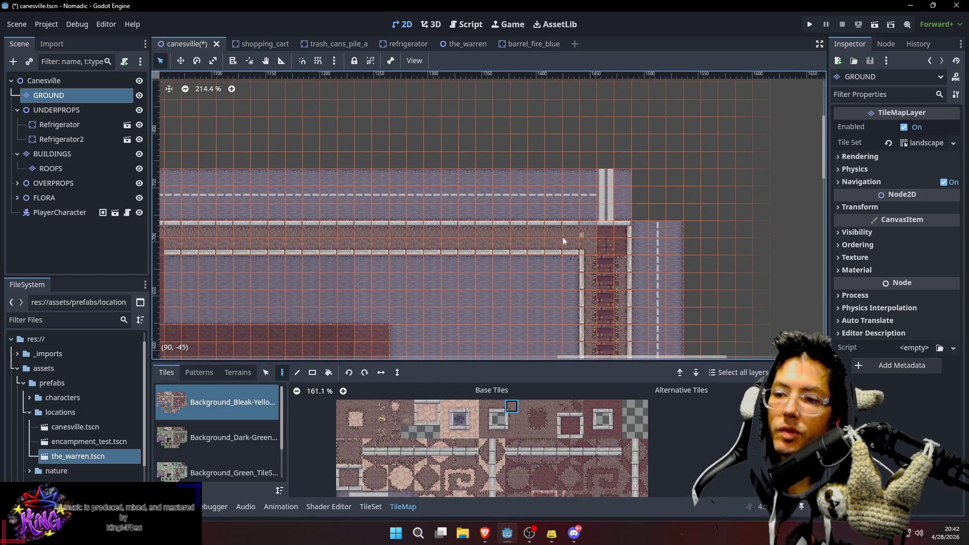
mouse_move(392, 282)
left_mouse_down()
mouse_move(645, 242)
mouse_move(551, 210)
left_mouse_up()
scroll(508, 202, "right", 3)
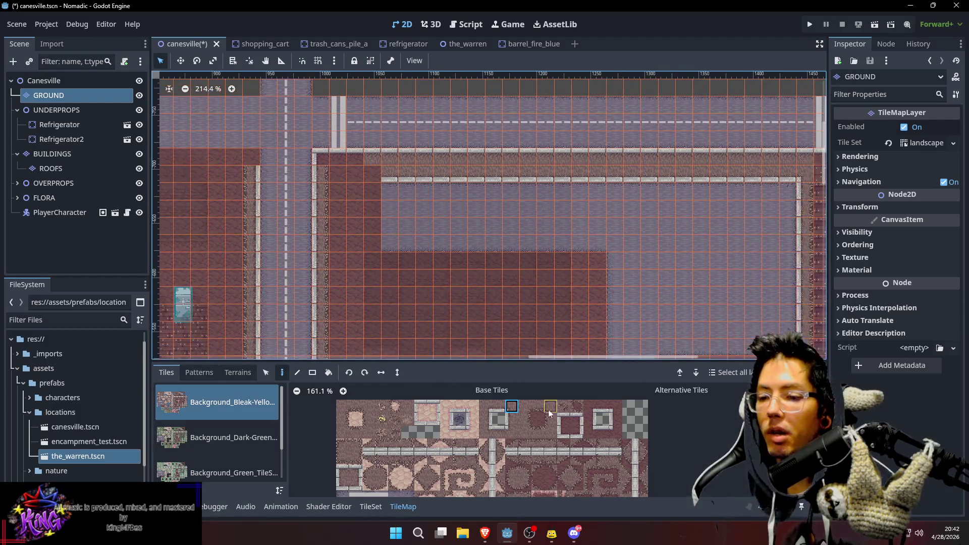
left_click(489, 407)
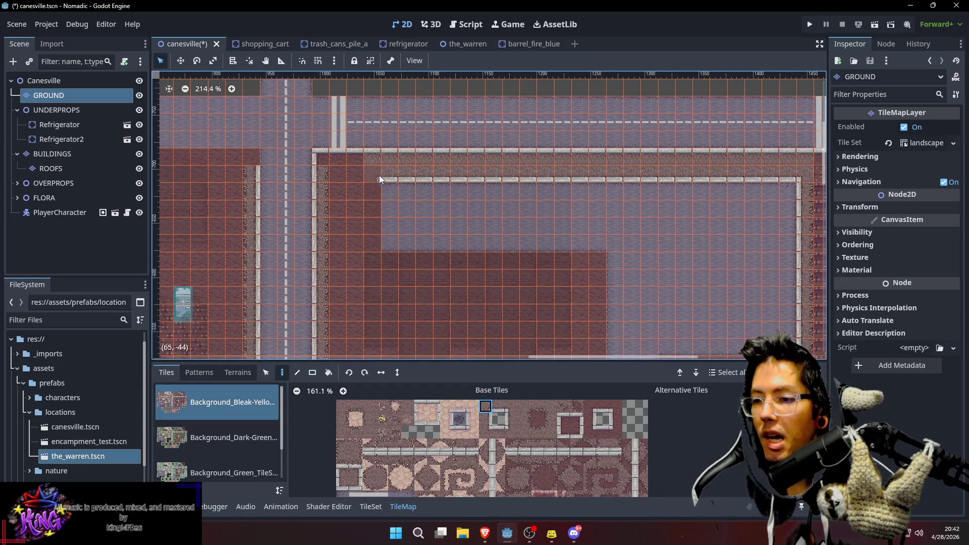
left_click_drag(455, 262, 480, 222)
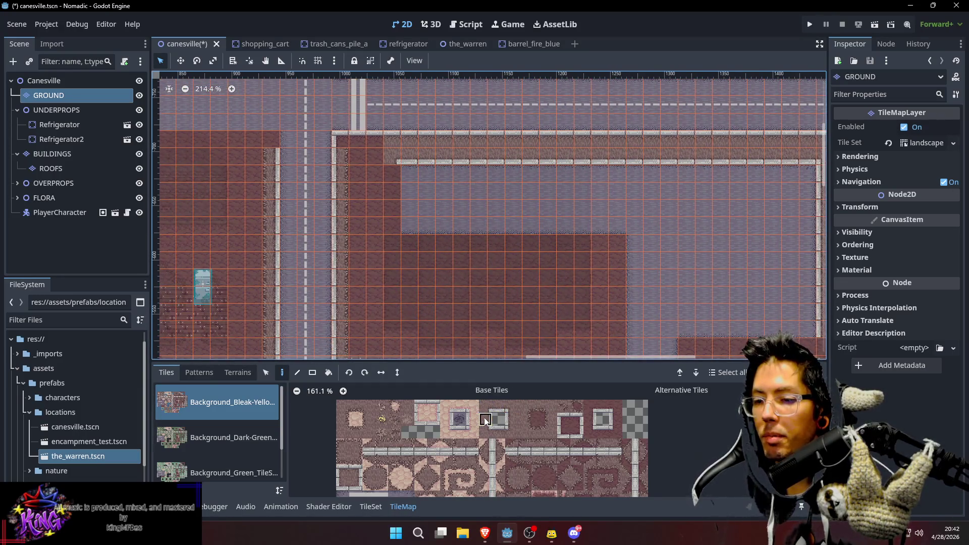
left_click_drag(392, 177, 393, 212)
Paint a curb row along the lot's top and erase the extra tile at its end
scroll(508, 310, "down", 2)
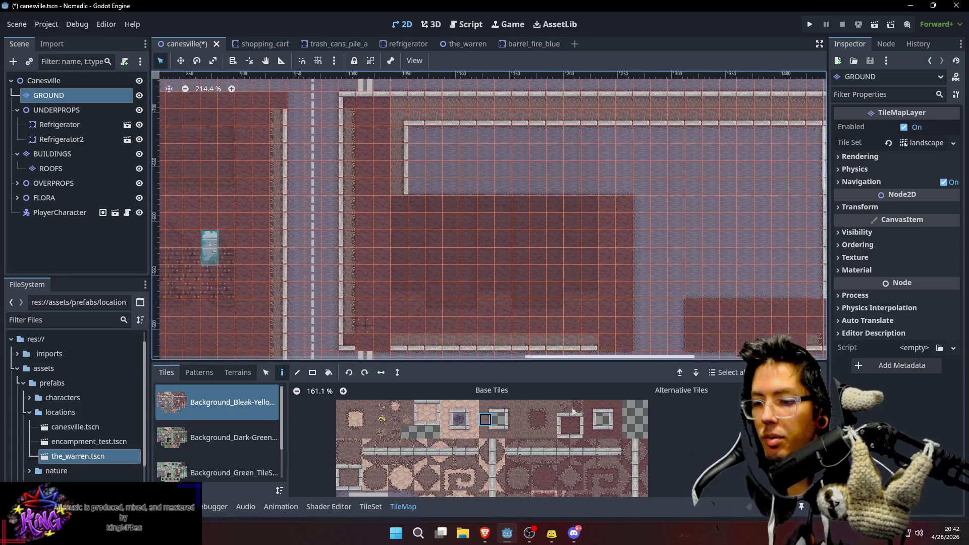
left_click(490, 430)
left_click(402, 206)
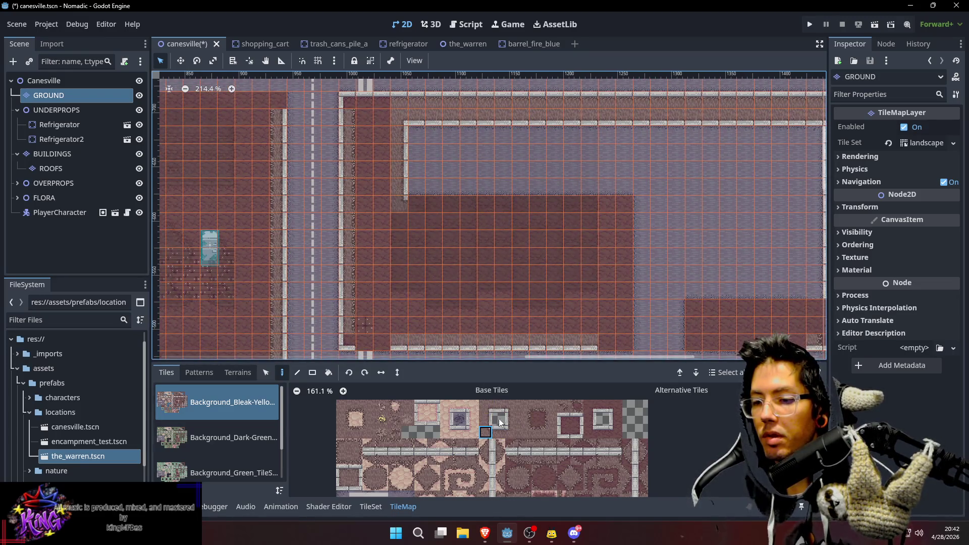
left_click(500, 430)
left_click_drag(417, 210, 620, 205)
right_click(620, 202)
left_click(486, 432)
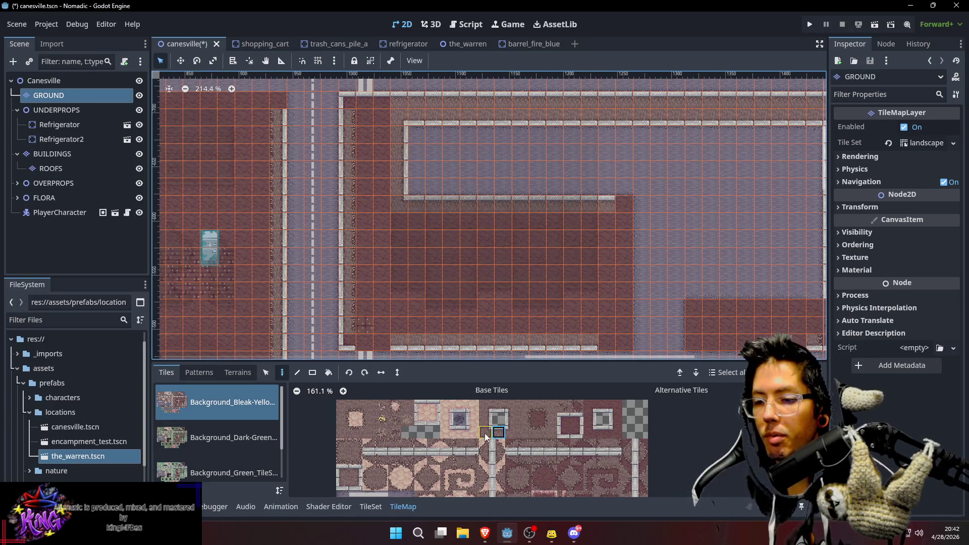
mouse_move(818, 248)
left_mouse_down()
mouse_move(774, 207)
mouse_move(720, 198)
left_mouse_up()
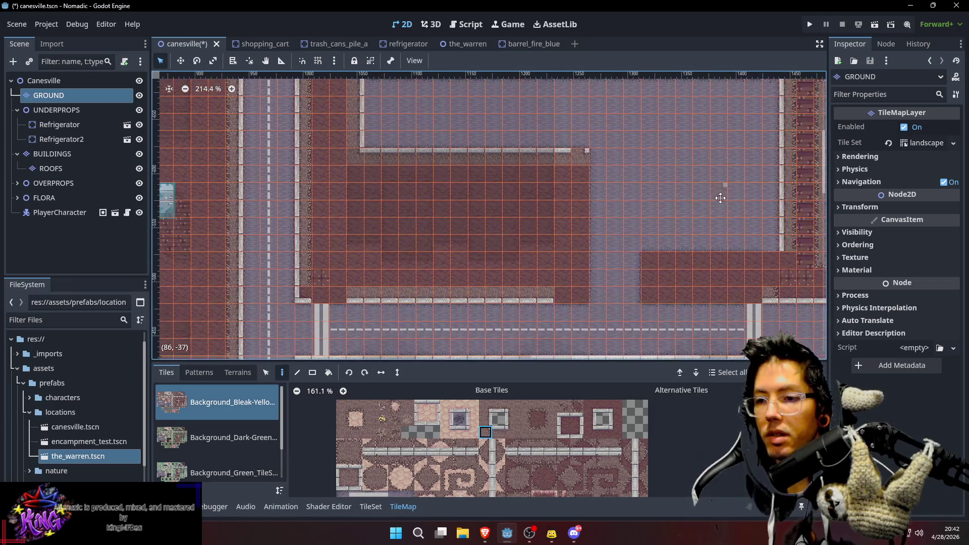
Paint a vertical curb tile at the lot's right corner and browse other curb edge tiles
left_click(511, 420)
left_click(582, 174)
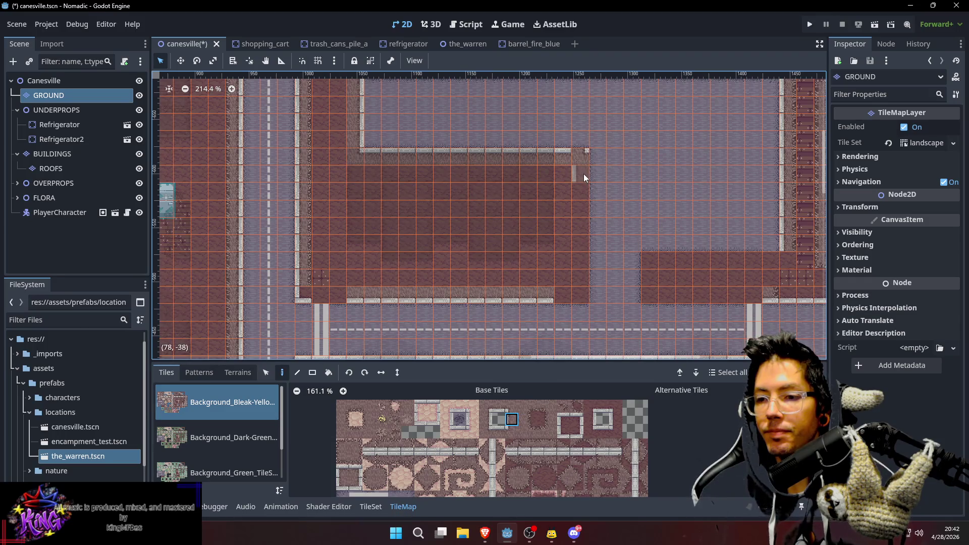
left_click(485, 419)
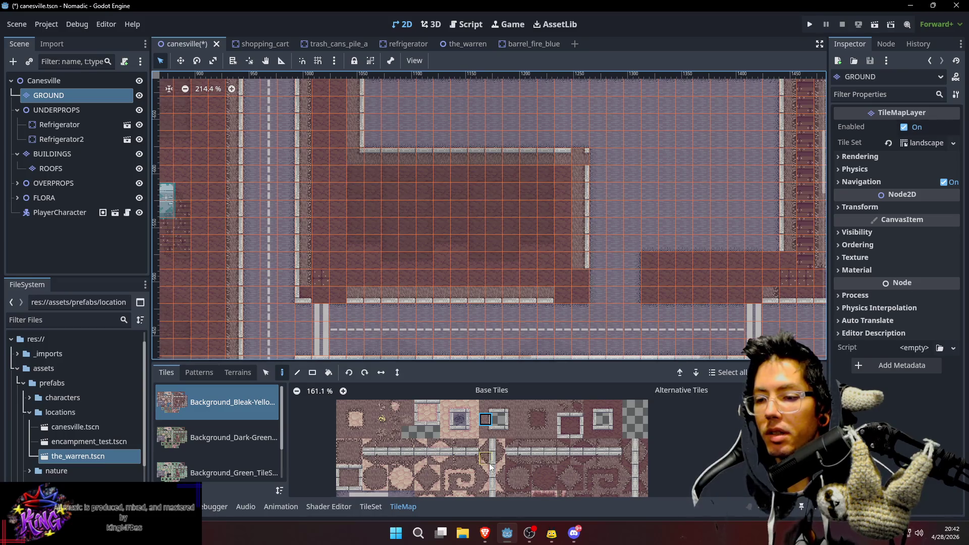
left_click(356, 471)
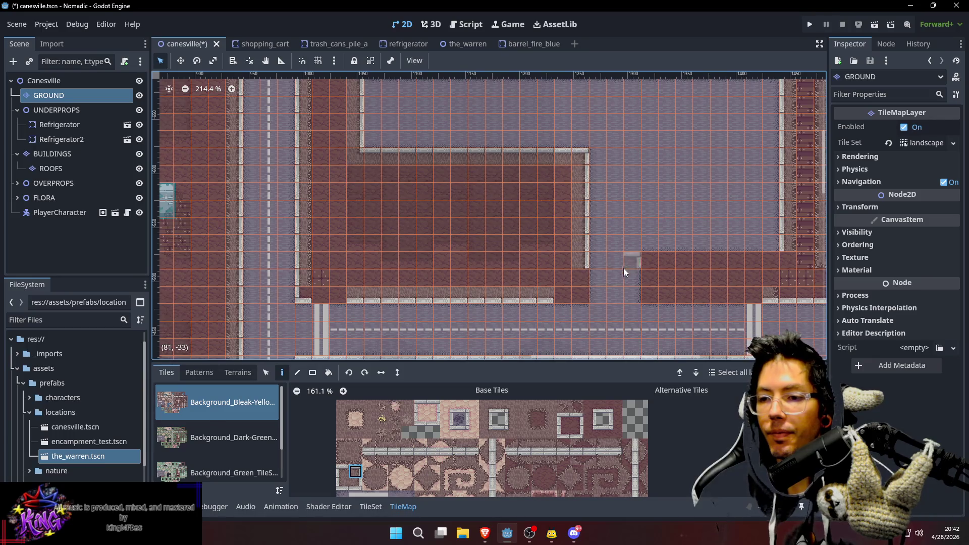
scroll(625, 268, "down", 2)
scroll(625, 269, "right", 2)
Pick a curb corner tile and pan along the curb to the small lot on the right
left_click(354, 484)
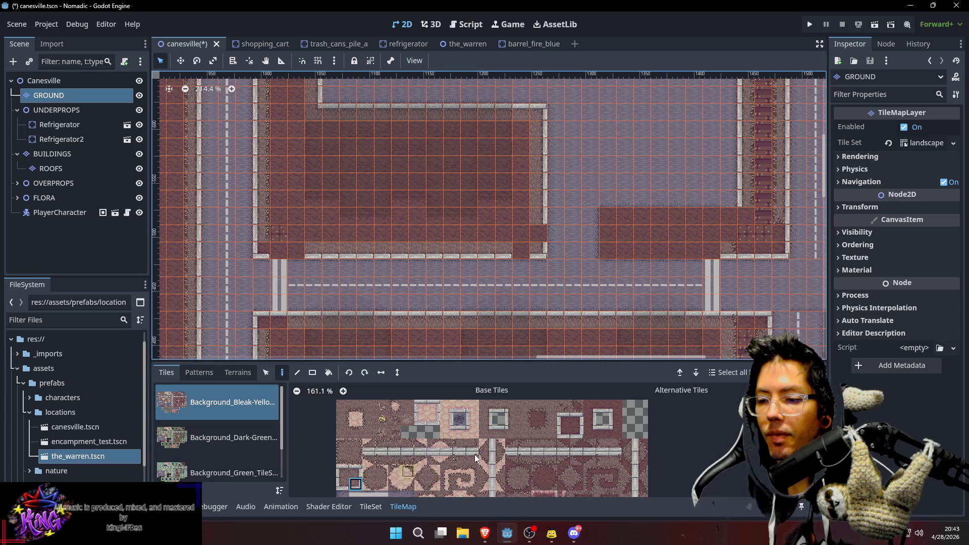
left_click(484, 420)
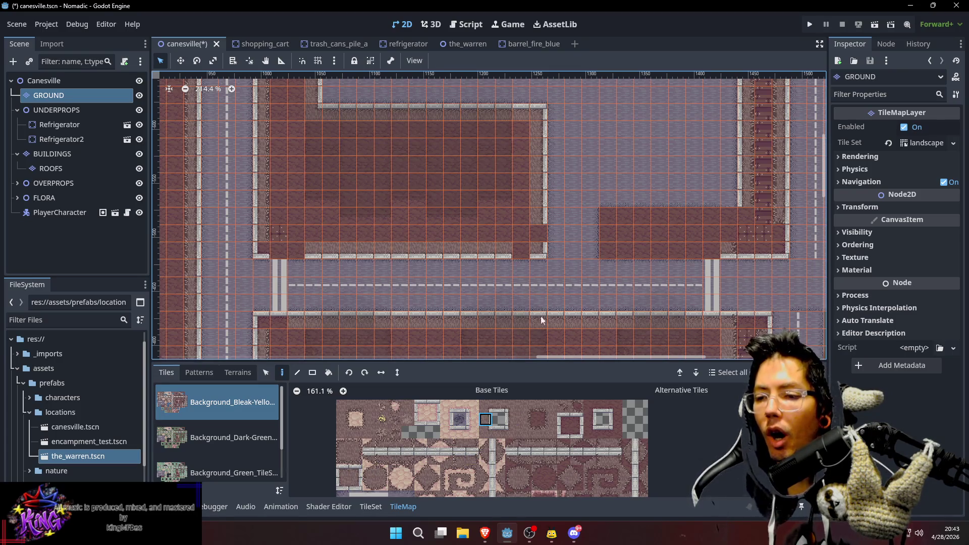
left_click(499, 407)
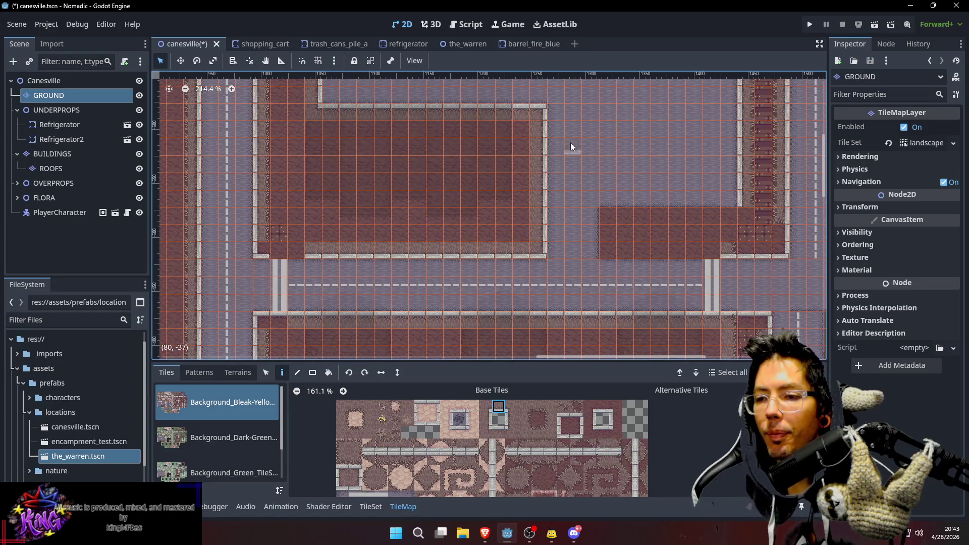
left_click_drag(571, 142, 565, 170)
left_click_drag(489, 152, 500, 192)
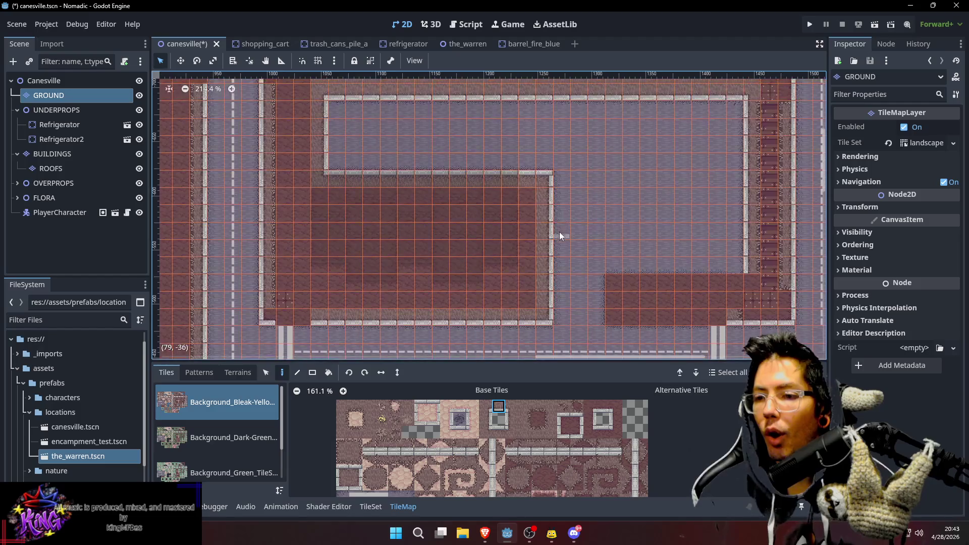
left_click_drag(601, 264, 469, 254)
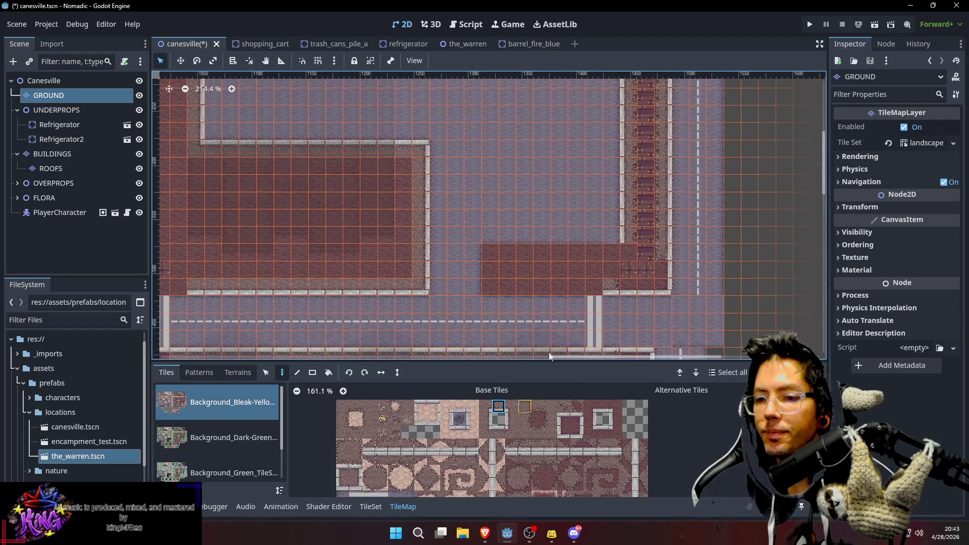
Paint a row of wall-edge curb tiles along the small lot's top edge
left_click(502, 428)
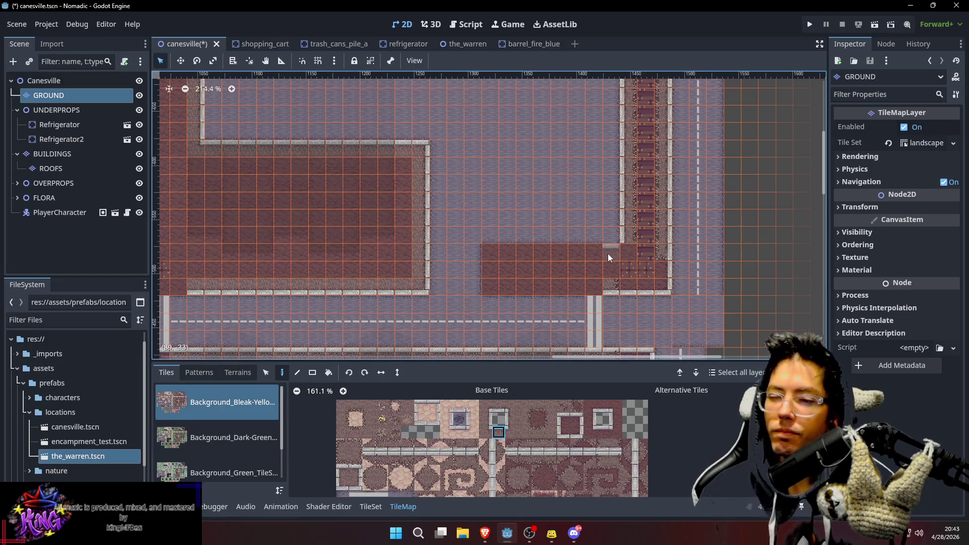
left_click(539, 457)
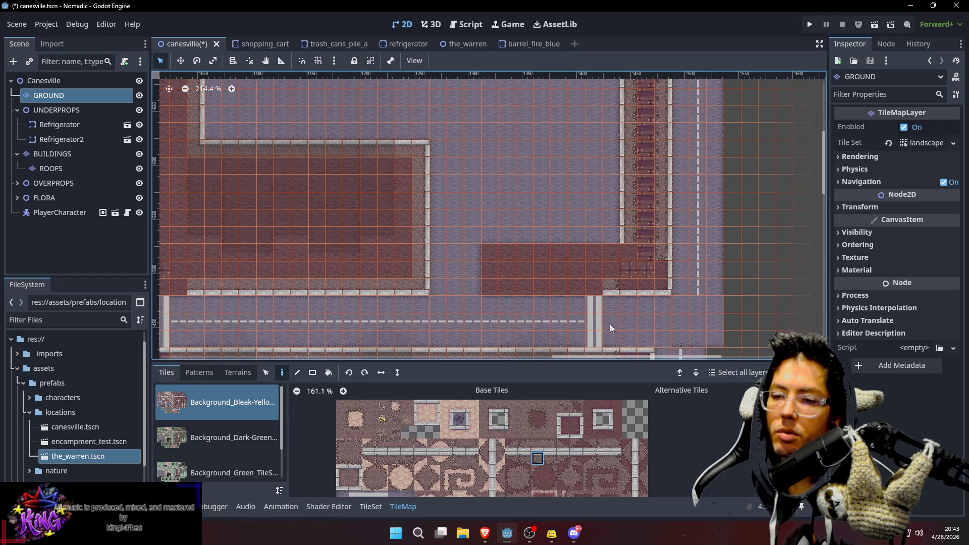
left_click_drag(610, 247, 508, 250)
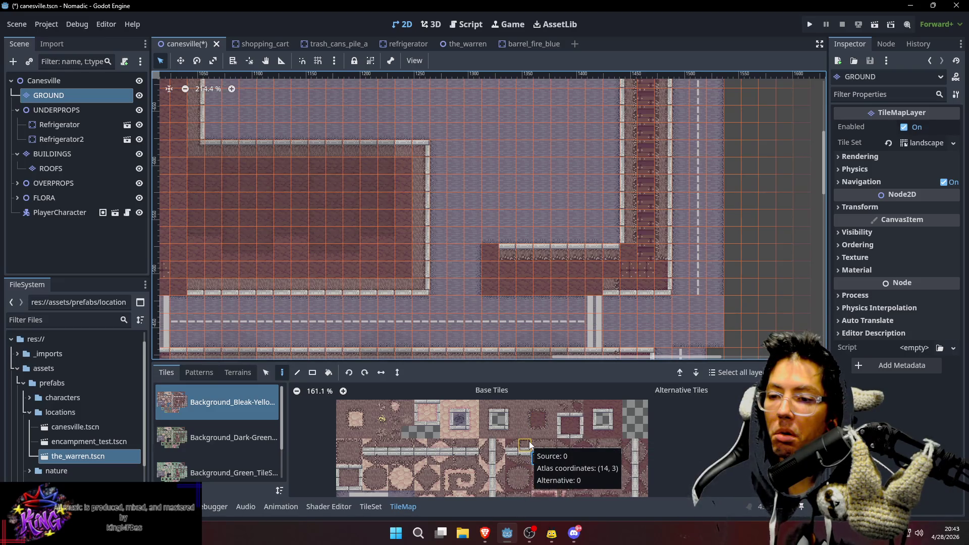
Repaint the corner tile at the end of the small lot's top curb
left_click(549, 459)
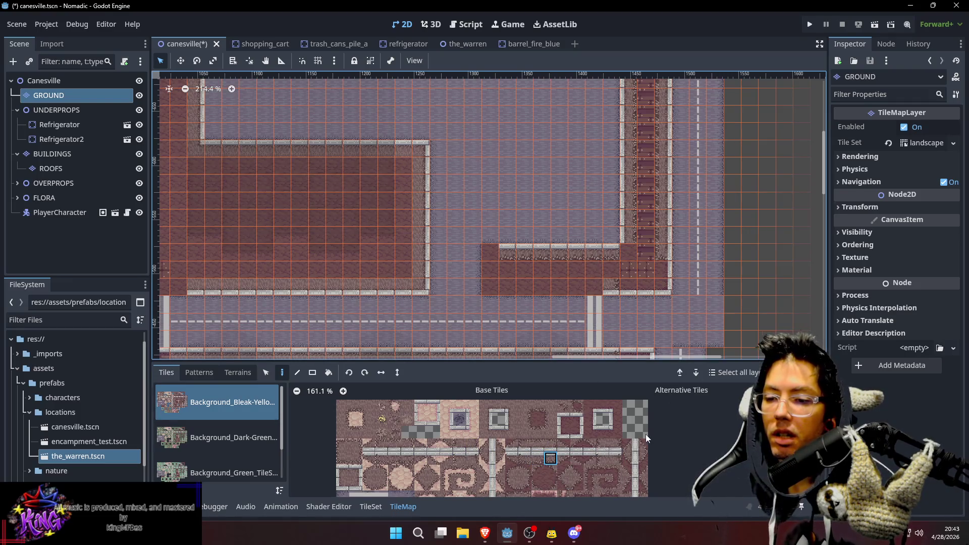
scroll(637, 419, "down", 3)
scroll(634, 420, "down", 3)
left_click(621, 471)
left_click(627, 252)
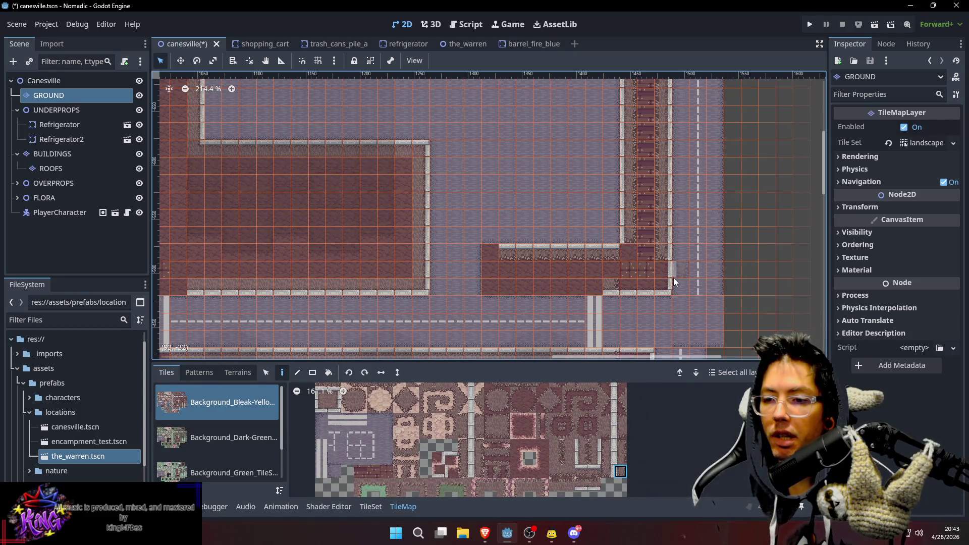
left_click_drag(543, 411, 548, 447)
left_click_drag(565, 397, 583, 424)
left_click(614, 427)
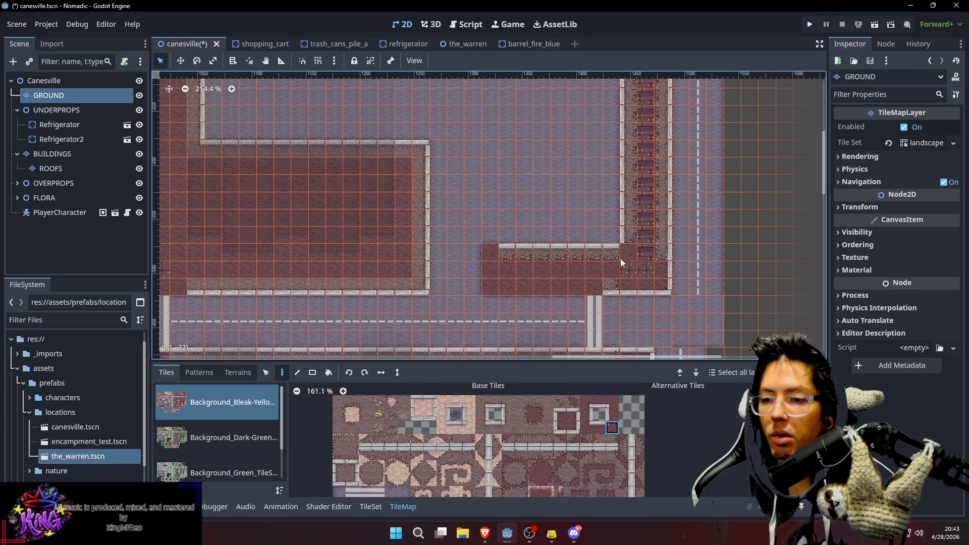
mouse_move(637, 277)
left_mouse_down()
mouse_move(596, 262)
mouse_move(558, 205)
mouse_move(517, 222)
mouse_move(557, 180)
left_mouse_up()
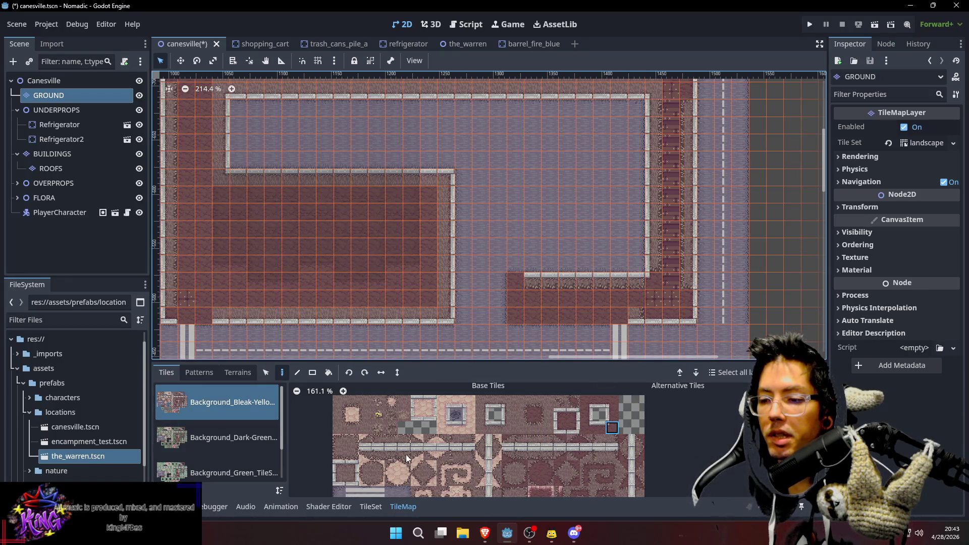
Paint a strip of dirt-edge tiles just below the lot's top wall
left_click(496, 428)
mouse_move(541, 286)
left_mouse_down()
mouse_move(588, 287)
mouse_move(652, 310)
left_mouse_up()
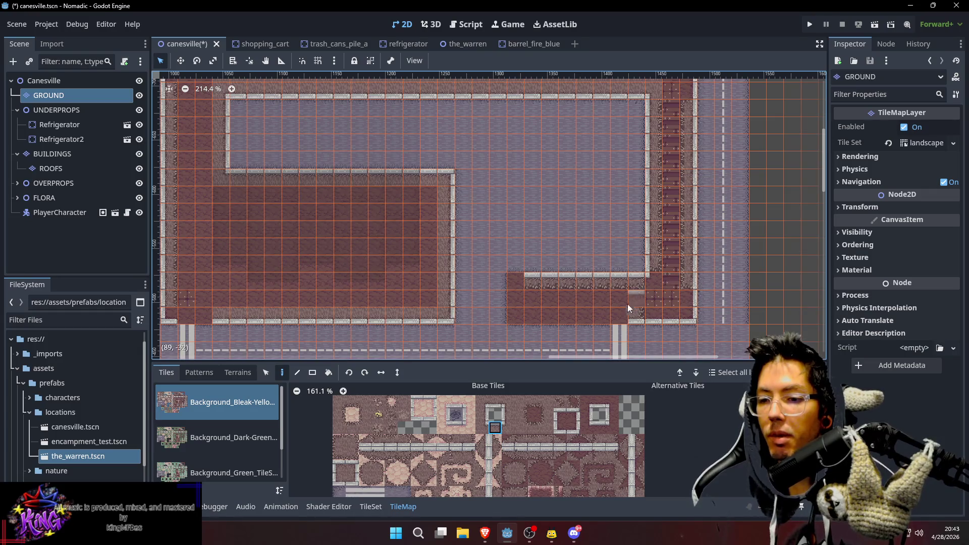
scroll(665, 329, "down", 4)
scroll(665, 329, "right", 2)
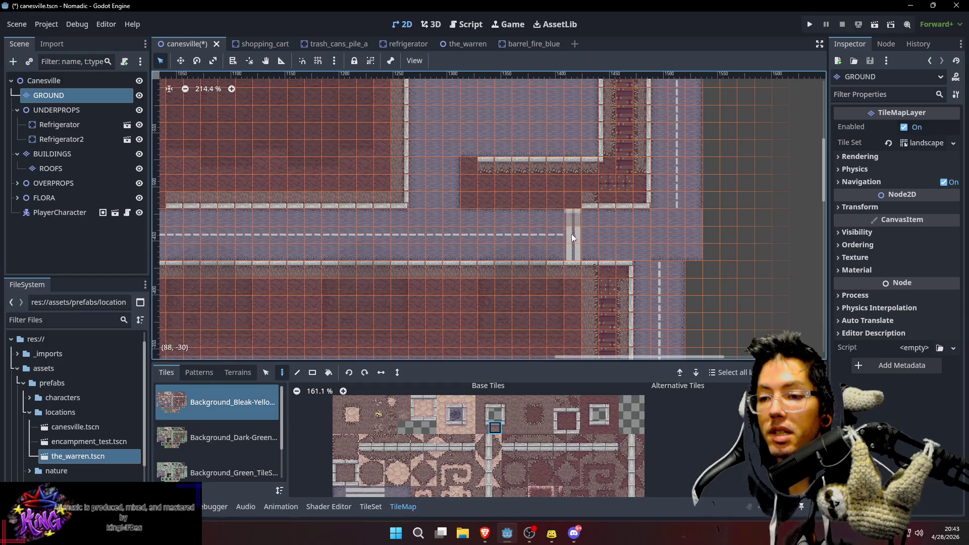
Copy crosswalk tiles with the Selection tool and stamp them across the horizontal road beside the vertical street
key("s")
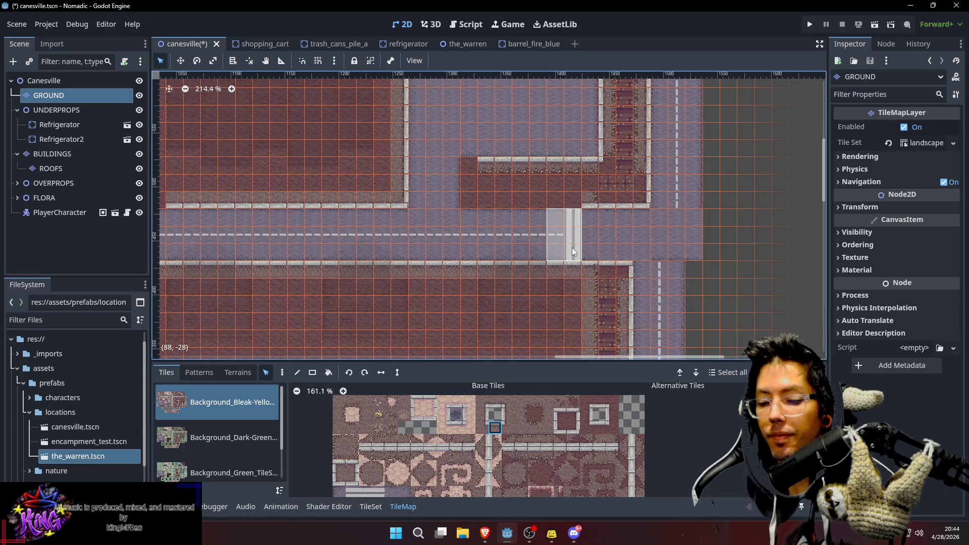
key("d")
left_click(599, 232)
left_click(586, 236)
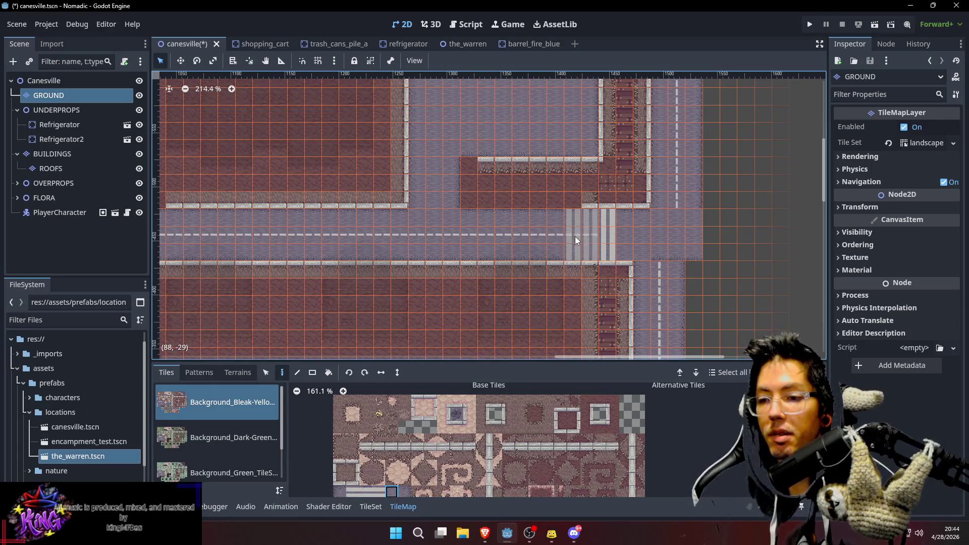
key("s")
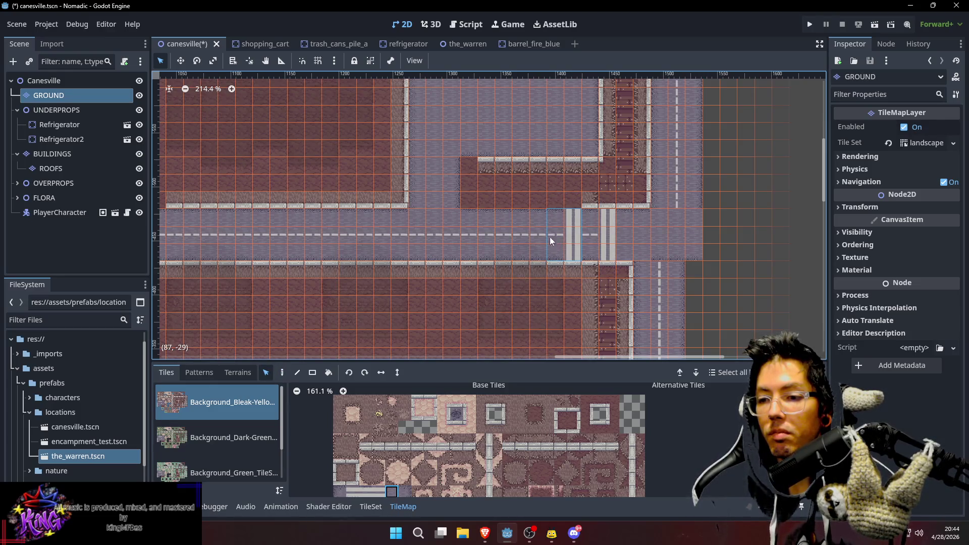
key("d")
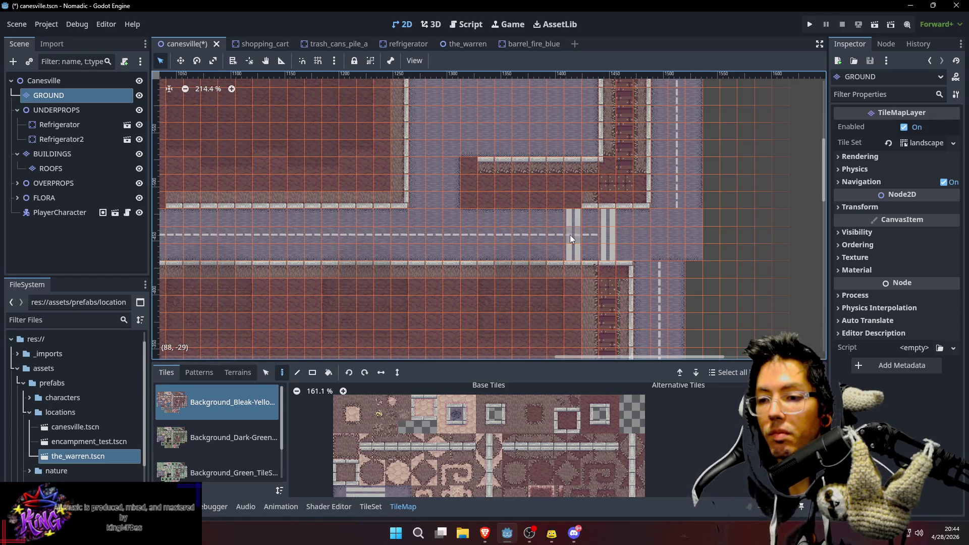
left_click(578, 220, "ctrl")
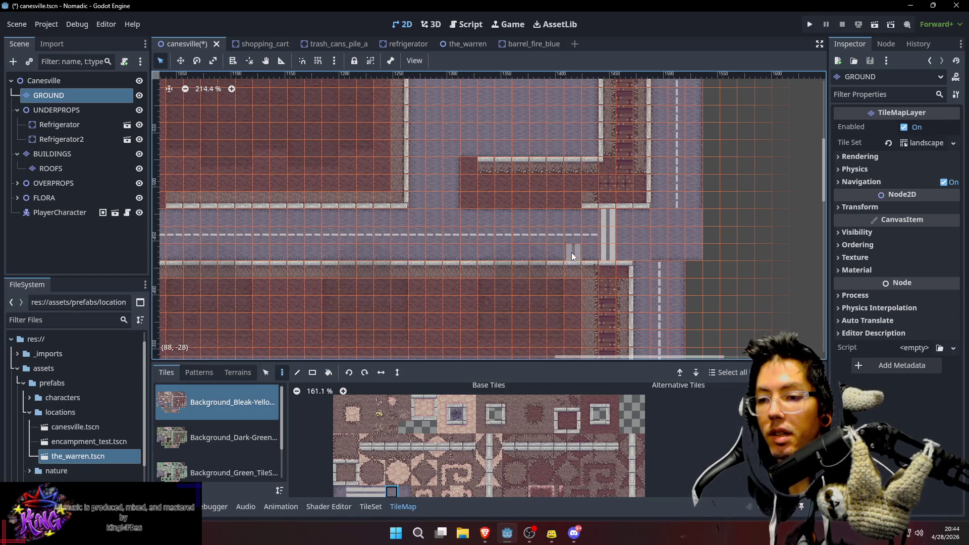
scroll(586, 263, "right", 2)
scroll(586, 263, "up", 1)
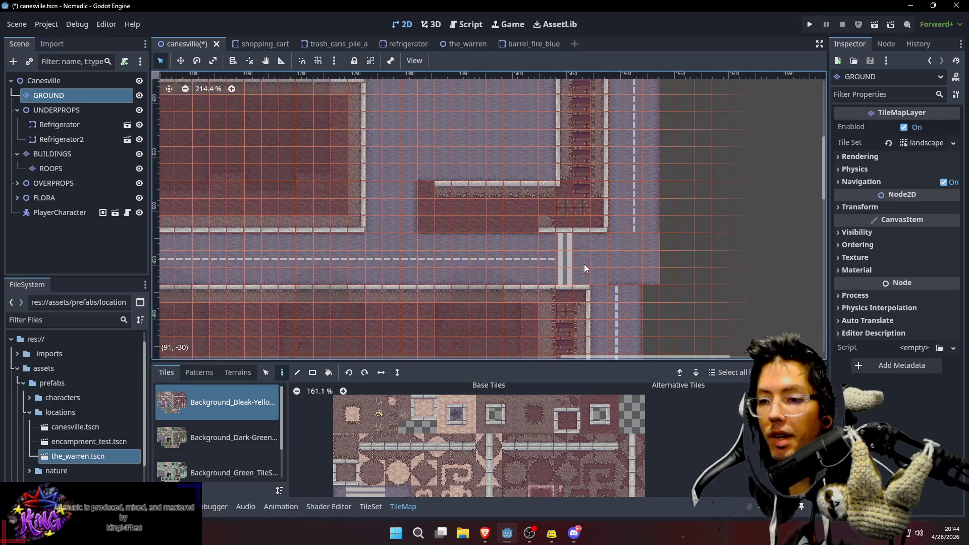
Paint the curb corner tile at the small lot's lower-left corner
scroll(555, 248, "up", 1)
scroll(555, 248, "left", 1)
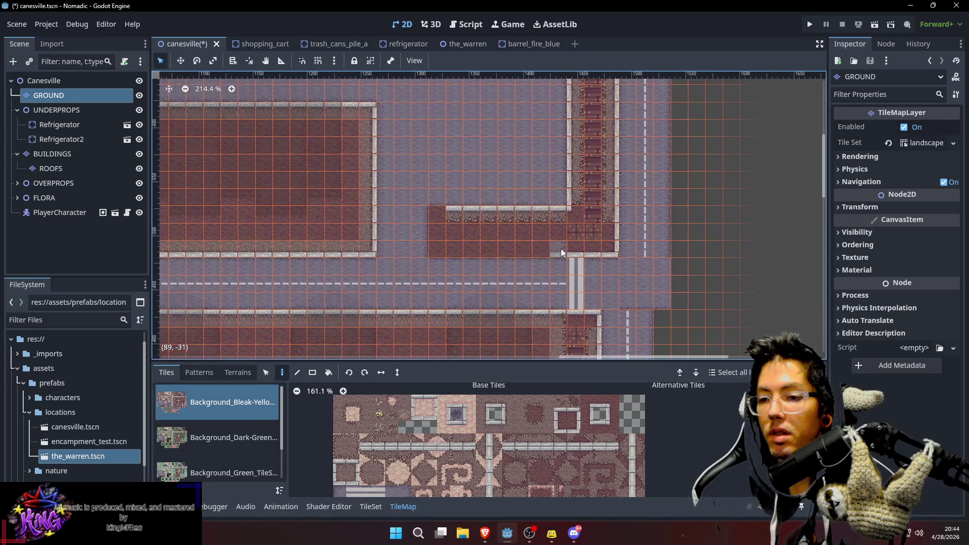
scroll(544, 220, "down", 2)
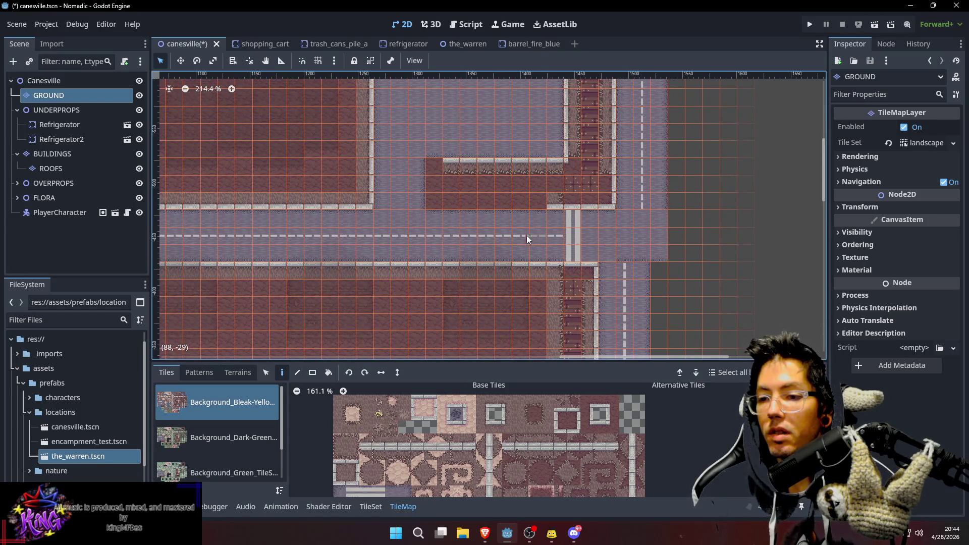
scroll(505, 240, "left", 3)
scroll(506, 241, "up", 3)
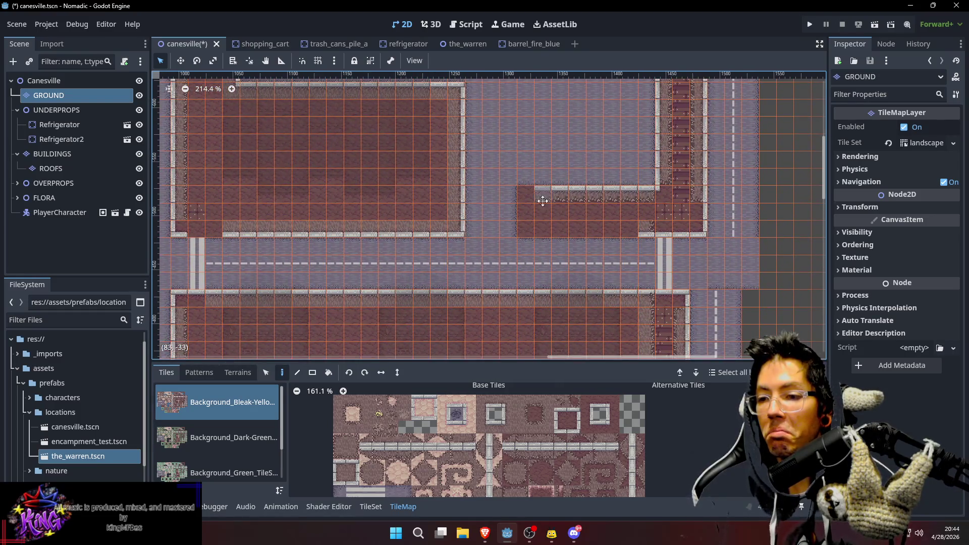
left_click(486, 414)
left_click(379, 466)
left_click(361, 467)
left_click(343, 470)
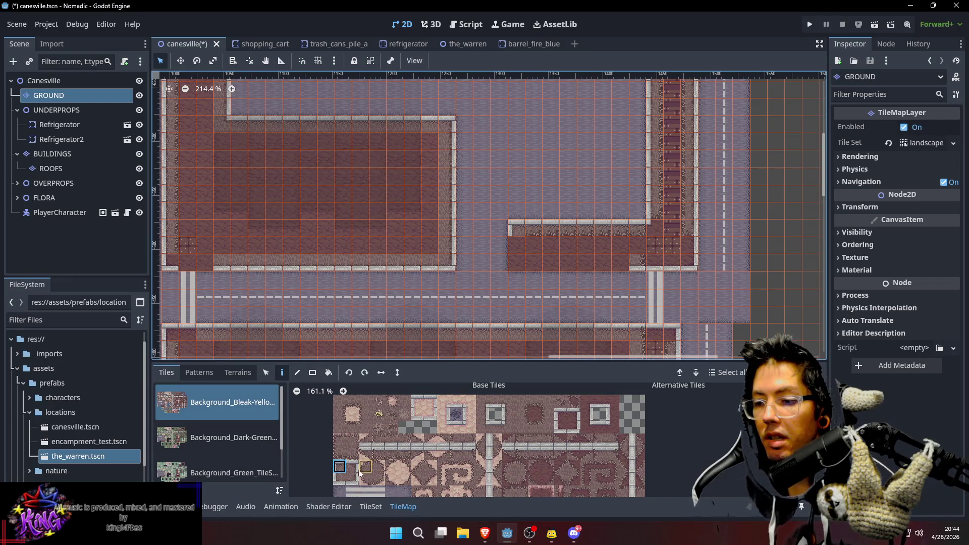
left_click(340, 479)
left_click(521, 259)
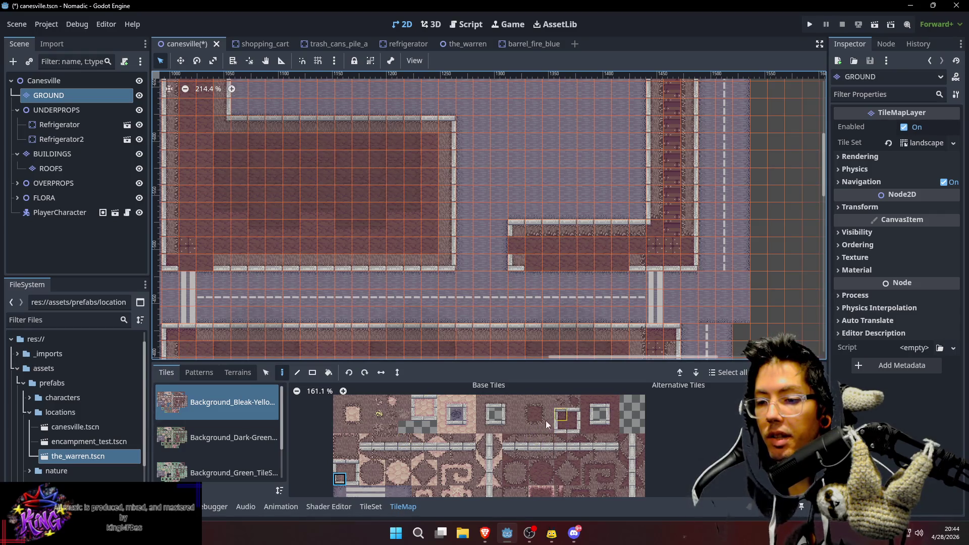
Paint straight curb tiles along the small lot's bottom edge
left_click(496, 402)
left_click_drag(574, 258, 629, 257)
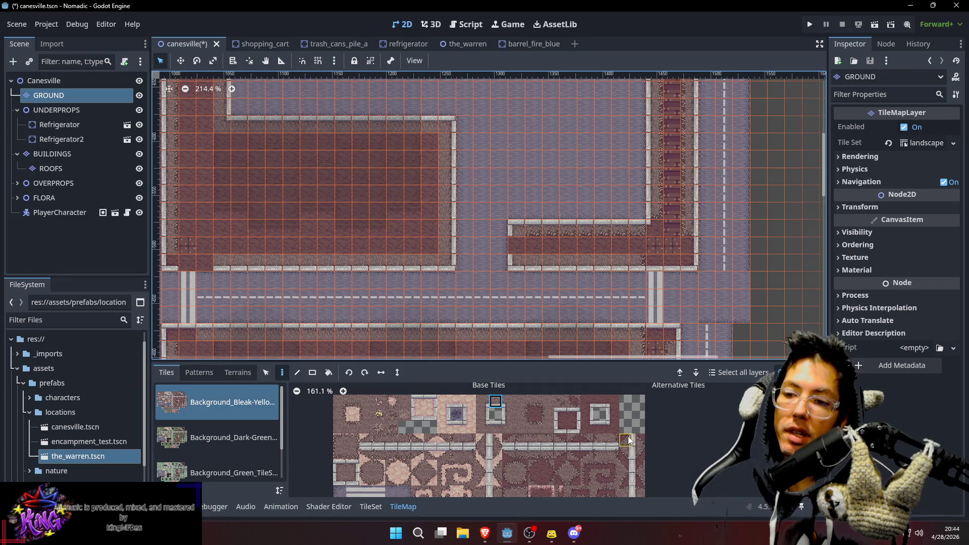
left_click(505, 414)
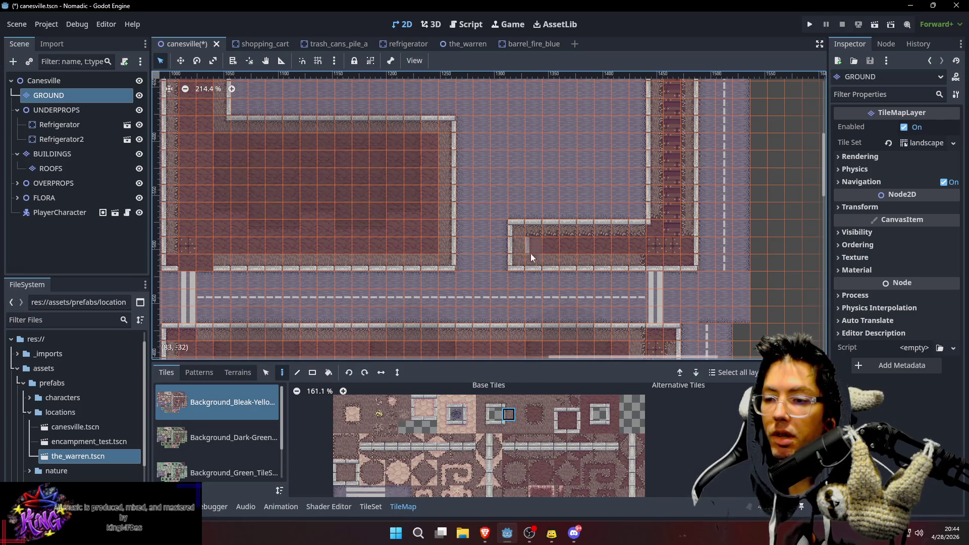
Browse the tile atlas for the vertical curb edge and other curb tiles
left_click(502, 432)
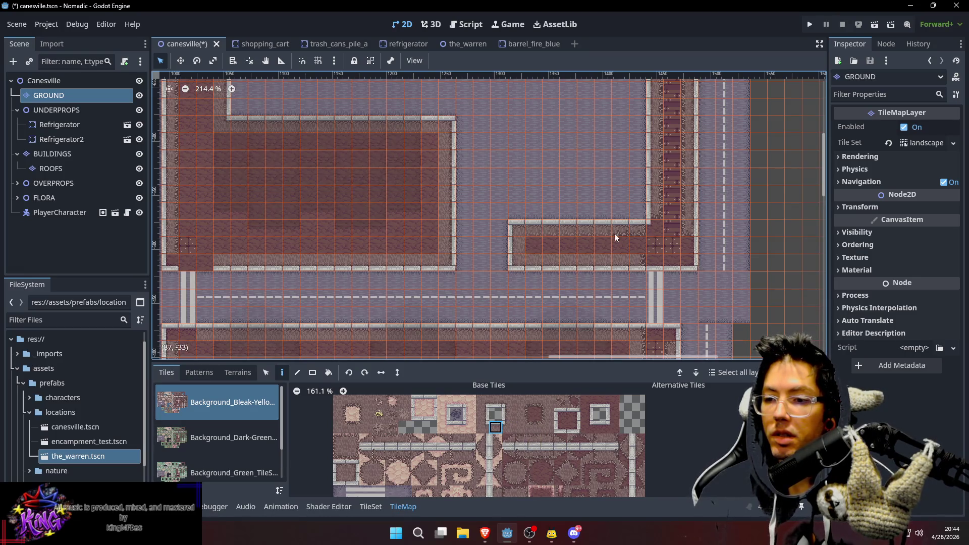
scroll(590, 269, "down", 1)
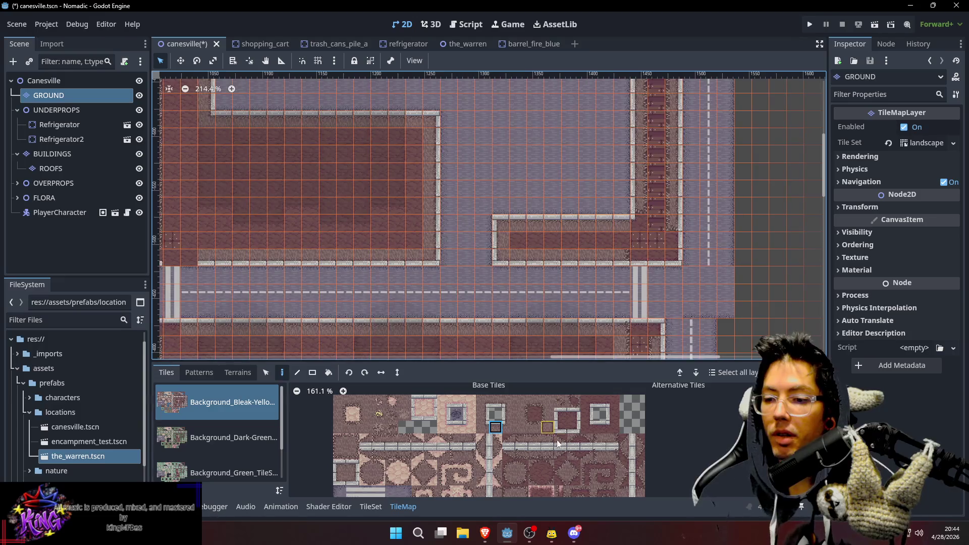
scroll(580, 414, "down", 3)
left_click_drag(620, 446, 610, 429)
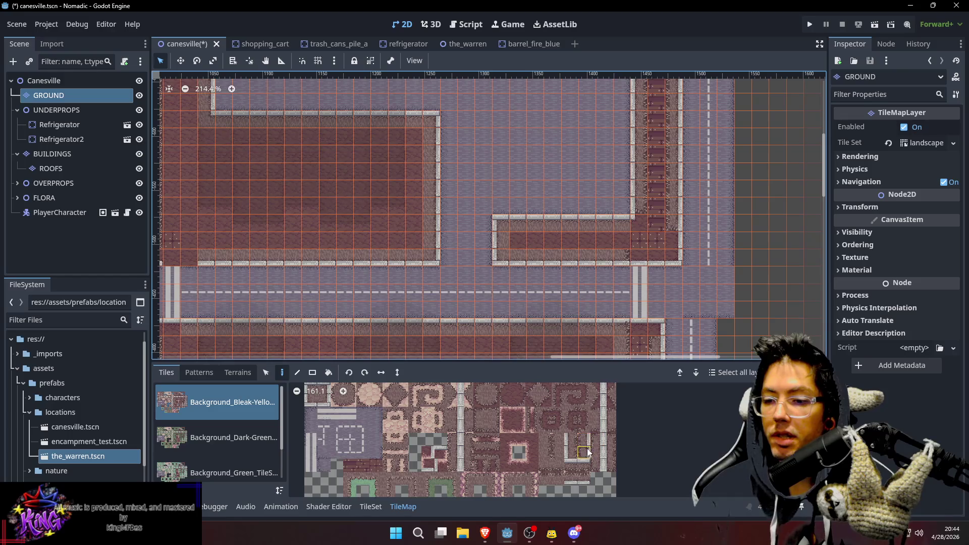
scroll(601, 469, "up", 2)
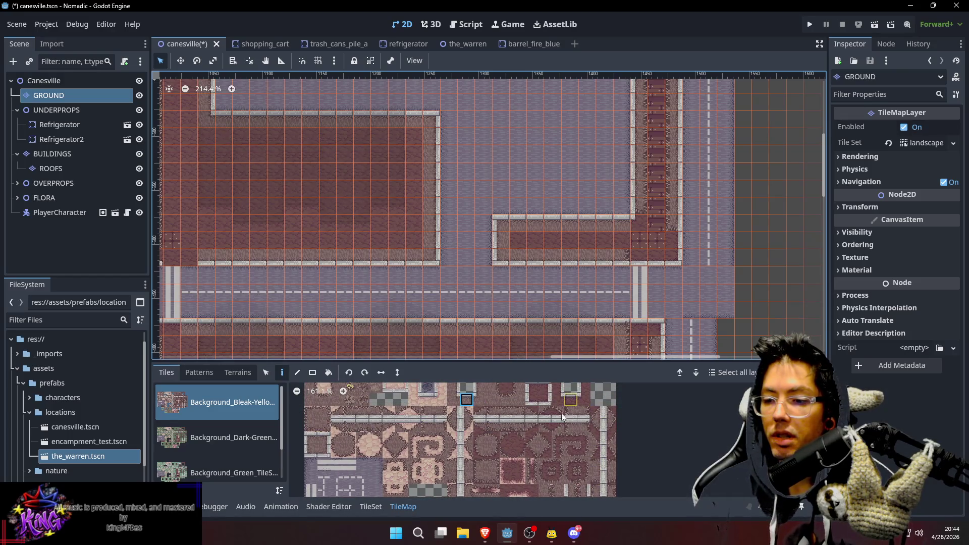
scroll(581, 427, "down", 2)
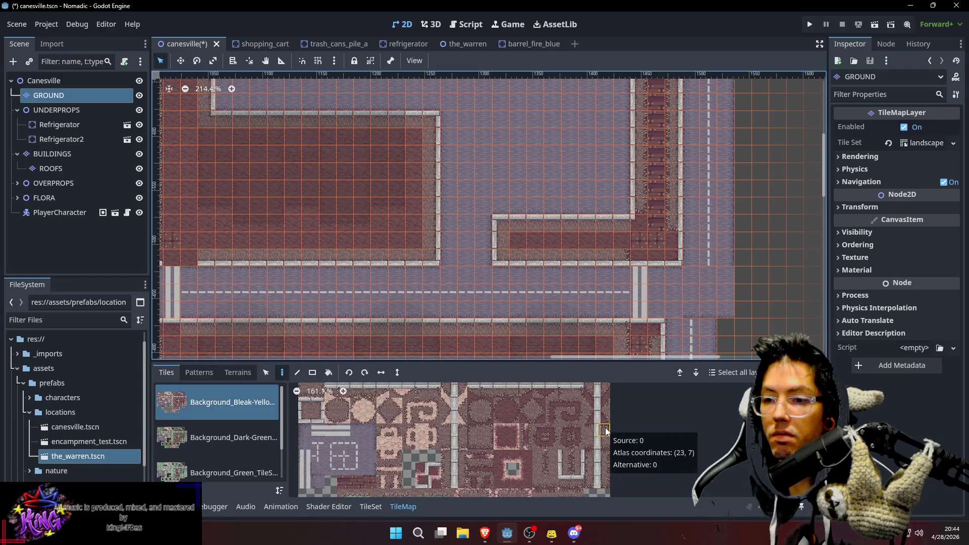
scroll(556, 425, "up", 1)
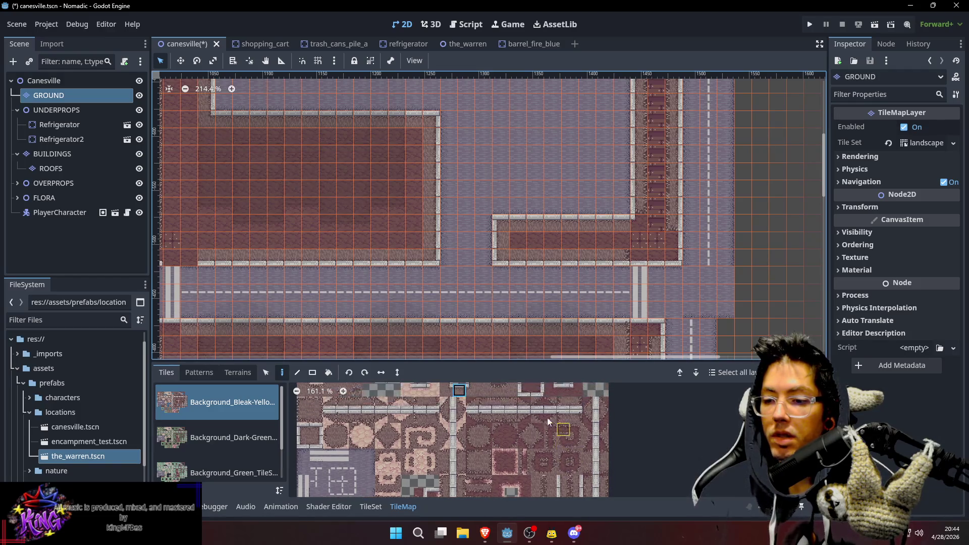
left_click(578, 419)
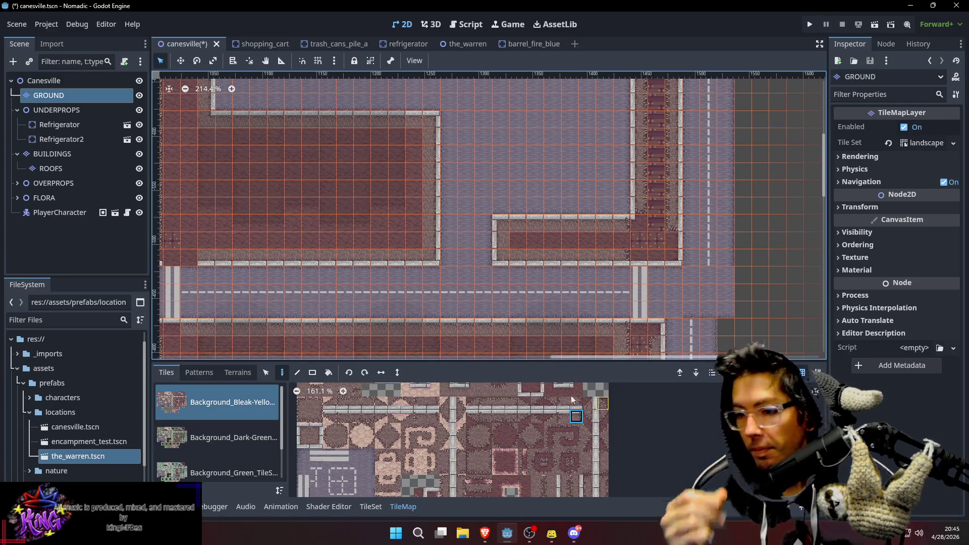
scroll(563, 441, "up", 2)
left_click(499, 425)
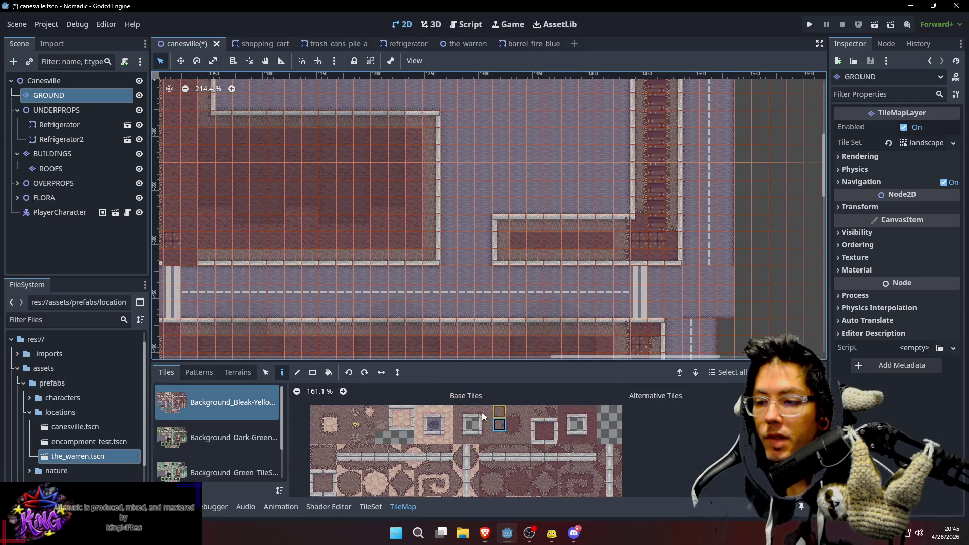
left_click(382, 412)
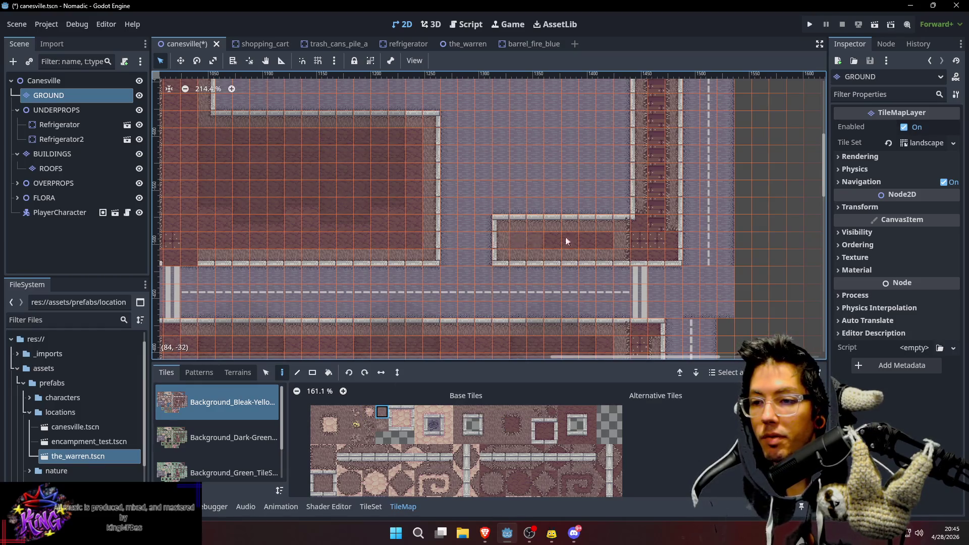
Pan to the area right of the lot and save the canesville scene
left_click_drag(763, 149, 697, 172)
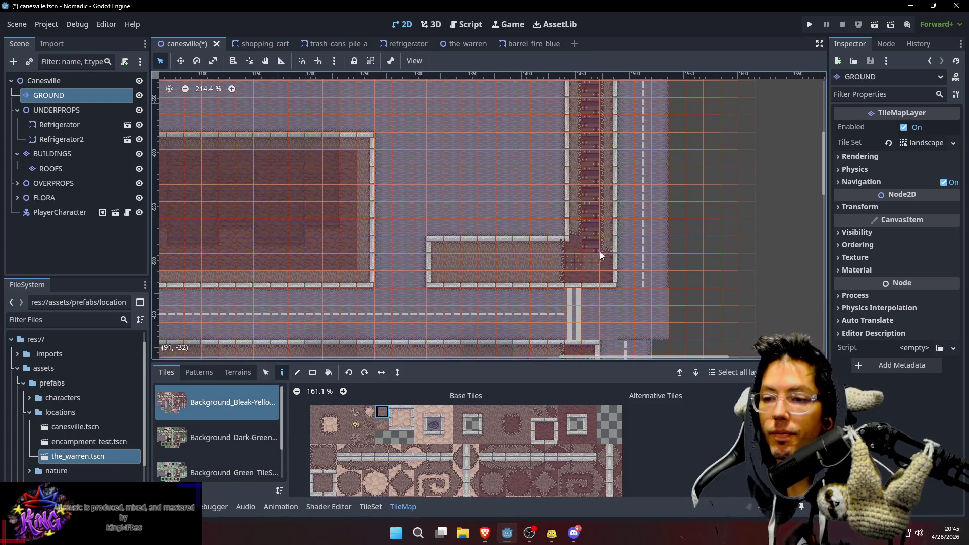
scroll(598, 156, "down", 5)
scroll(635, 275, "down", 4)
scroll(674, 250, "down", 3)
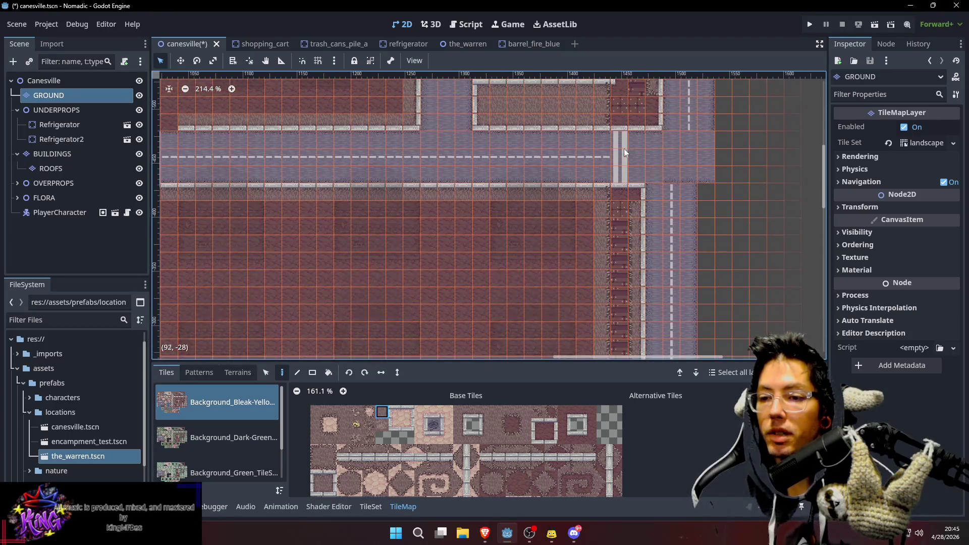
key("ctrl+s")
scroll(630, 227, "up", 2)
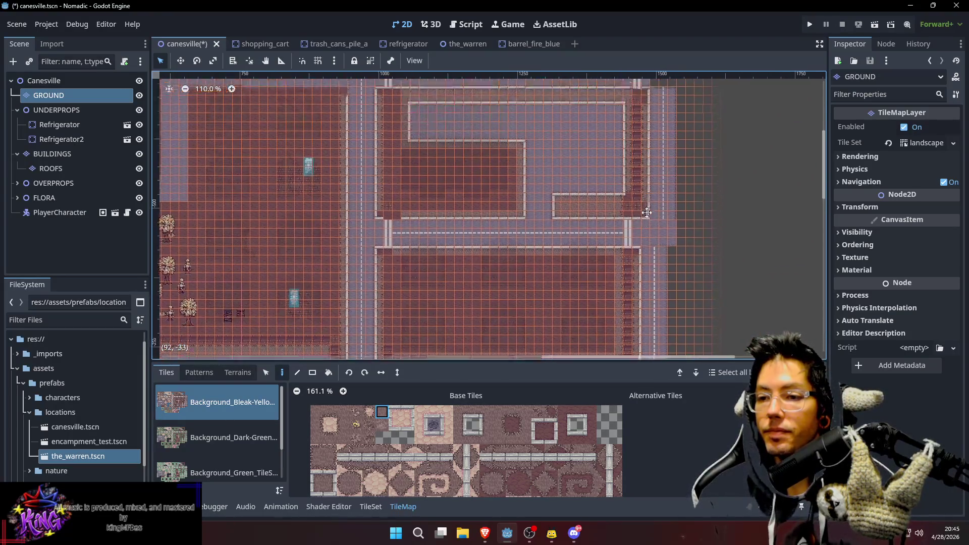
View the whole town from the Canesville root, then make GROUND the active paint layer
left_click(53, 80)
scroll(447, 166, "down", 5)
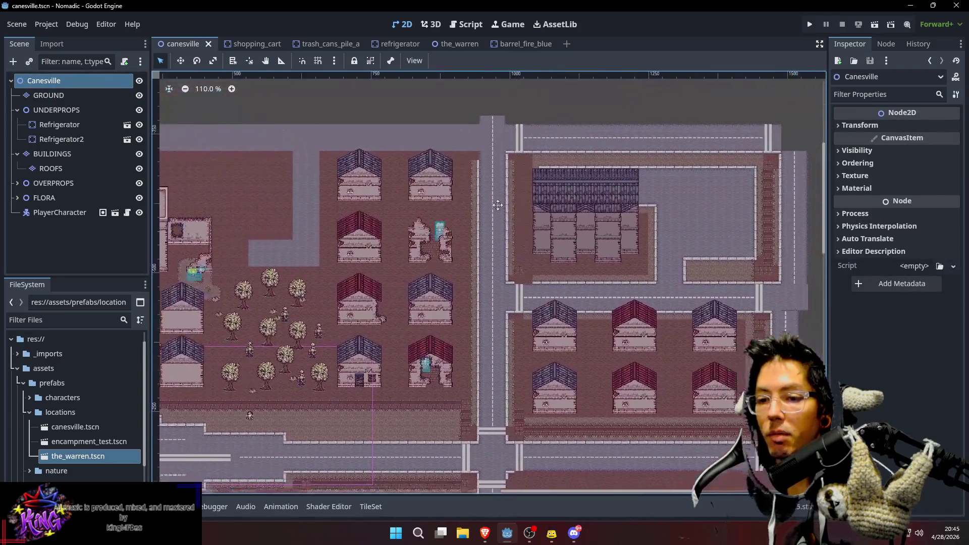
scroll(637, 201, "up", 4)
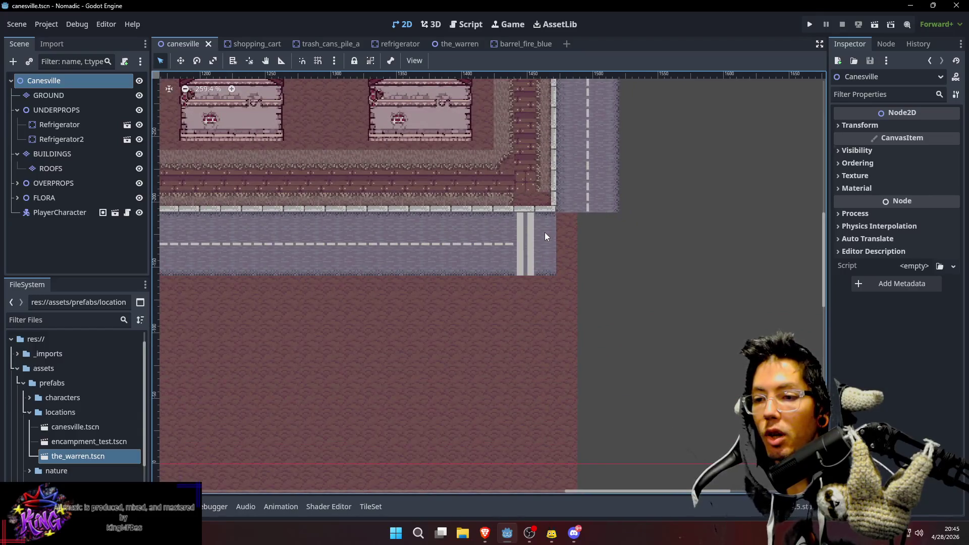
left_click(550, 225)
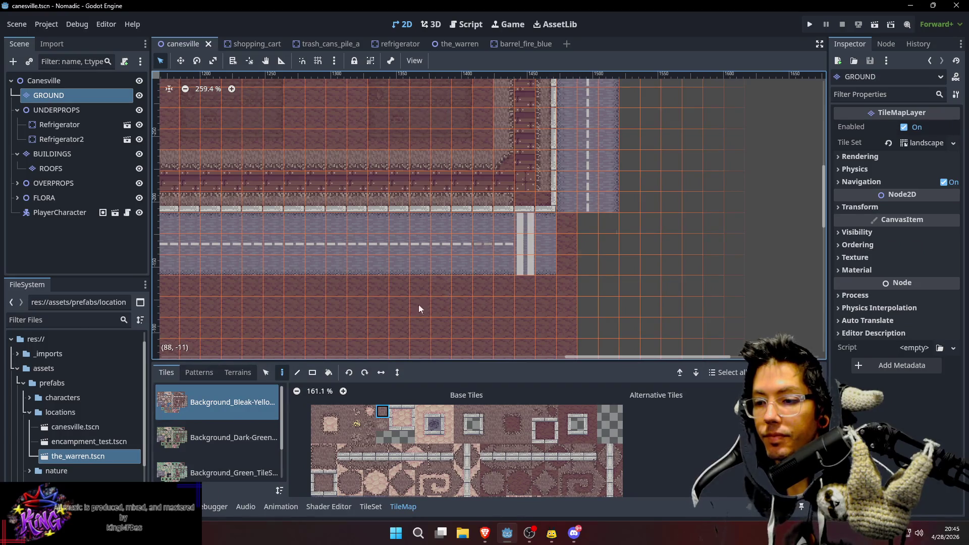
scroll(454, 464, "down", 5)
scroll(499, 481, "up", 1)
Paint a crosswalk stripe across the vertical street, undoing the tile past the road edge
left_click(400, 407)
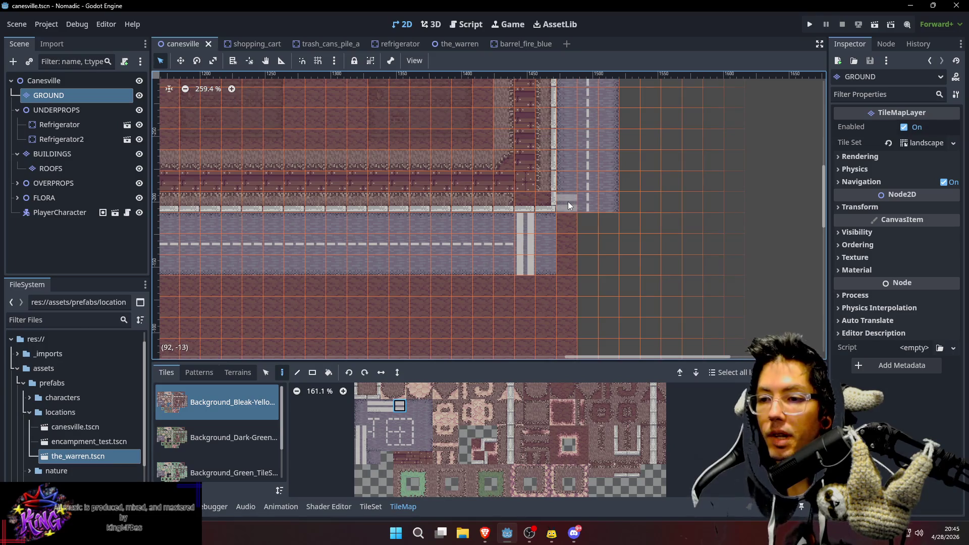
left_click_drag(573, 186, 619, 183)
key("ctrl+z")
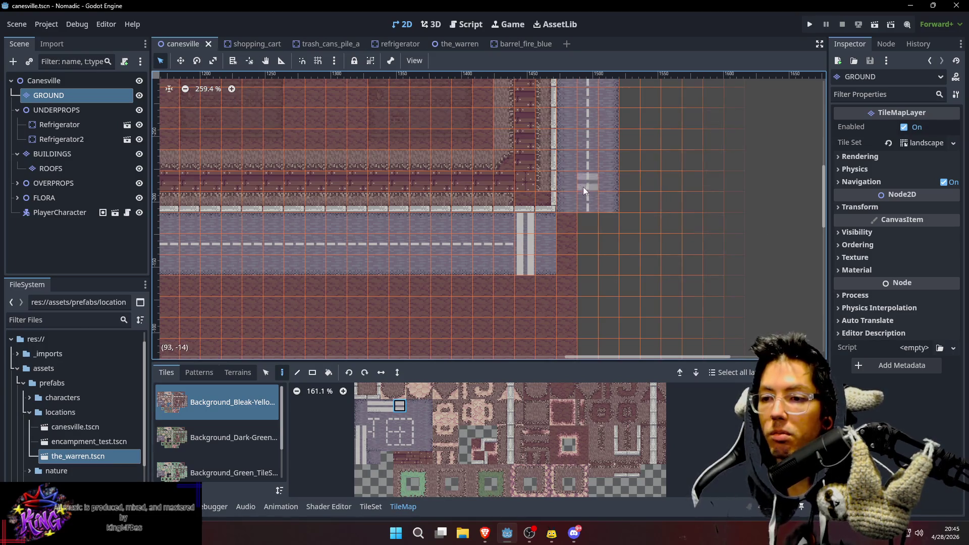
Fill a 3x3 block of plain road tiles at the lower road corner
left_click(587, 208, "ctrl")
scroll(628, 253, "right", 3)
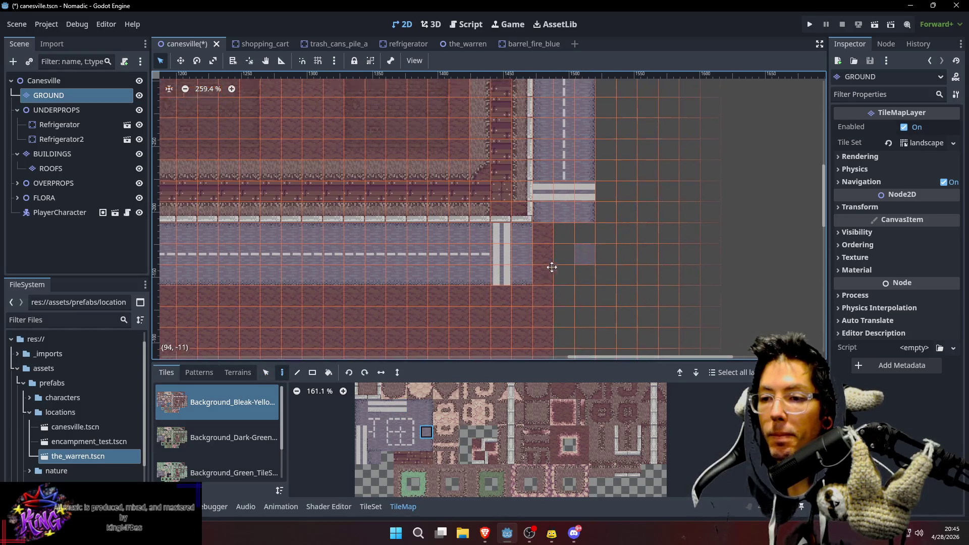
left_click_drag(516, 246, 555, 280)
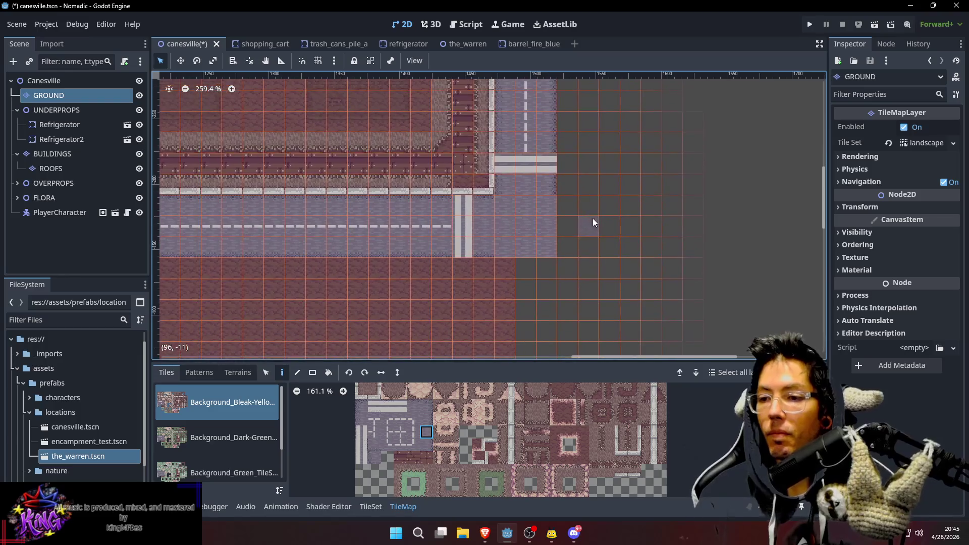
scroll(608, 225, "down", 5)
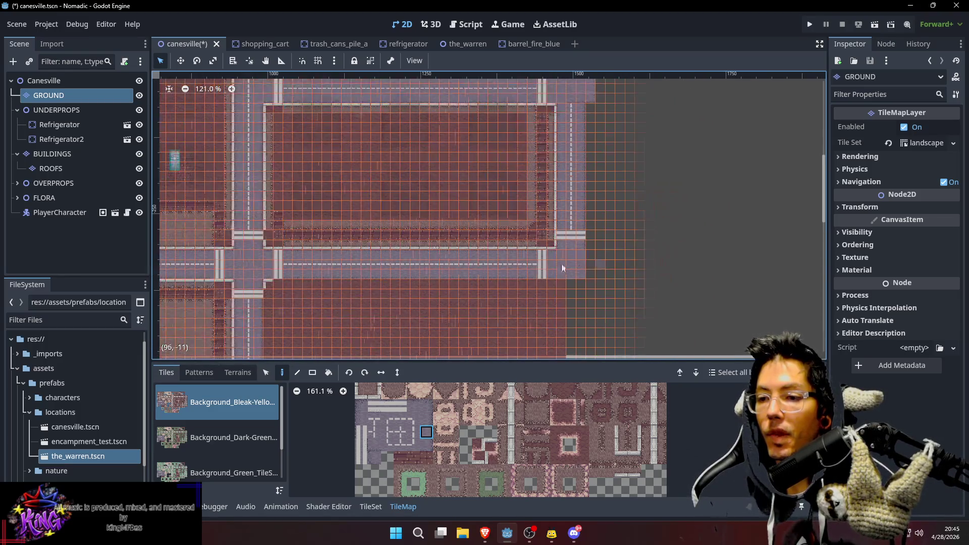
scroll(567, 196, "up", 1)
scroll(617, 177, "down", 3)
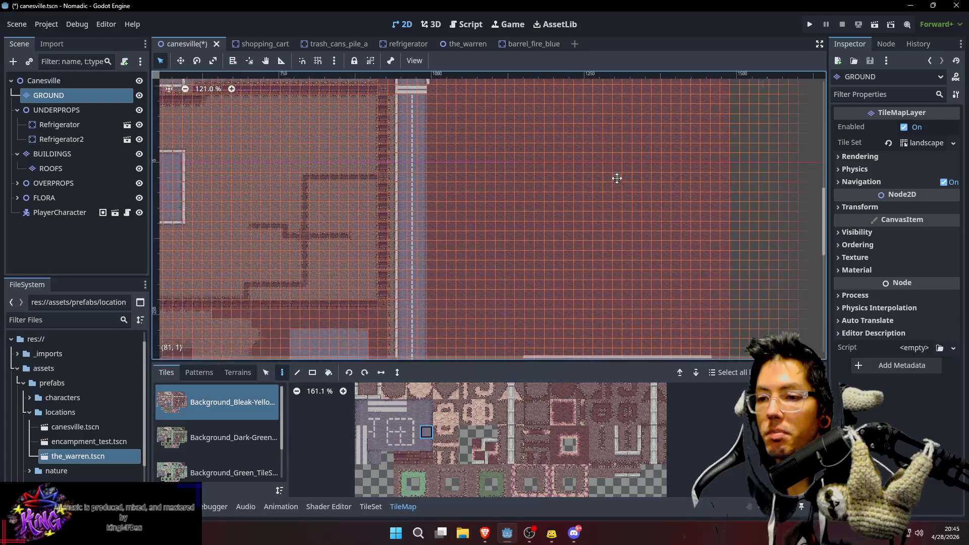
scroll(526, 227, "up", 2)
scroll(662, 160, "down", 9)
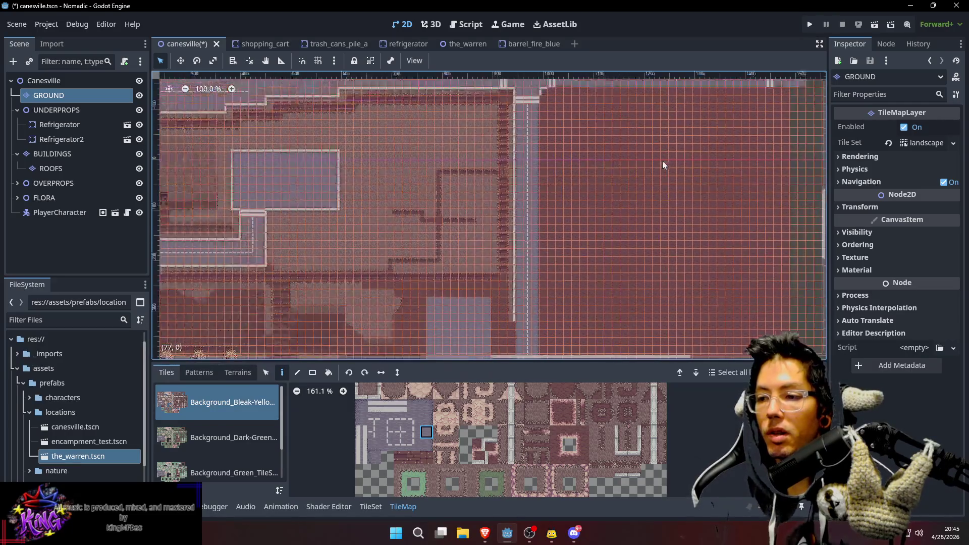
scroll(677, 171, "down", 4)
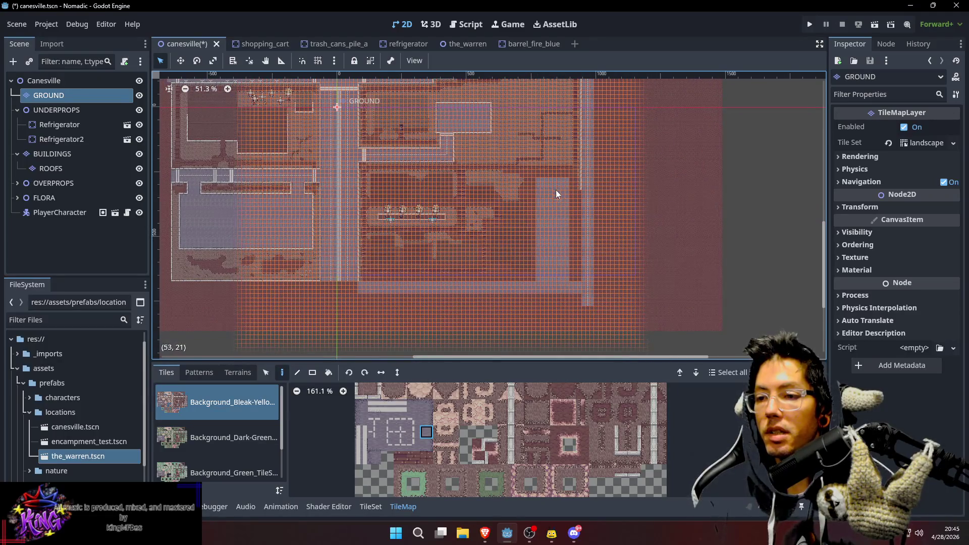
scroll(505, 243, "right", 5)
scroll(555, 232, "up", 10)
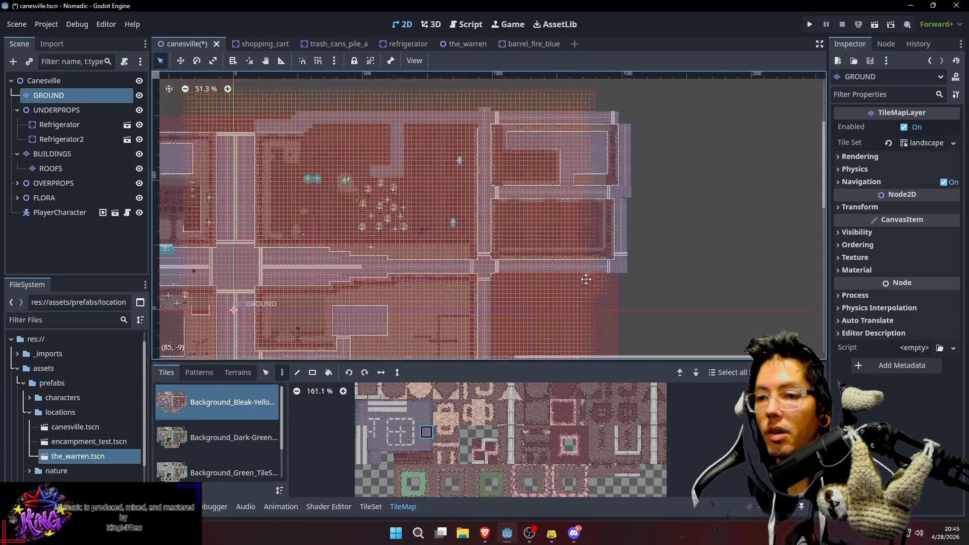
scroll(574, 193, "down", 2)
left_click_drag(573, 277, 593, 161)
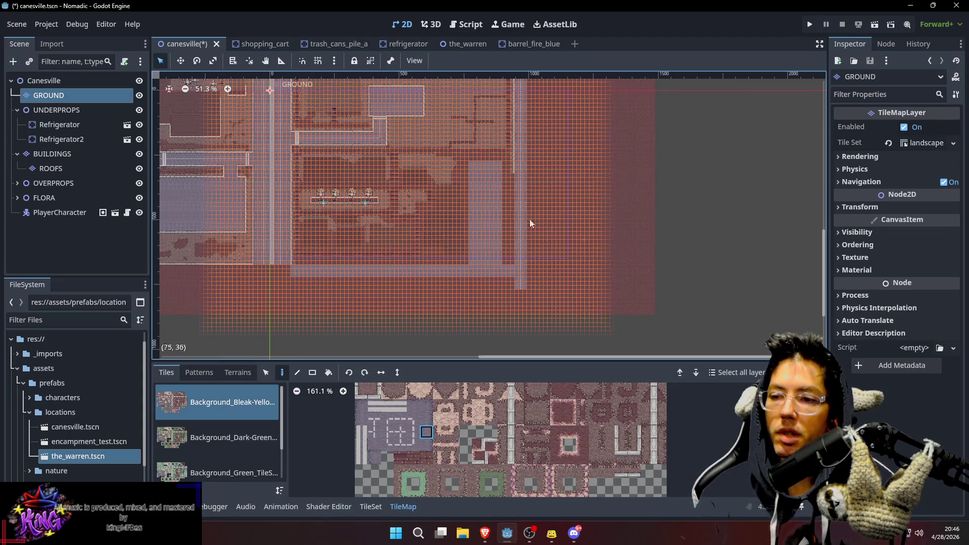
scroll(686, 161, "left", 1)
scroll(687, 162, "down", 3)
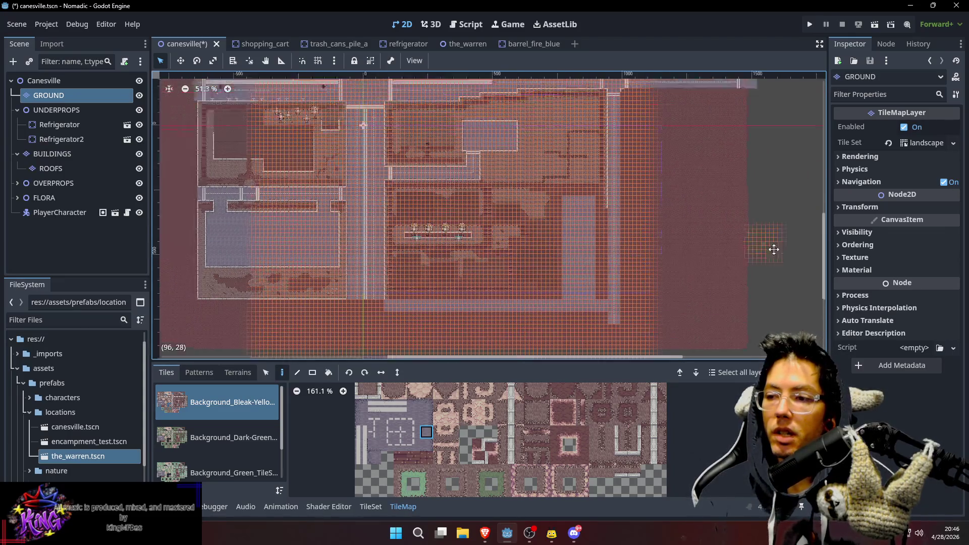
scroll(483, 207, "up", 10)
scroll(483, 207, "left", 10)
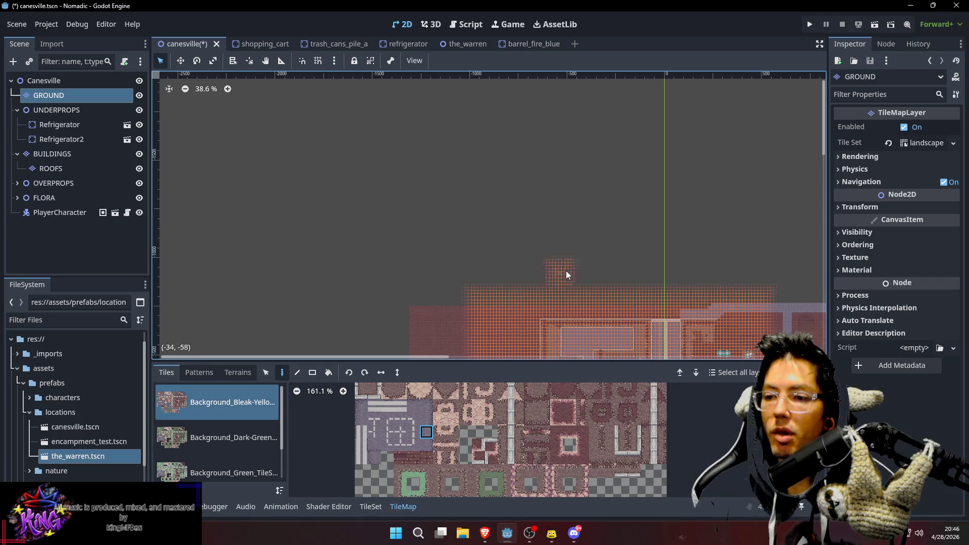
scroll(565, 271, "down", 5)
scroll(566, 271, "right", 3)
scroll(611, 266, "right", 10)
scroll(611, 266, "down", 2)
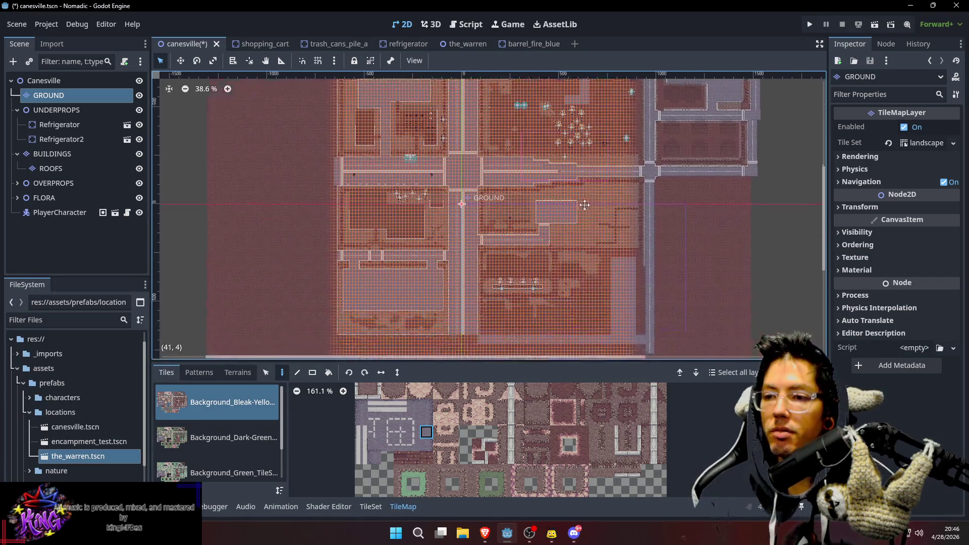
scroll(649, 259, "up", 6)
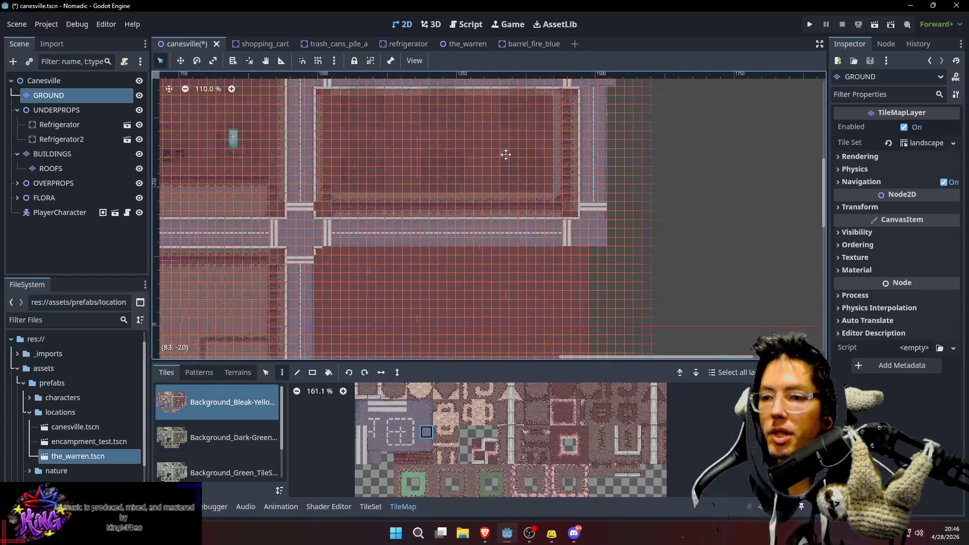
Show the whole town scene with its buildings and save it
left_click(44, 81)
scroll(607, 206, "up", 1)
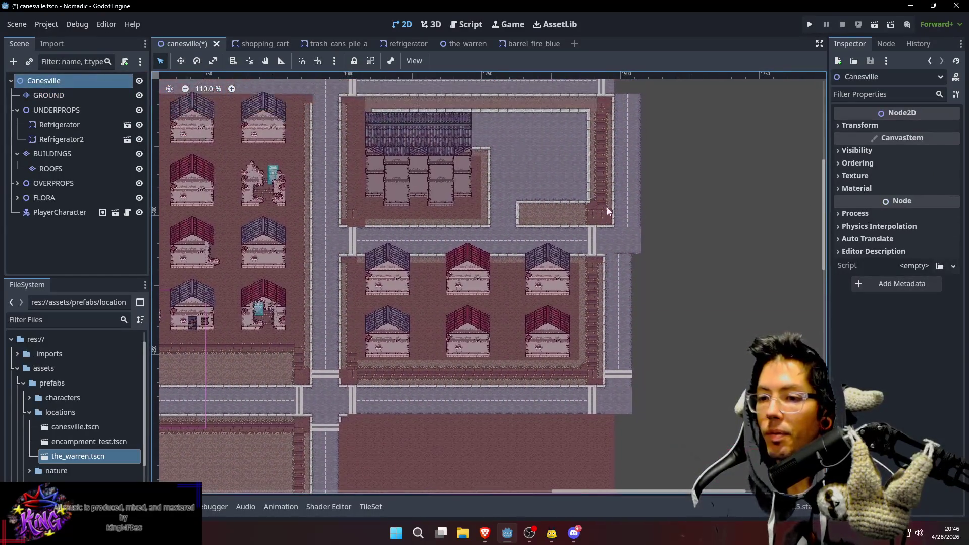
key("ctrl+s")
scroll(676, 204, "down", 1)
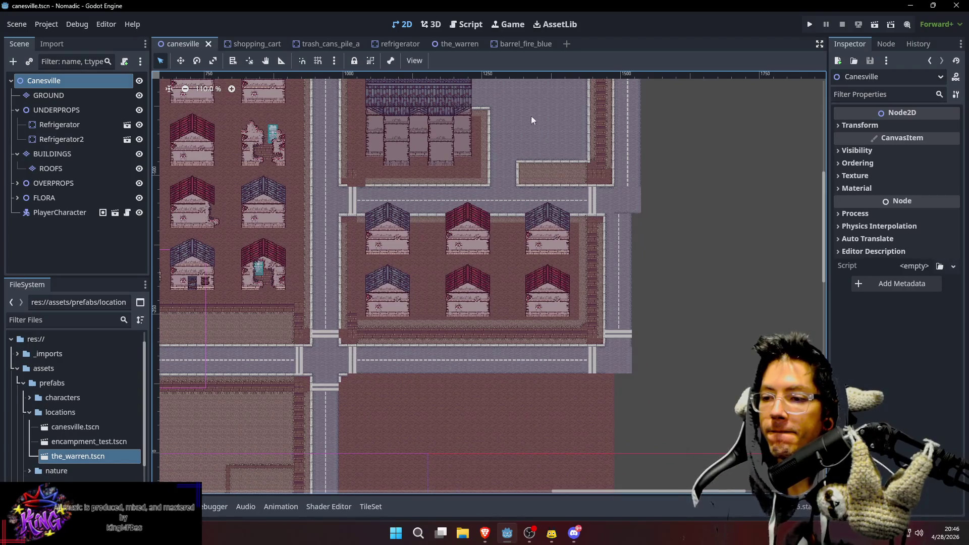
scroll(536, 124, "up", 5)
scroll(565, 210, "left", 2)
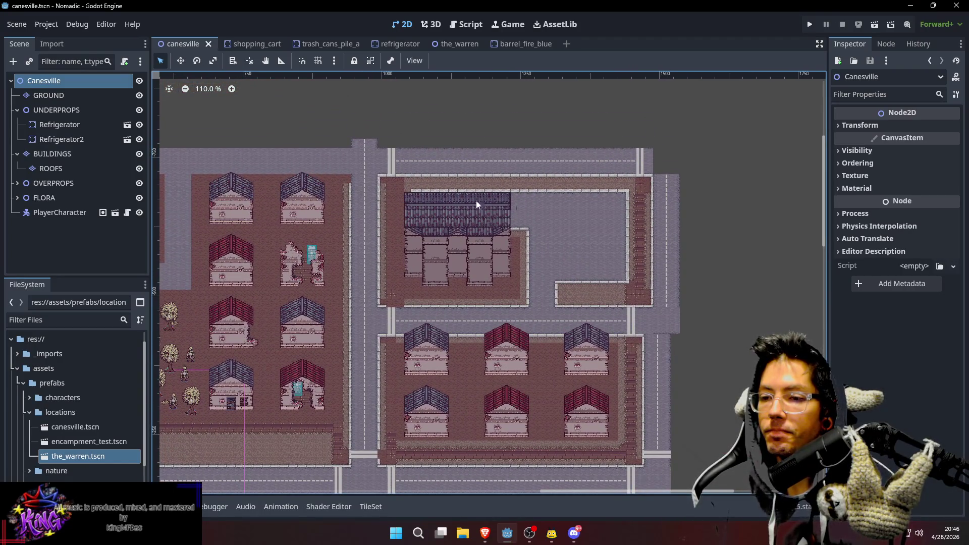
scroll(636, 291, "down", 2)
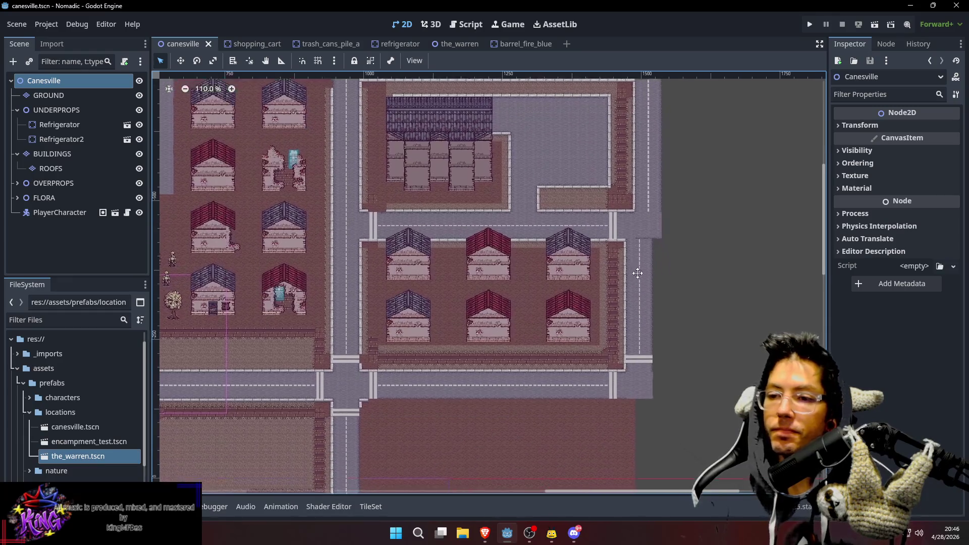
scroll(642, 365, "up", 5)
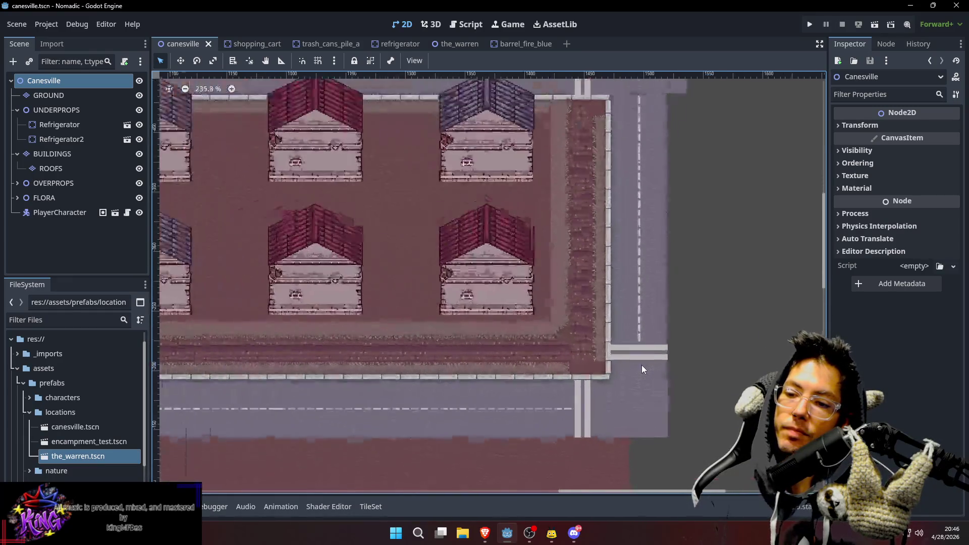
scroll(586, 353, "up", 3)
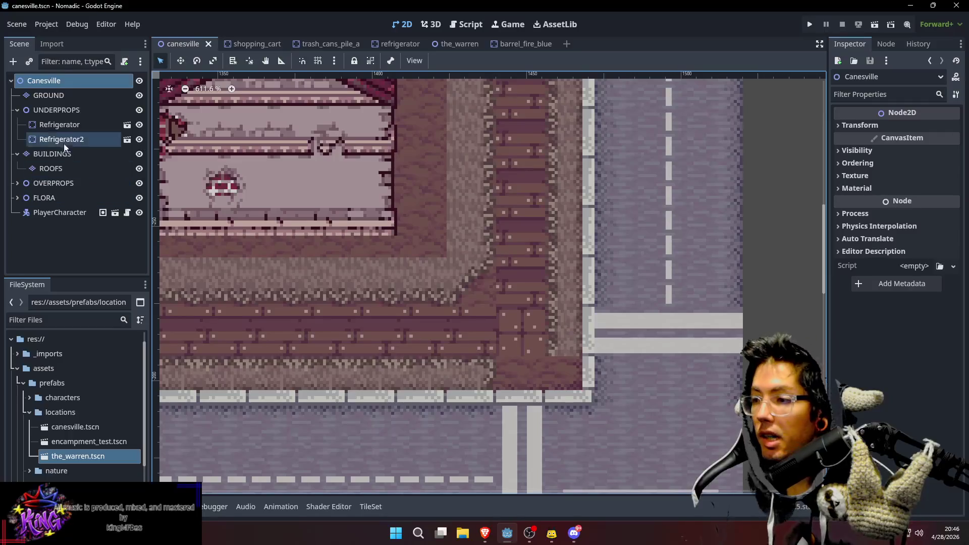
On the GROUND layer, paint a road tile beside the crosswalk at the block's lower-right corner
left_click(48, 95)
scroll(590, 251, "down", 5)
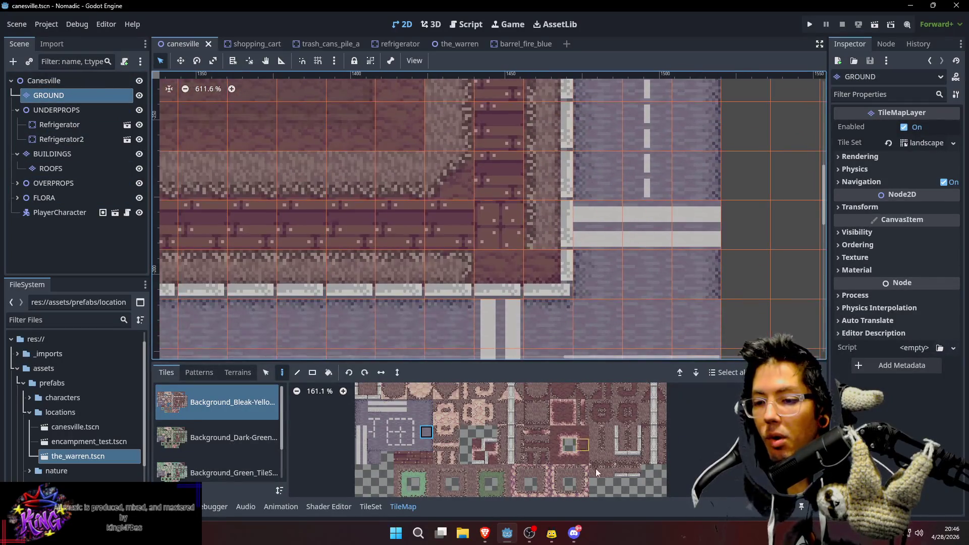
scroll(631, 418, "down", 2)
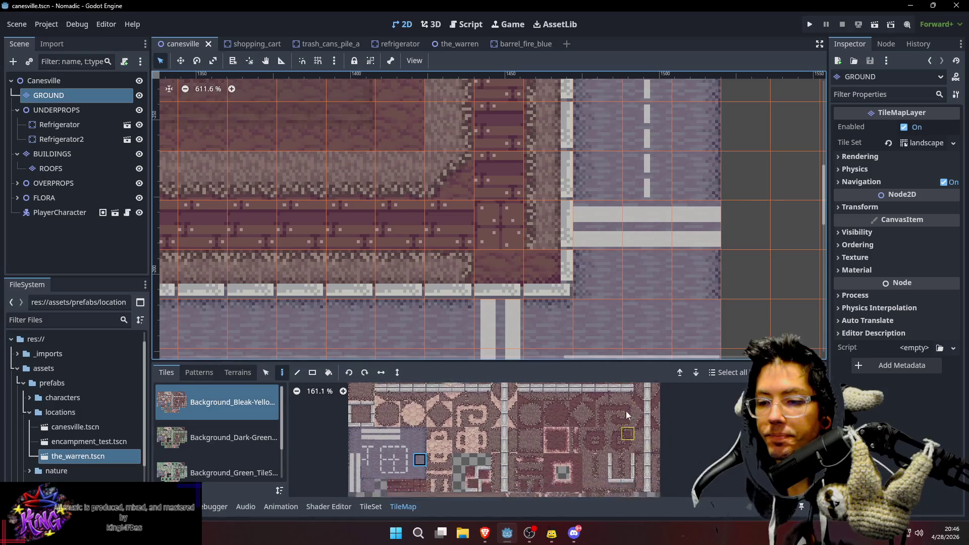
scroll(641, 444, "up", 2)
left_click(628, 430)
left_click(541, 228)
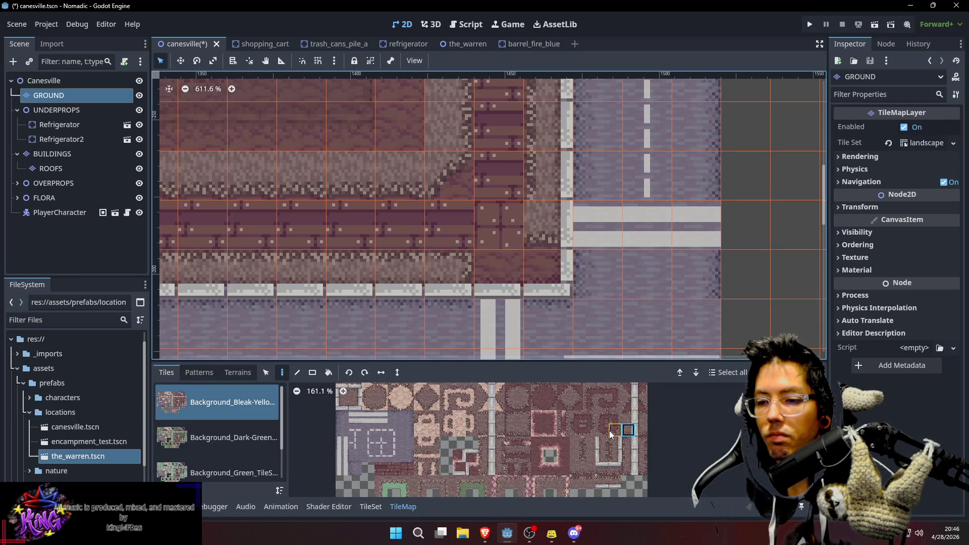
left_click_drag(616, 430, 579, 482)
scroll(588, 464, "down", 5)
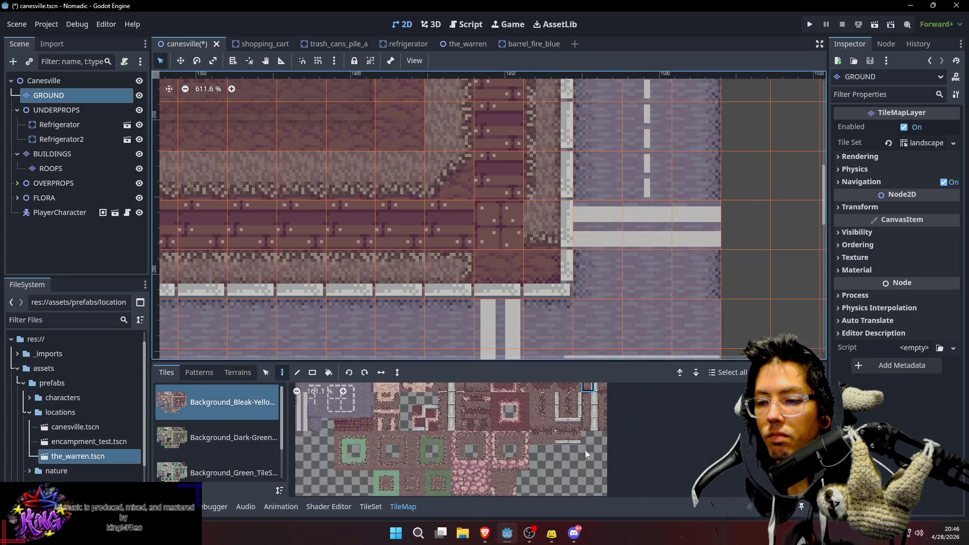
Try other road tiles from the tileset and save the scene with the road fix
left_click(588, 427)
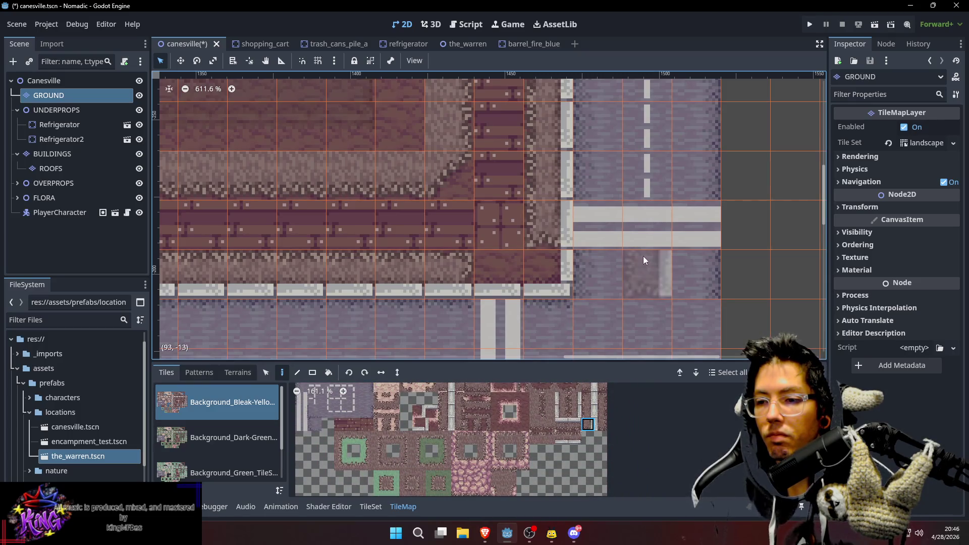
left_click_drag(656, 121, 661, 144)
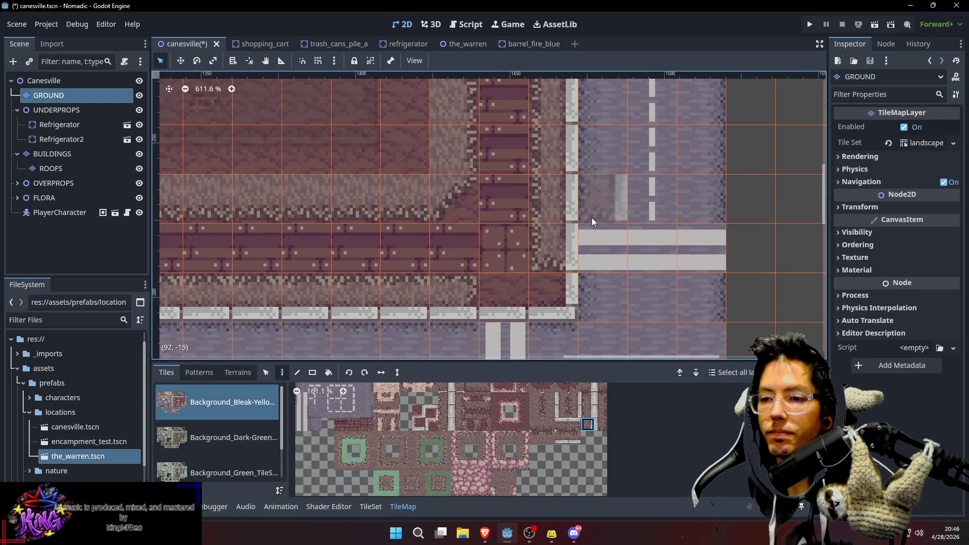
scroll(591, 444, "up", 5)
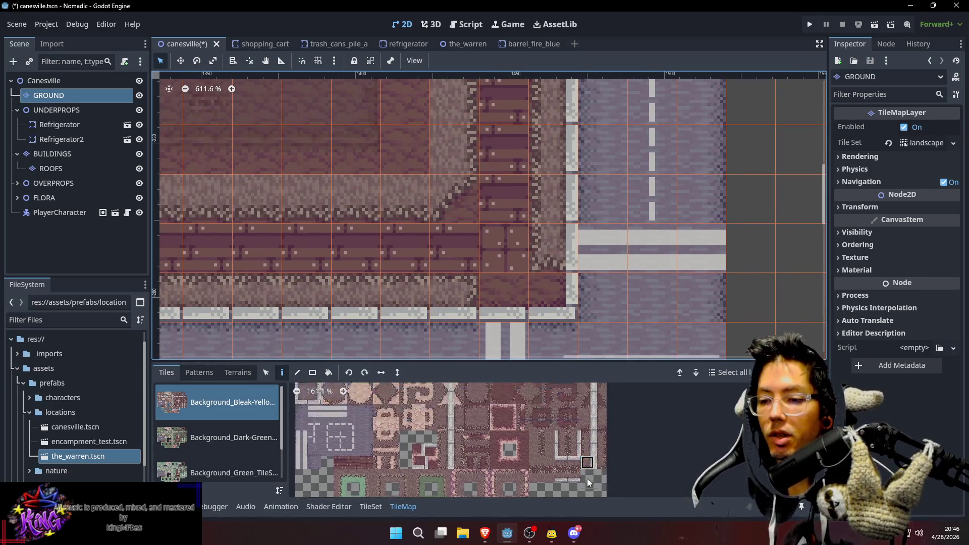
left_click(558, 420)
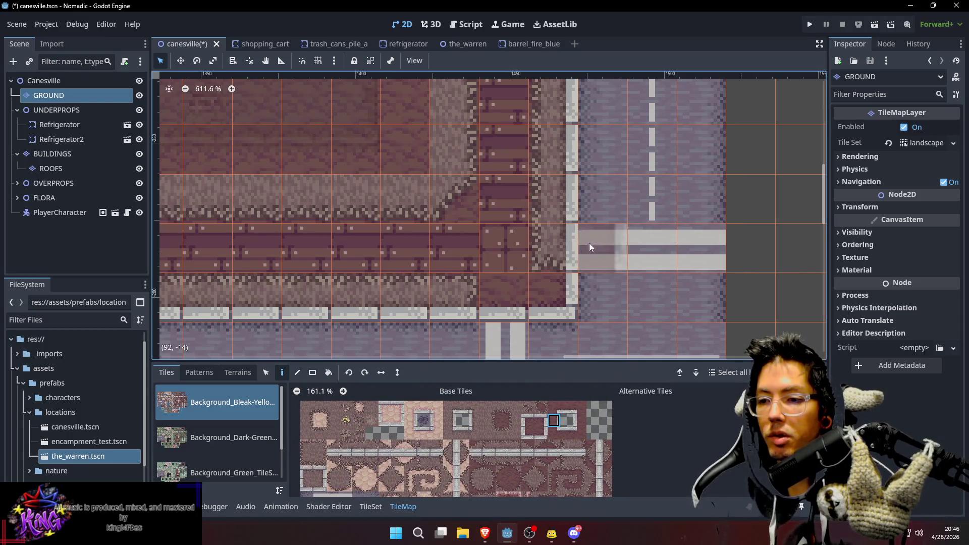
left_click_drag(649, 164, 649, 182)
scroll(603, 443, "down", 5)
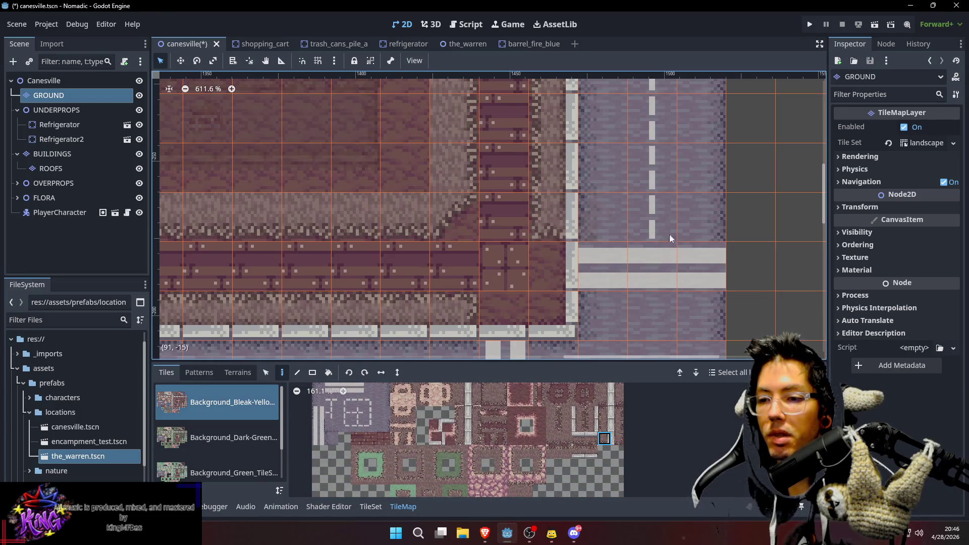
key("ctrl+s")
Pan over the roads and lots around the block, then view the full scene with buildings
left_click_drag(599, 196, 605, 140)
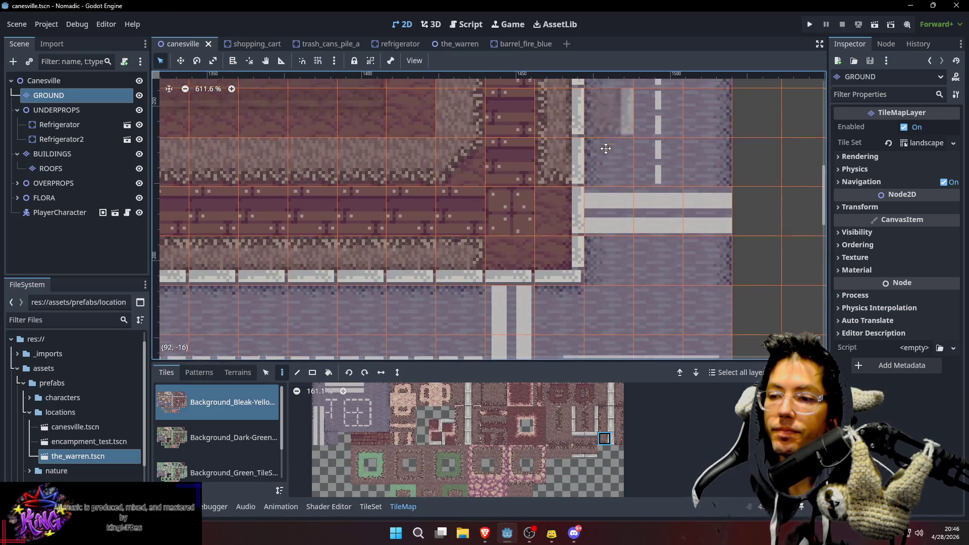
scroll(604, 140, "down", 7)
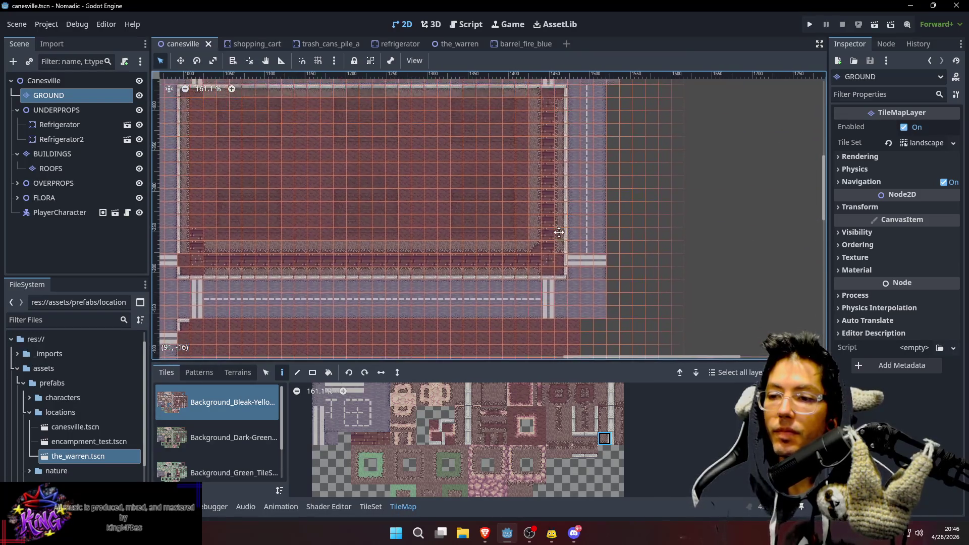
left_click_drag(562, 170, 539, 245)
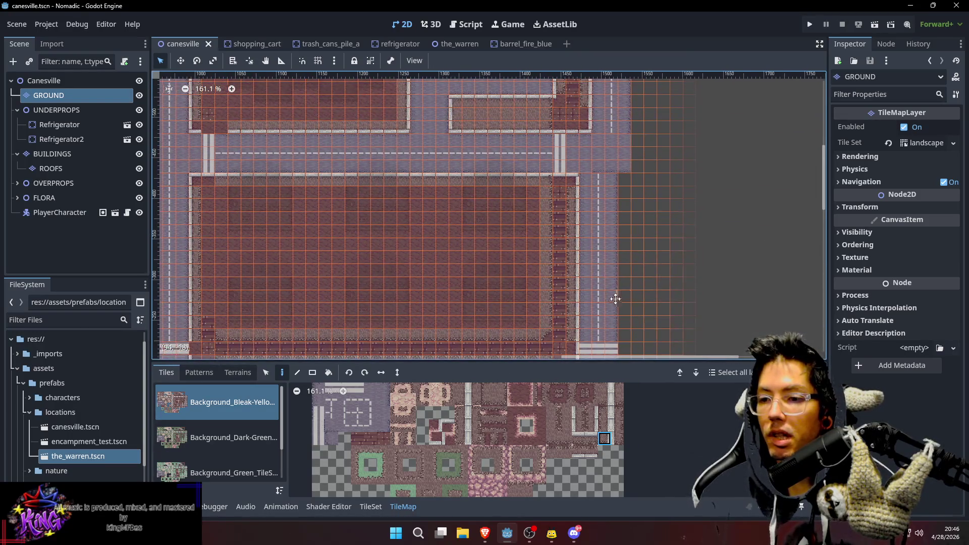
left_click_drag(618, 301, 609, 255)
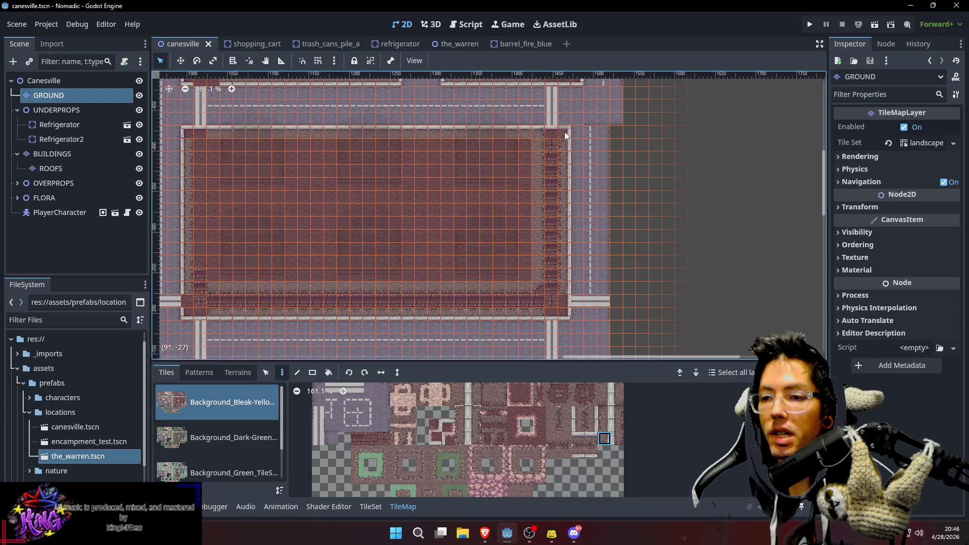
left_click_drag(672, 153, 669, 206)
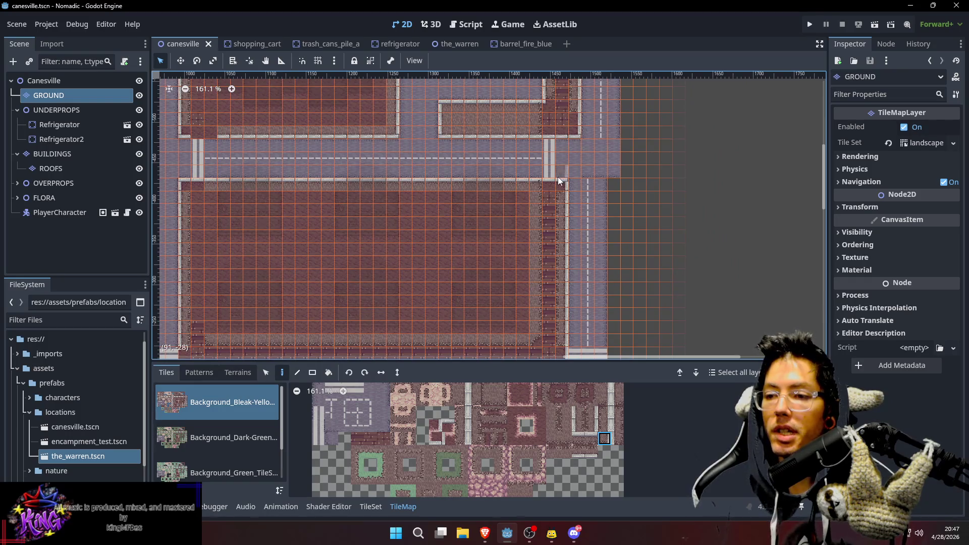
left_click_drag(507, 163, 509, 210)
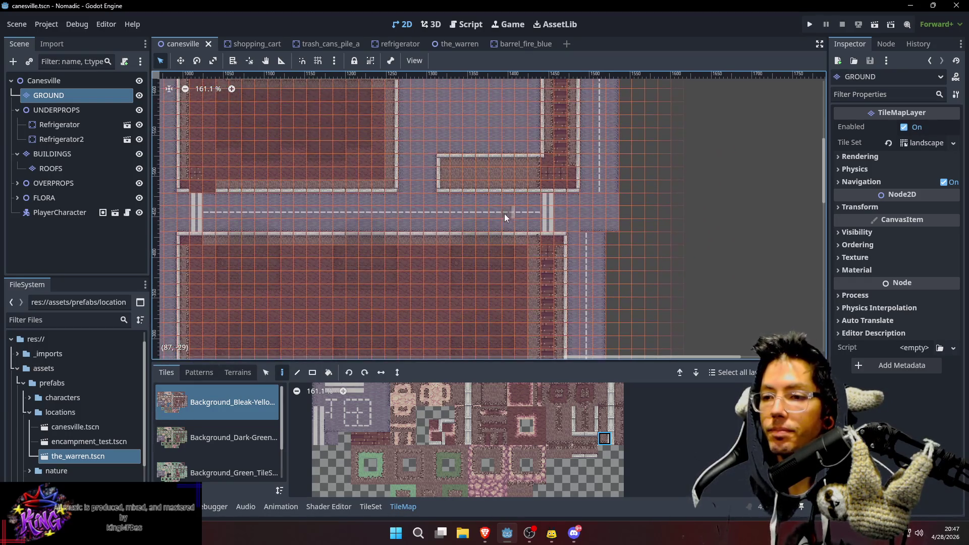
left_click(44, 81)
Pan across the house blocks over to the road intersection and its neighbouring blocks
left_click_drag(577, 169, 748, 212)
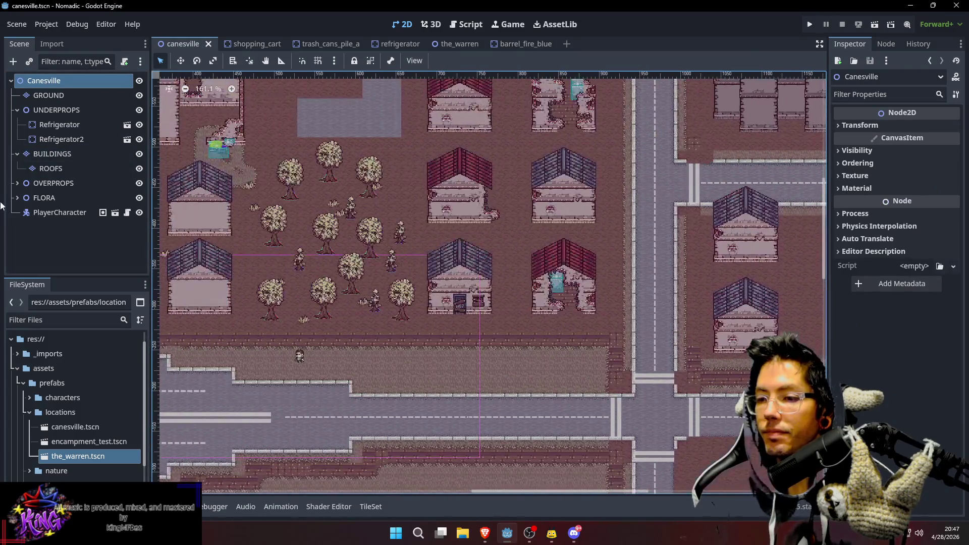
mouse_move(342, 169)
left_mouse_down()
mouse_move(591, 198)
mouse_move(739, 308)
left_mouse_up()
scroll(389, 286, "up", 1)
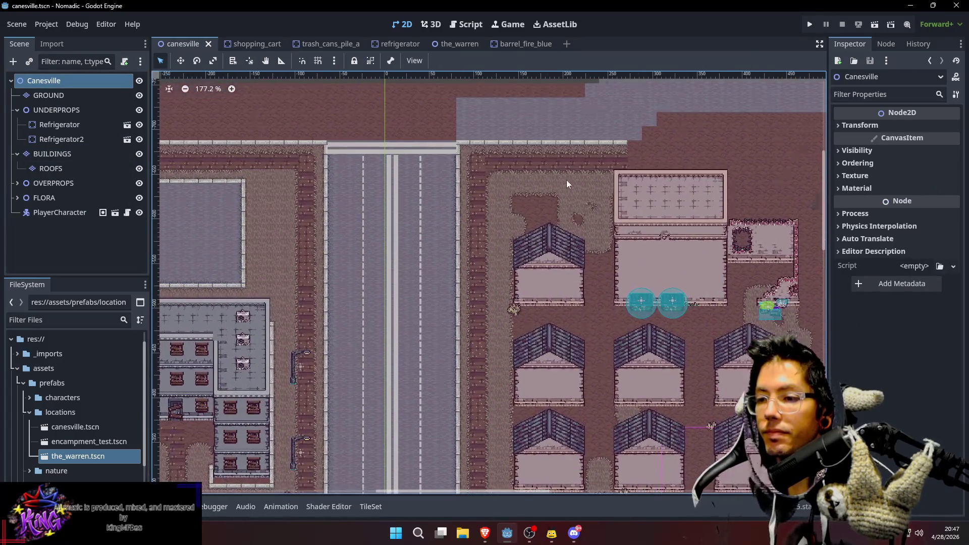
scroll(337, 286, "down", 7)
left_click_drag(417, 326, 473, 228)
Scroll around the streets and blocks surrounding the intersection to inspect them
scroll(414, 232, "down", 5)
scroll(414, 232, "right", 3)
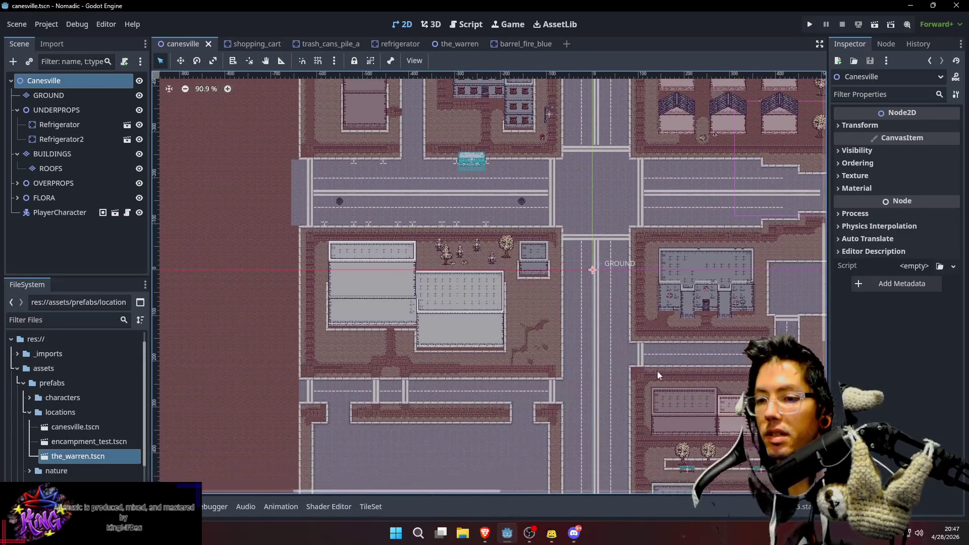
scroll(433, 251, "up", 3)
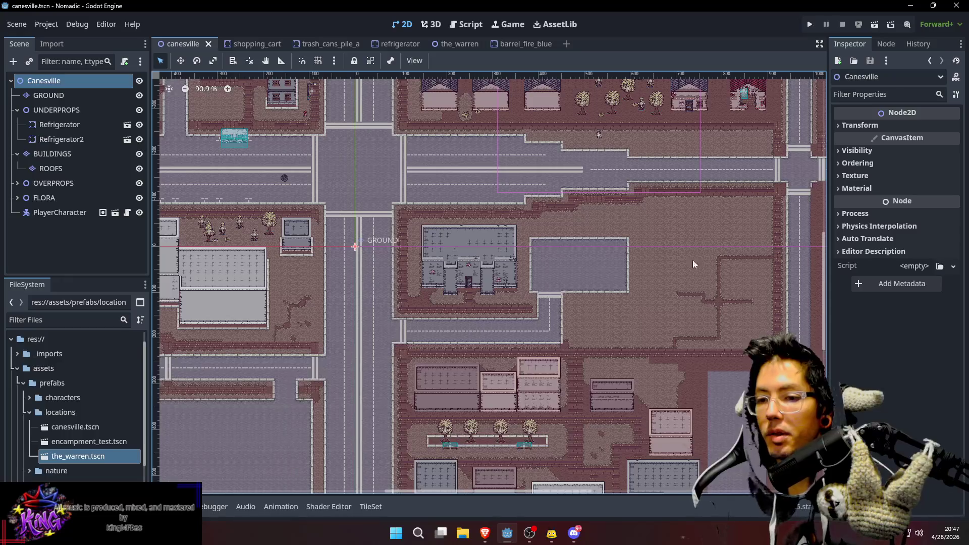
scroll(356, 307, "left", 6)
scroll(356, 307, "up", 2)
scroll(356, 306, "down", 5)
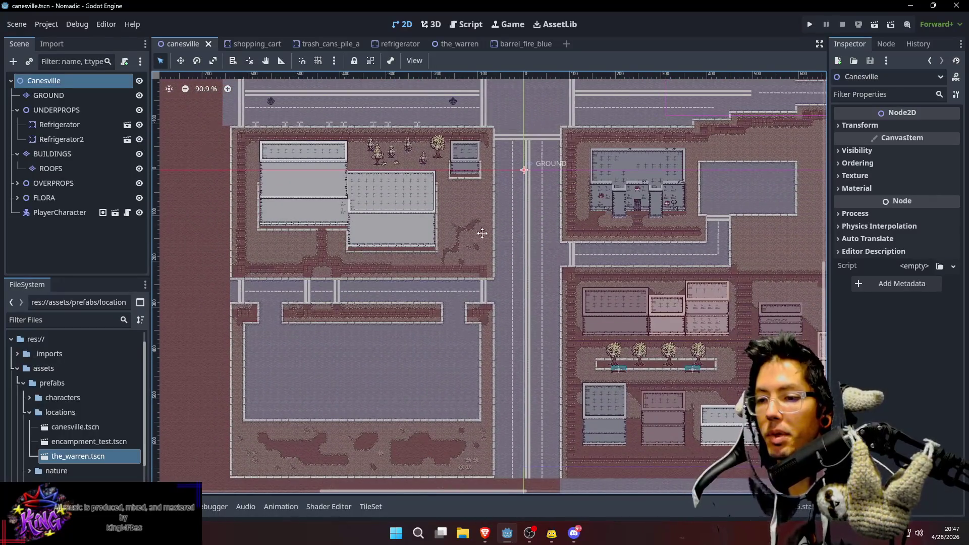
scroll(480, 288, "up", 12)
scroll(477, 342, "right", 6)
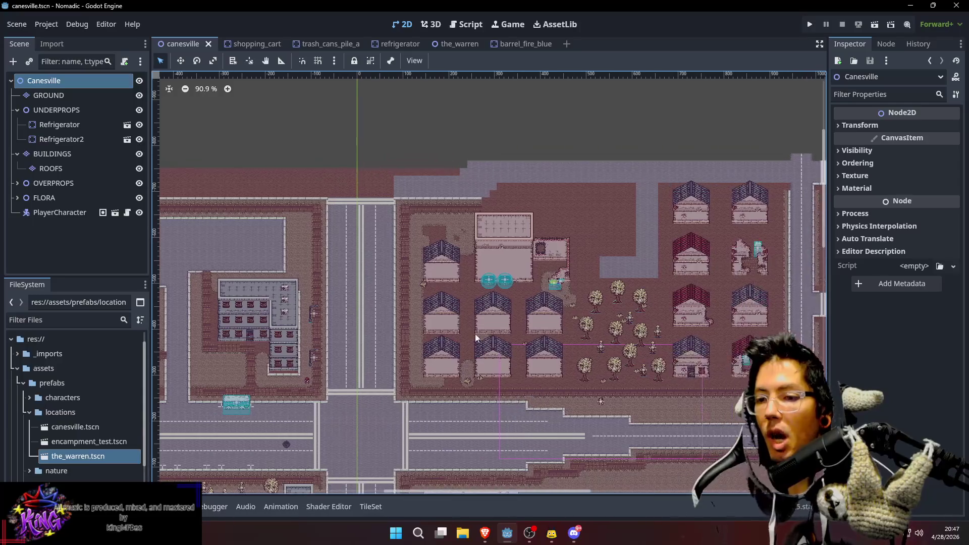
scroll(574, 360, "down", 3)
scroll(420, 274, "right", 5)
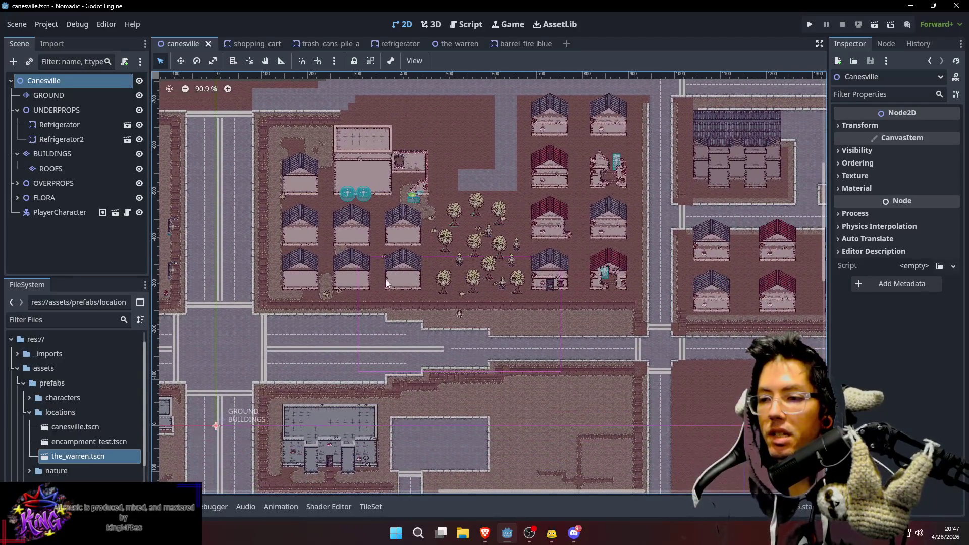
scroll(683, 377, "right", 10)
scroll(683, 377, "down", 1)
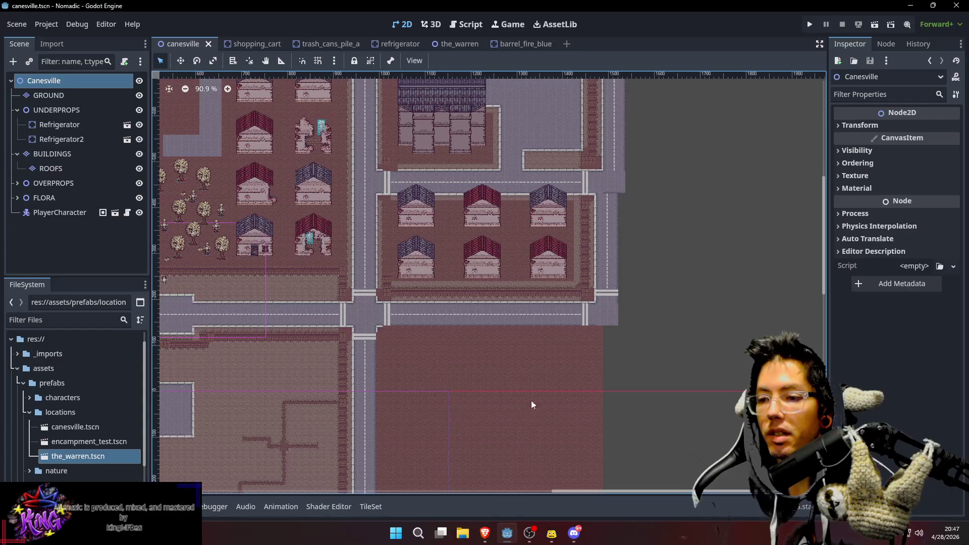
scroll(462, 284, "left", 10)
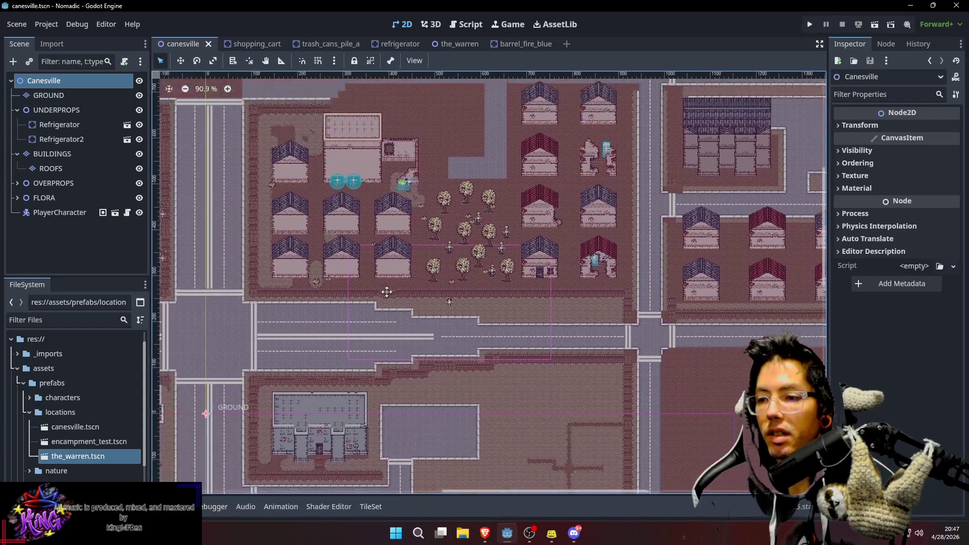
scroll(462, 284, "up", 1)
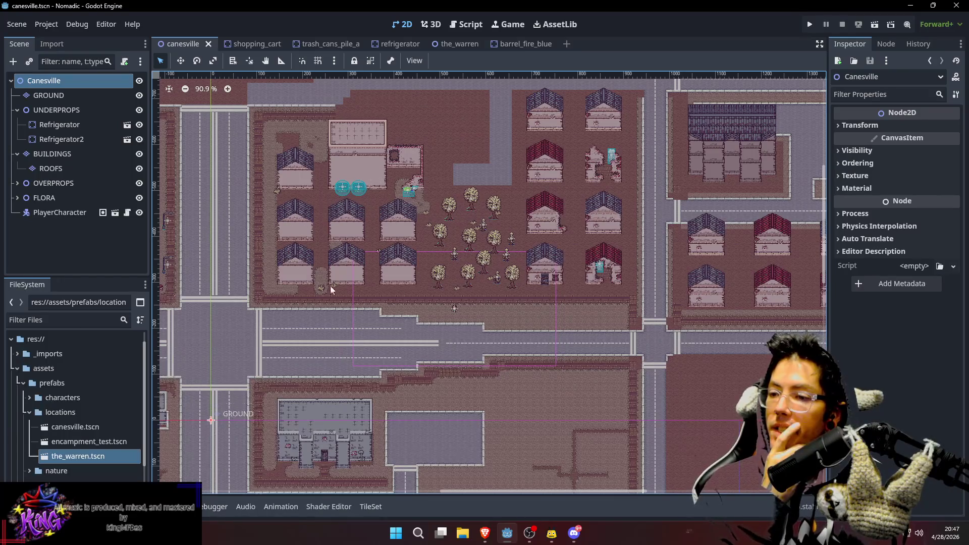
Frame the housing block and scroll across its lots and the nearby streets
left_click_drag(379, 225, 334, 230)
scroll(502, 347, "right", 4)
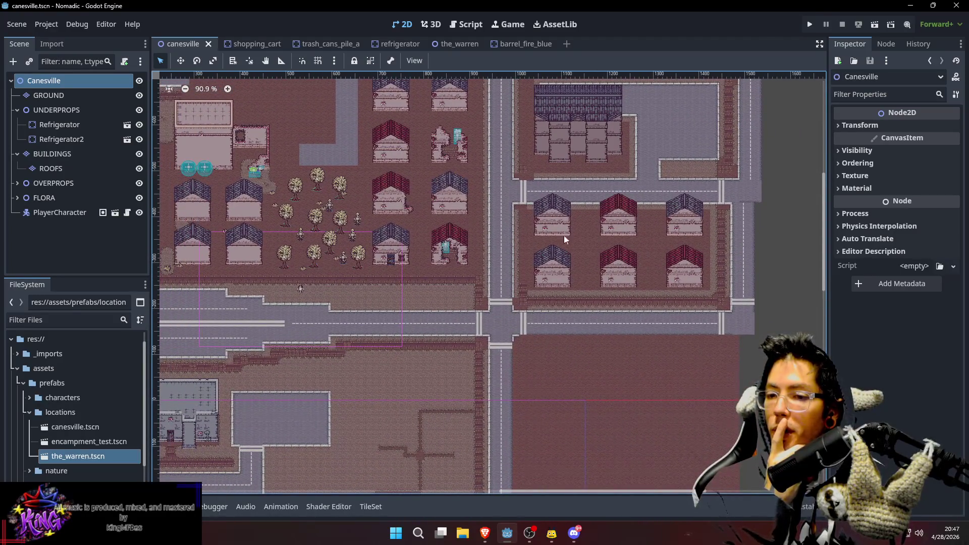
scroll(599, 294, "down", 4)
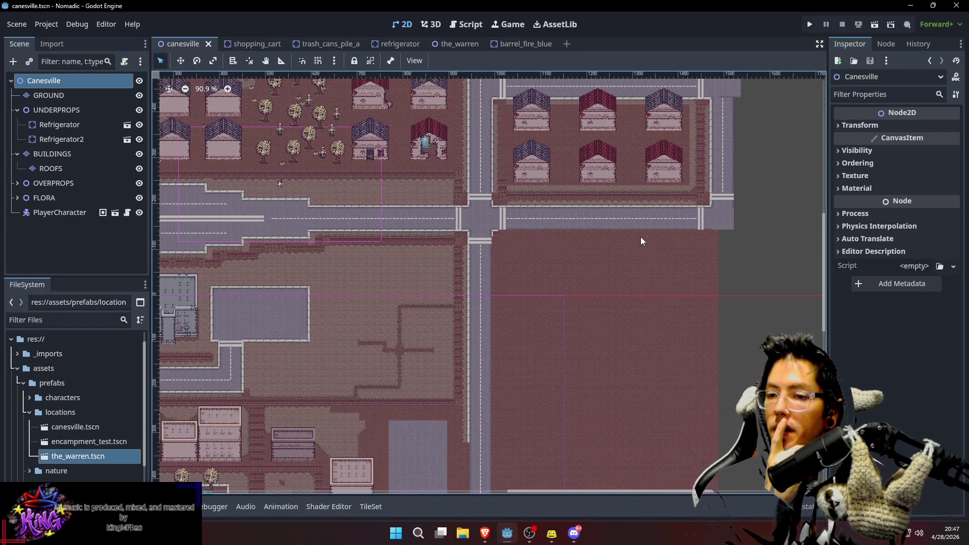
scroll(533, 265, "down", 3)
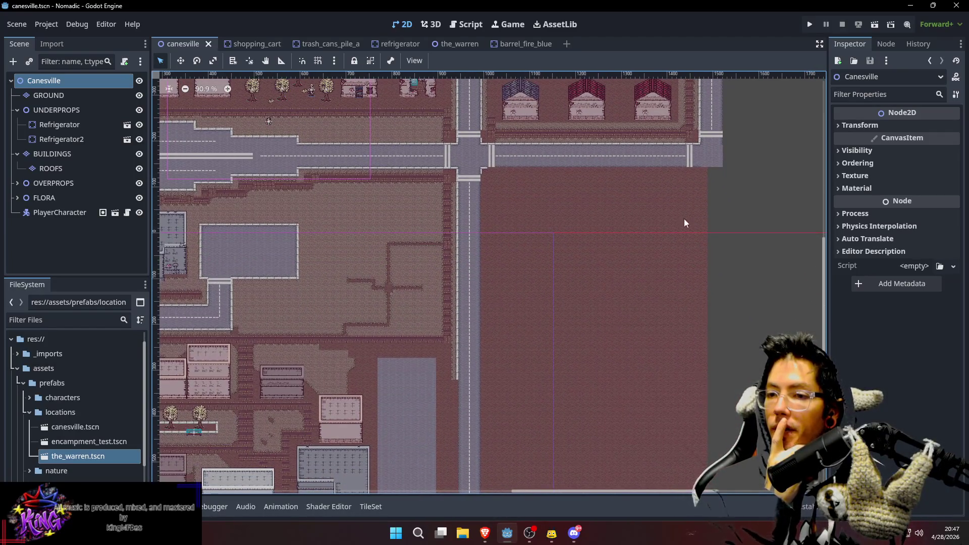
scroll(474, 196, "up", 3)
scroll(631, 233, "down", 1)
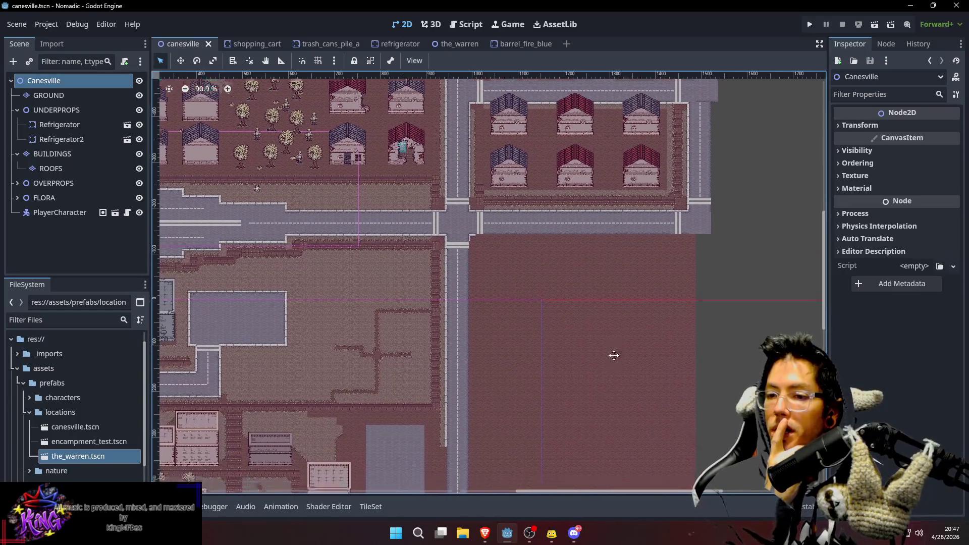
scroll(570, 262, "down", 6)
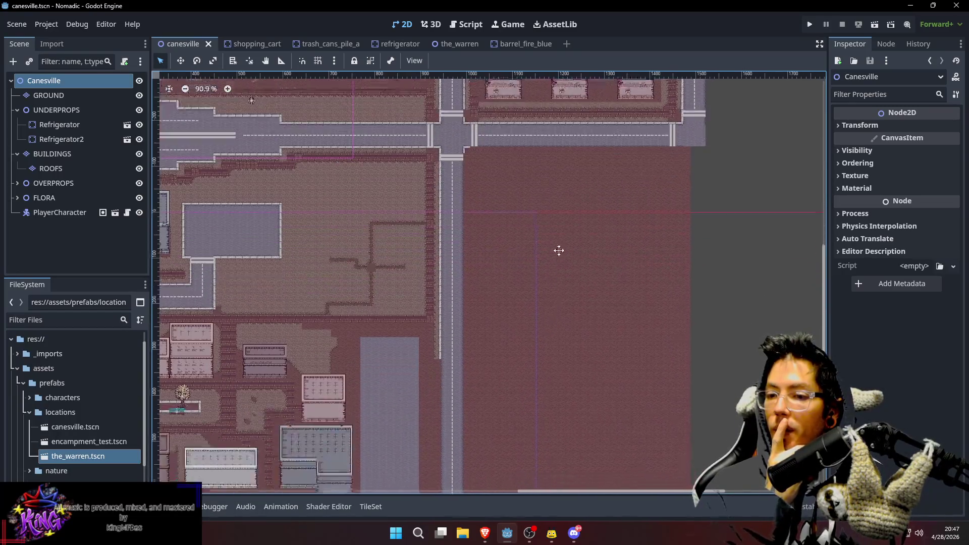
scroll(580, 313, "down", 5)
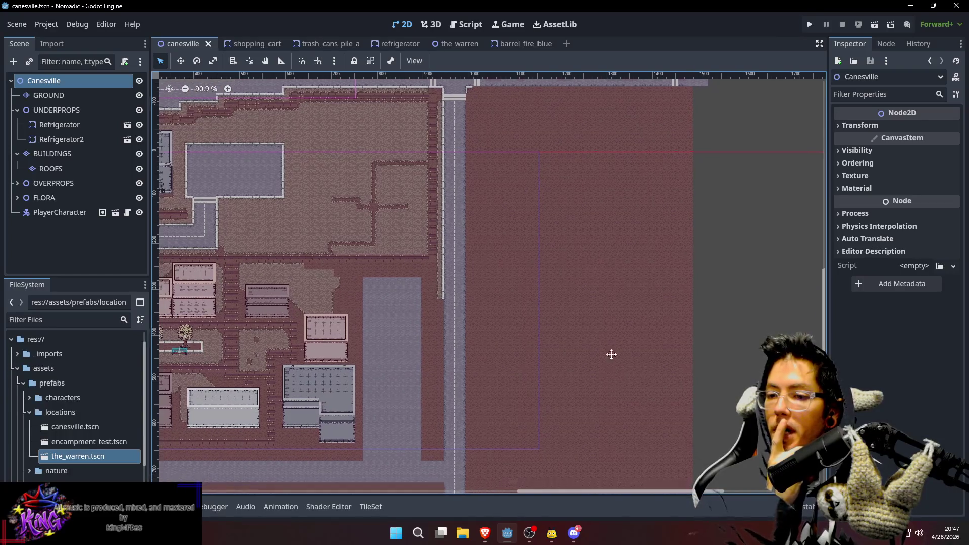
scroll(523, 379, "down", 4)
scroll(420, 286, "left", 15)
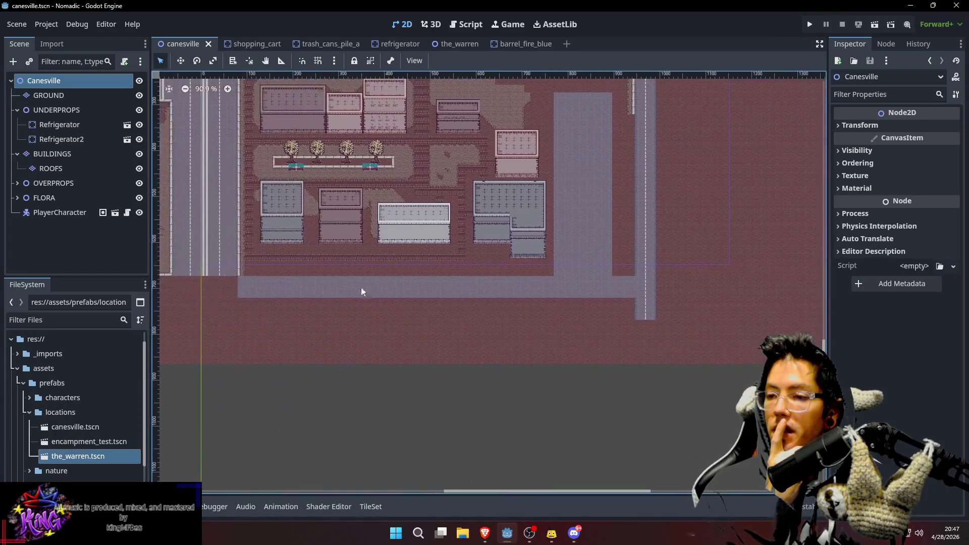
scroll(183, 322, "left", 11)
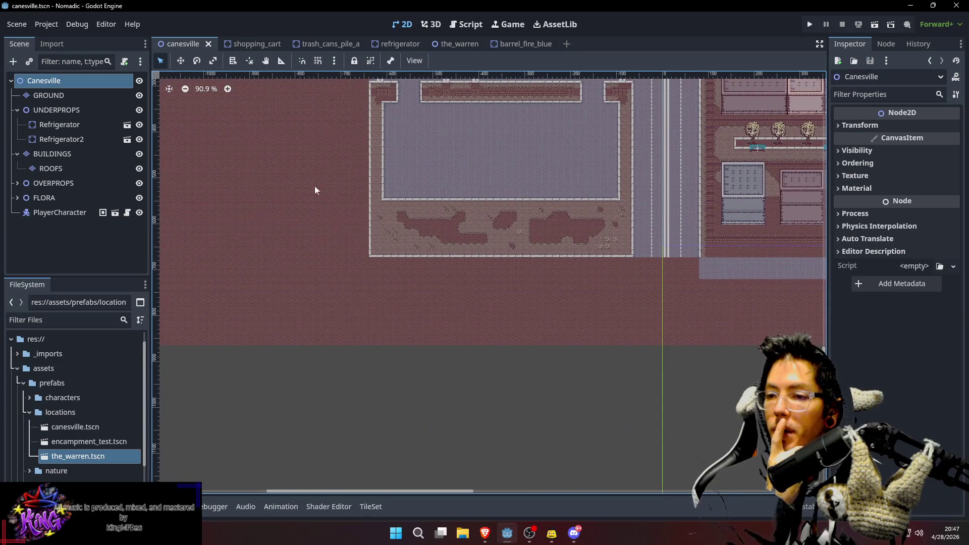
scroll(323, 212, "up", 8)
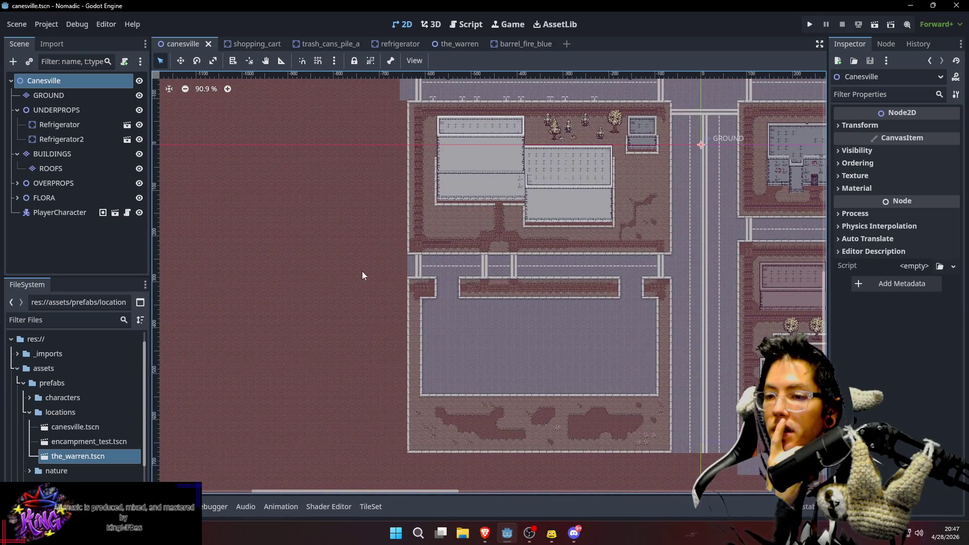
scroll(357, 274, "up", 14)
scroll(396, 351, "left", 6)
scroll(420, 335, "up", 1)
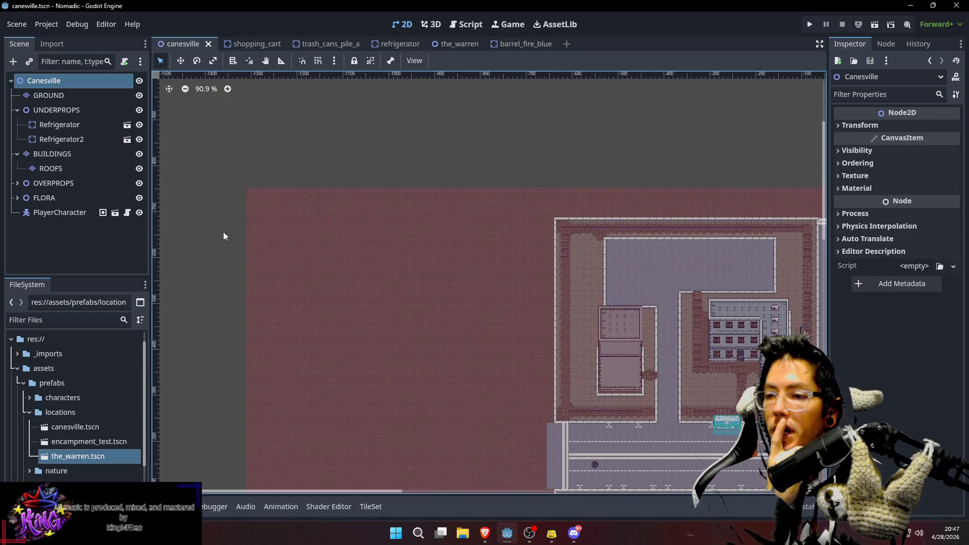
scroll(593, 312, "up", 3)
scroll(593, 312, "left", 7)
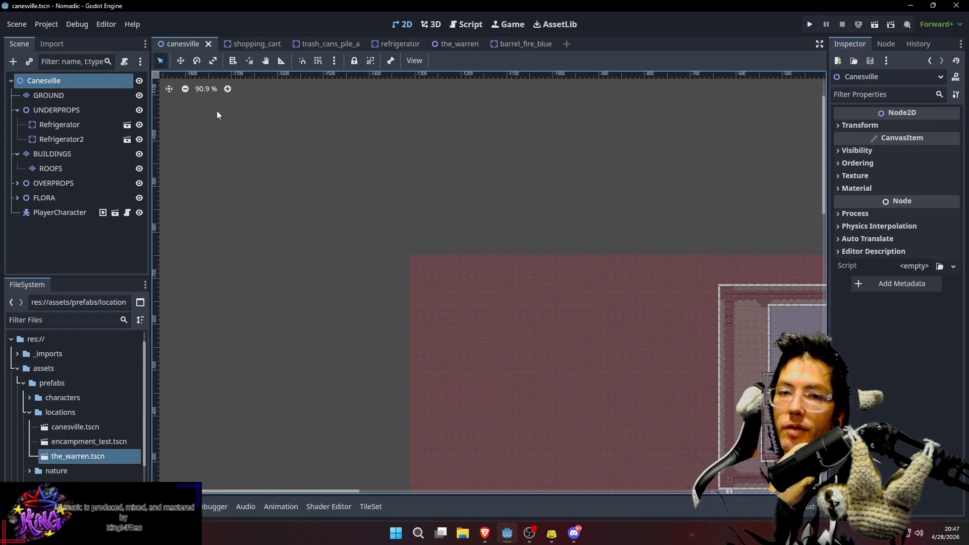
Zoom out to about 22% so the whole town shows within the brick ground field
scroll(583, 327, "down", 1, "ctrl")
scroll(583, 332, "down", 9, "ctrl")
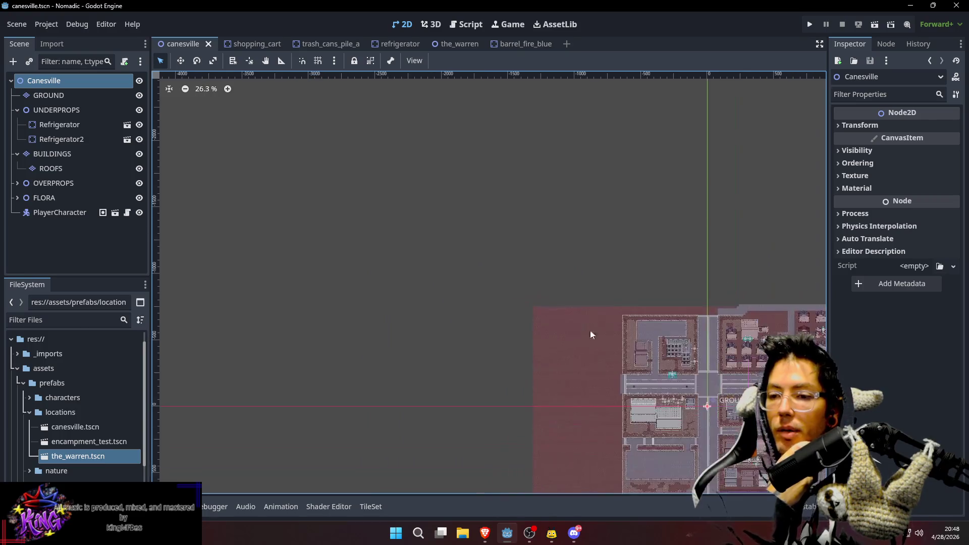
scroll(360, 163, "down", 3, "ctrl")
scroll(517, 381, "up", 5)
scroll(517, 380, "left", 6)
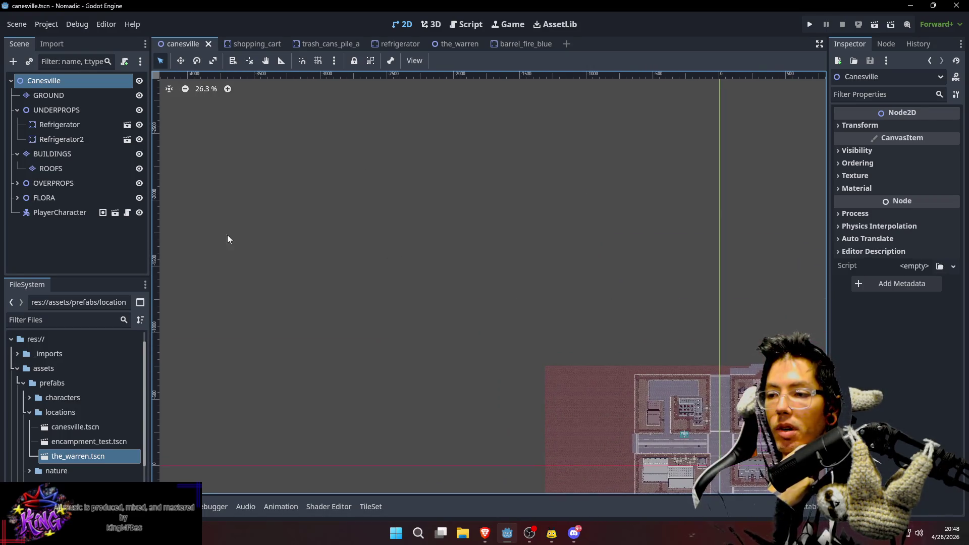
scroll(355, 281, "down", 15)
scroll(299, 166, "left", 4)
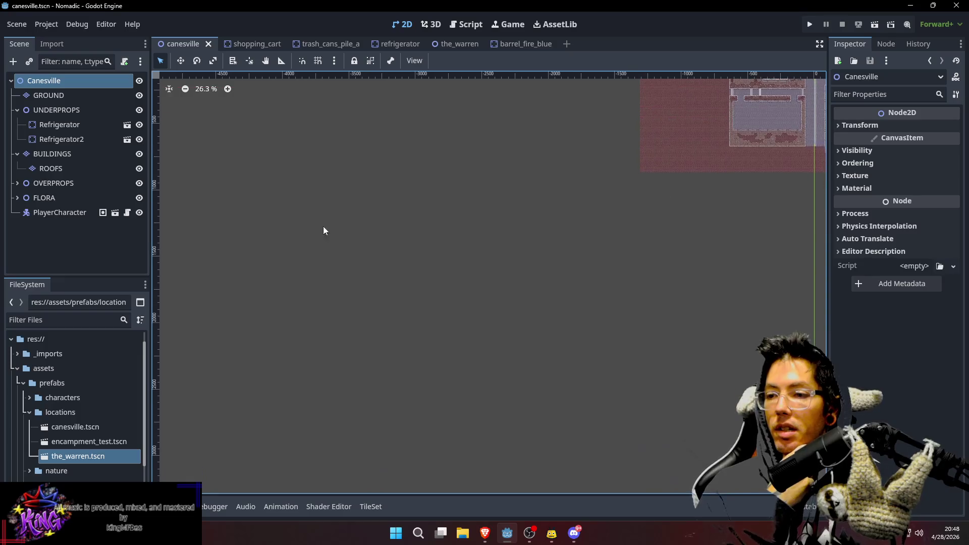
scroll(513, 348, "right", 20)
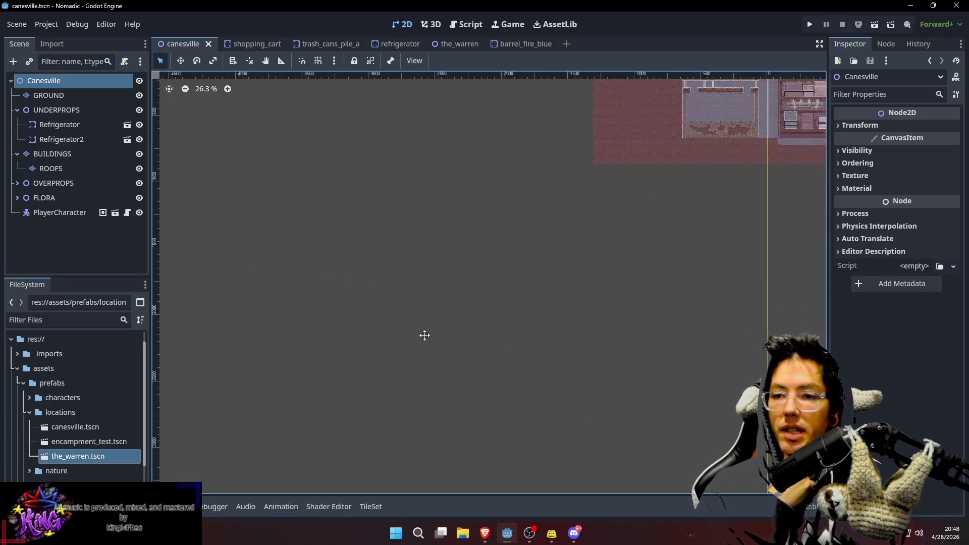
scroll(435, 348, "up", 4)
scroll(404, 379, "down", 2, "ctrl")
scroll(442, 370, "up", 4)
scroll(442, 370, "left", 8)
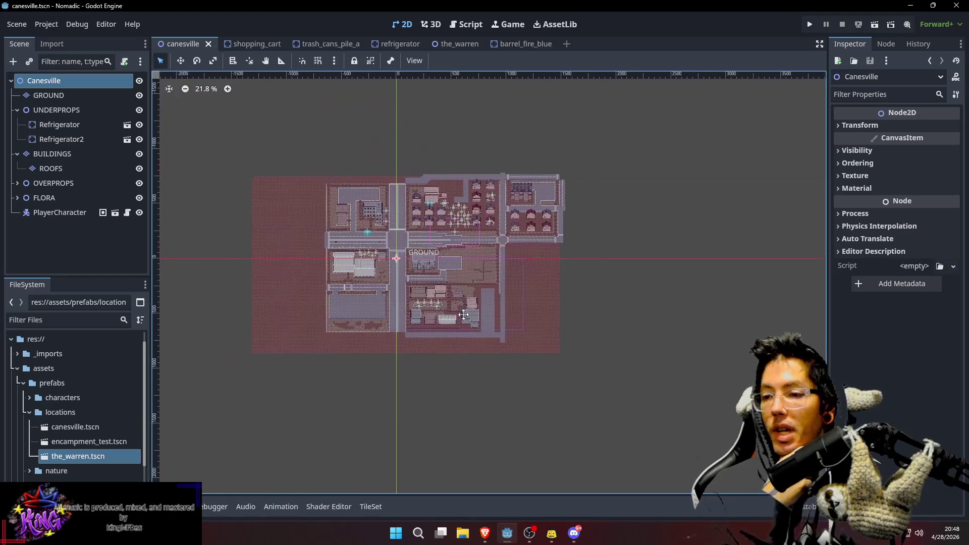